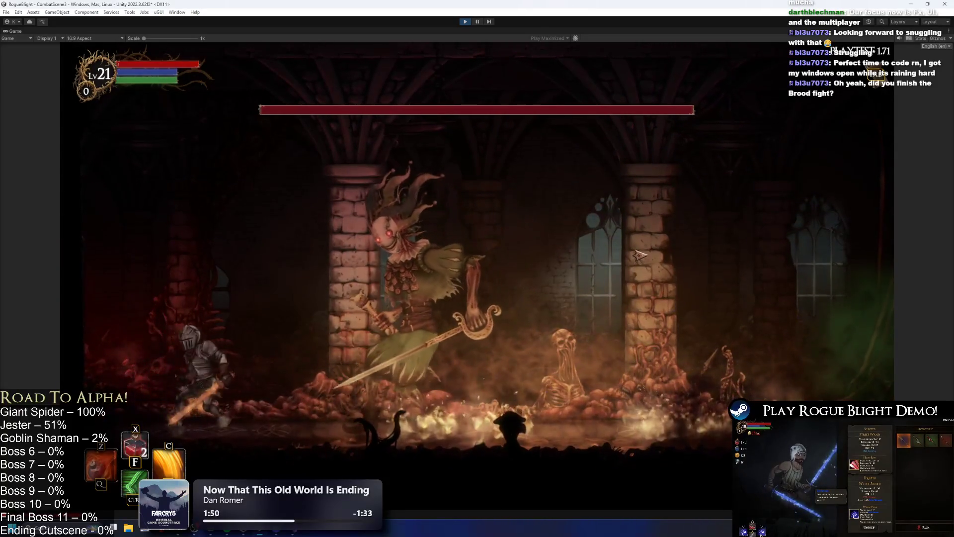
Step: Fight the Jester boss in the cathedral arena, leaping, dashing and landing flaming sword hits
key("Right")
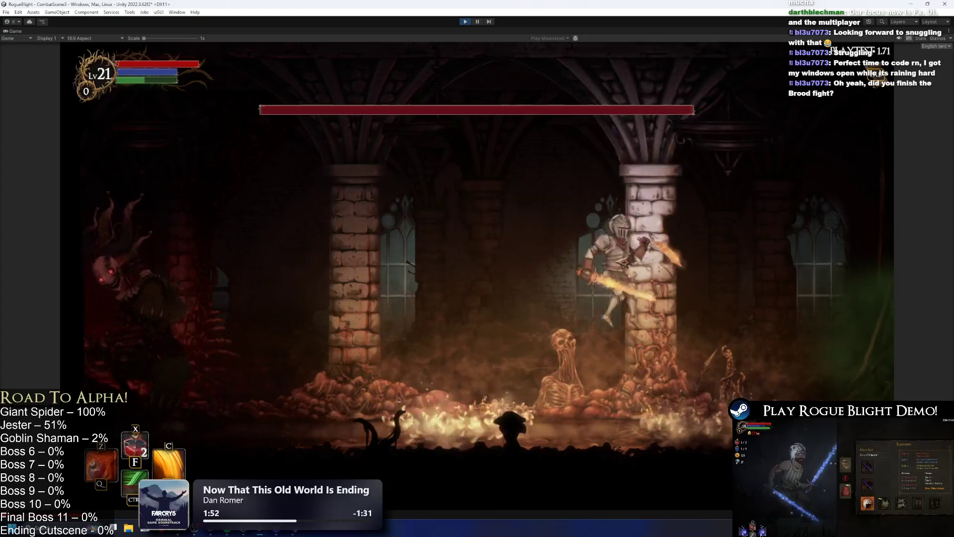
key("Left")
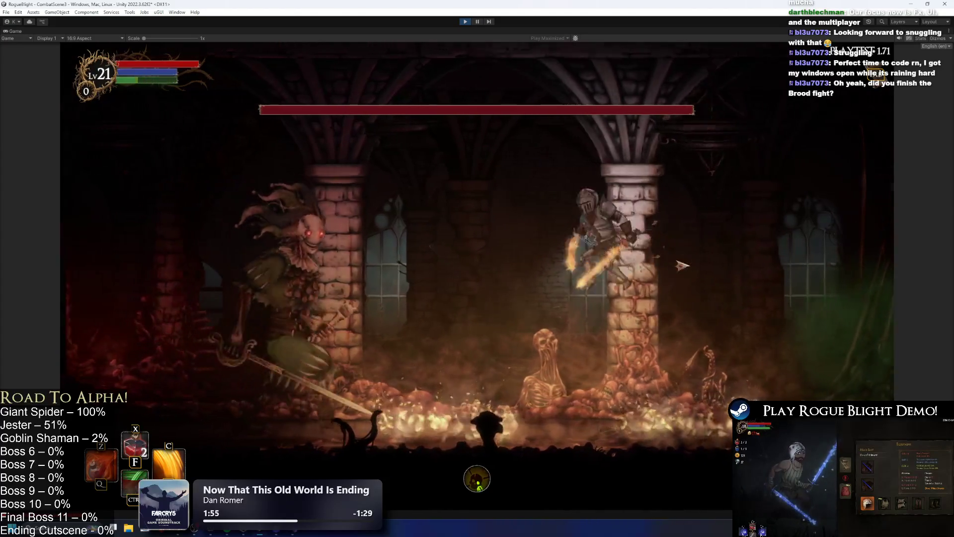
key("Right")
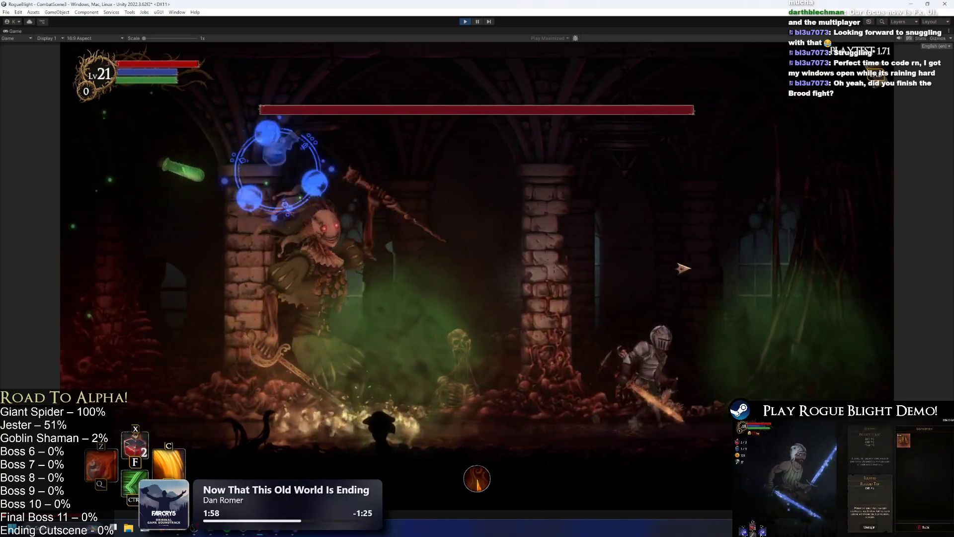
key("Right")
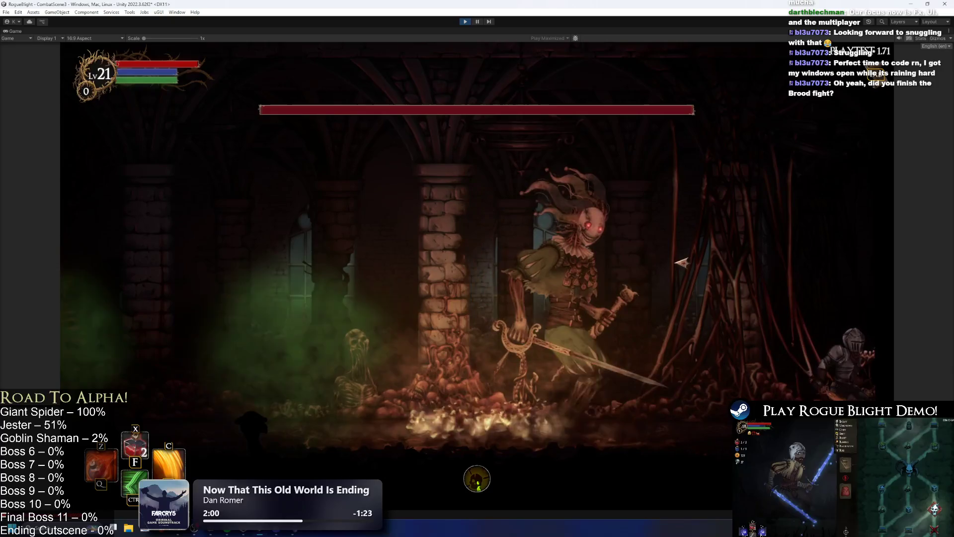
key("Right")
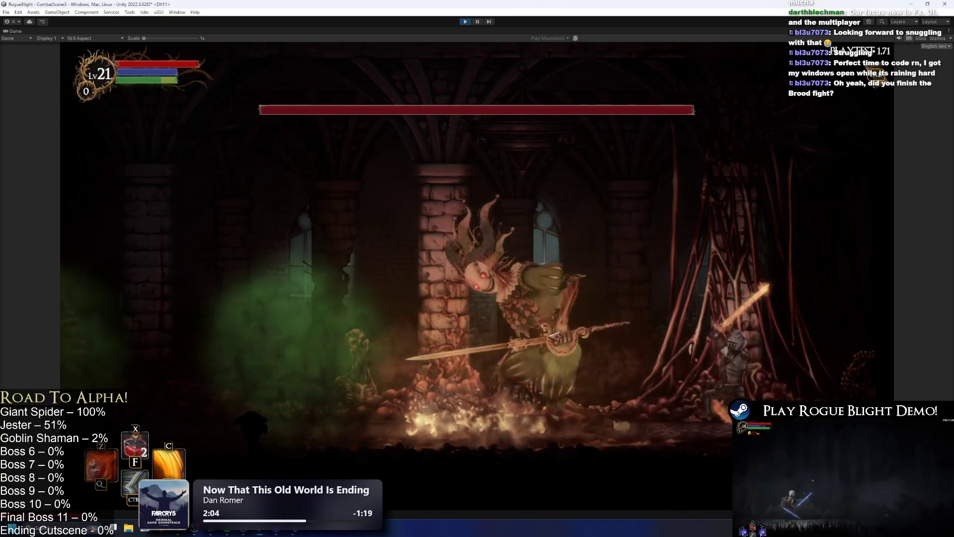
left_click(554, 336)
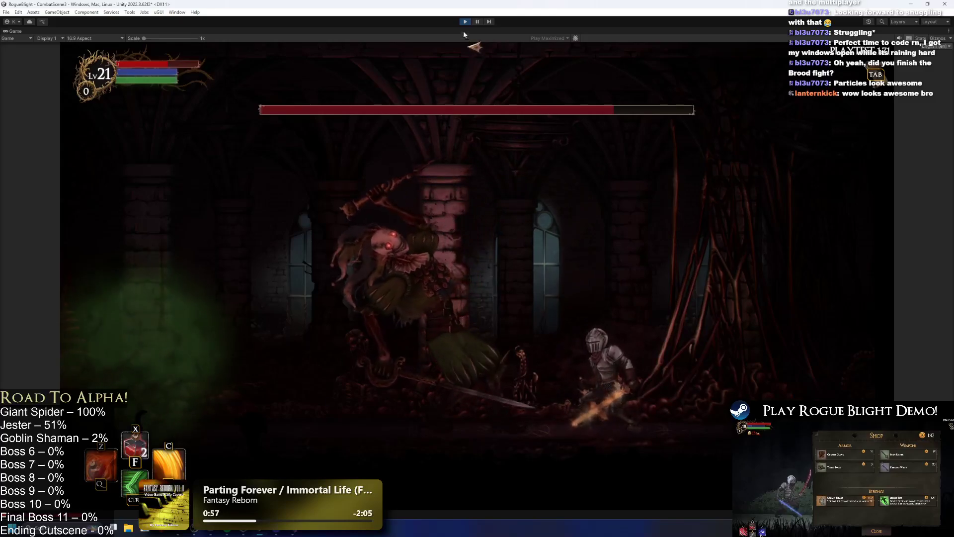
Step: Stop play mode, open Undead_Jester_Prefab from the search, and locate its MultiRandomProjectileSpawner script
key("ctrl+p")
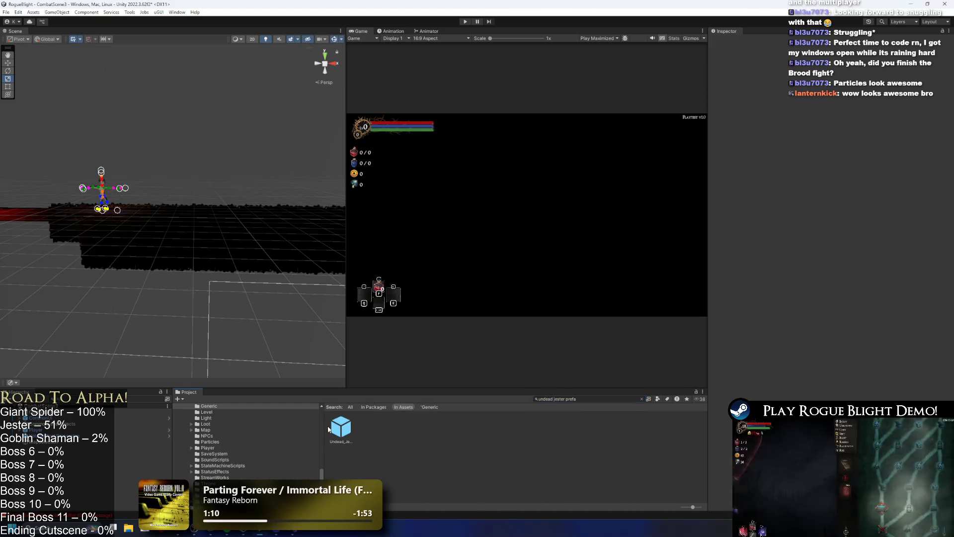
left_click(333, 428)
double_click(333, 428)
scroll(895, 358, "down", 15)
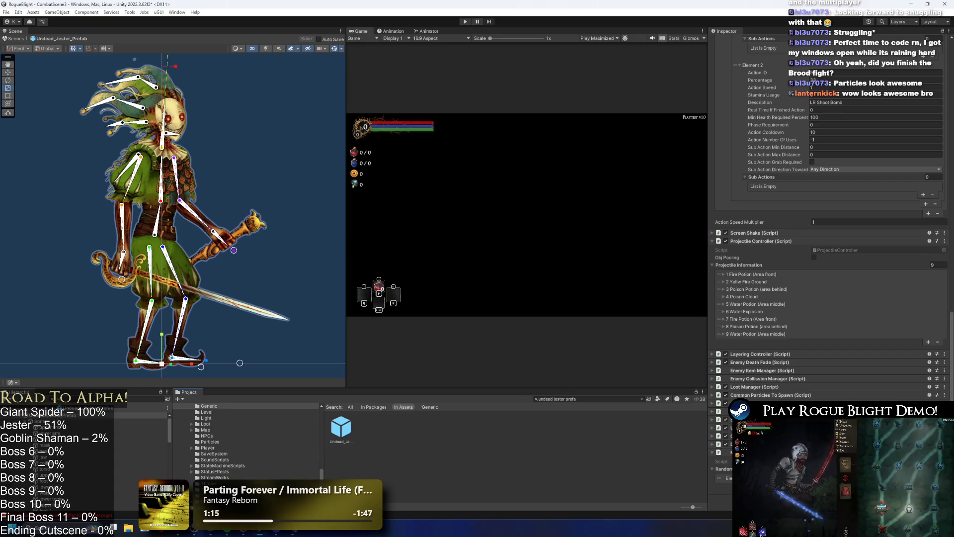
left_click(845, 461)
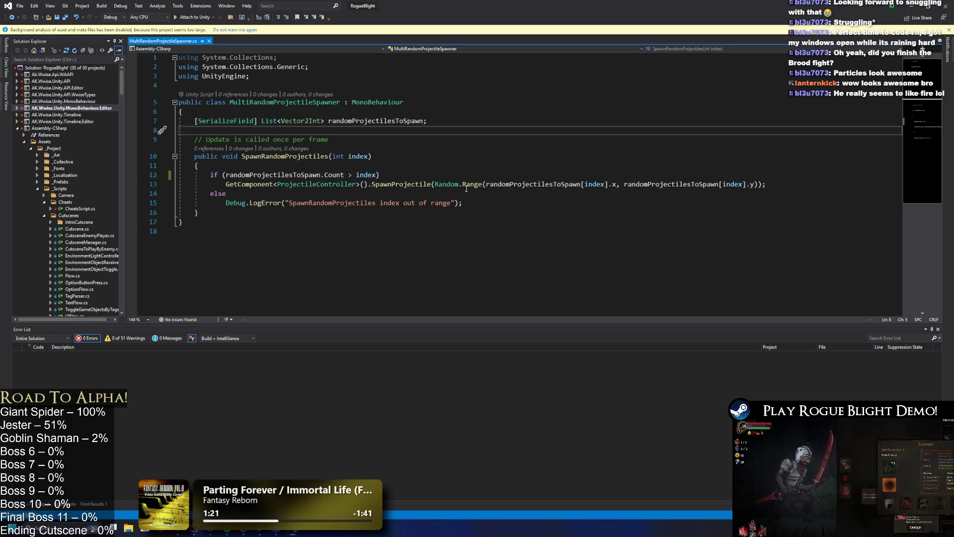
Step: Change line 13's Random.Range upper bound to randomProjectilesToSpawn[index].y+1, recompile in Unity, and start play mode
left_click_drag(435, 185, 484, 184)
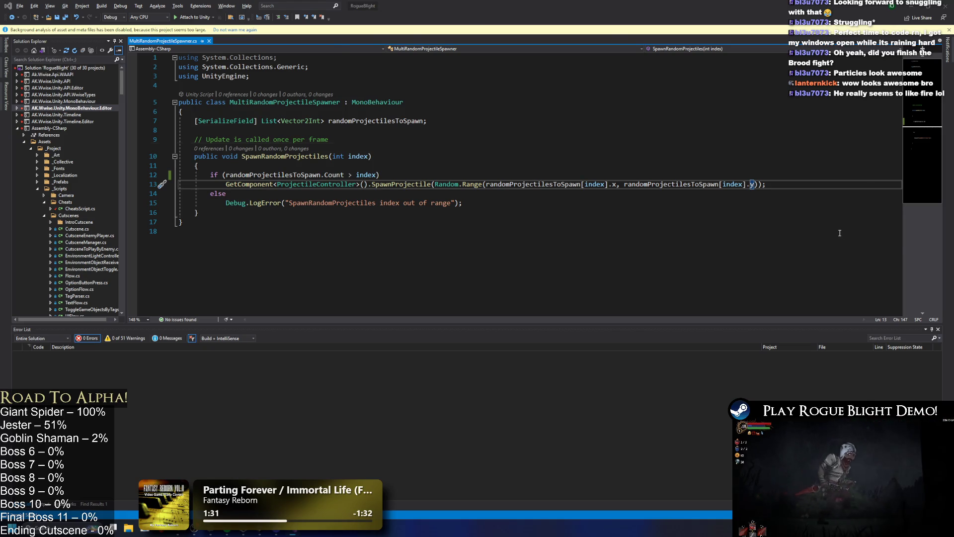
key("alt+Tab")
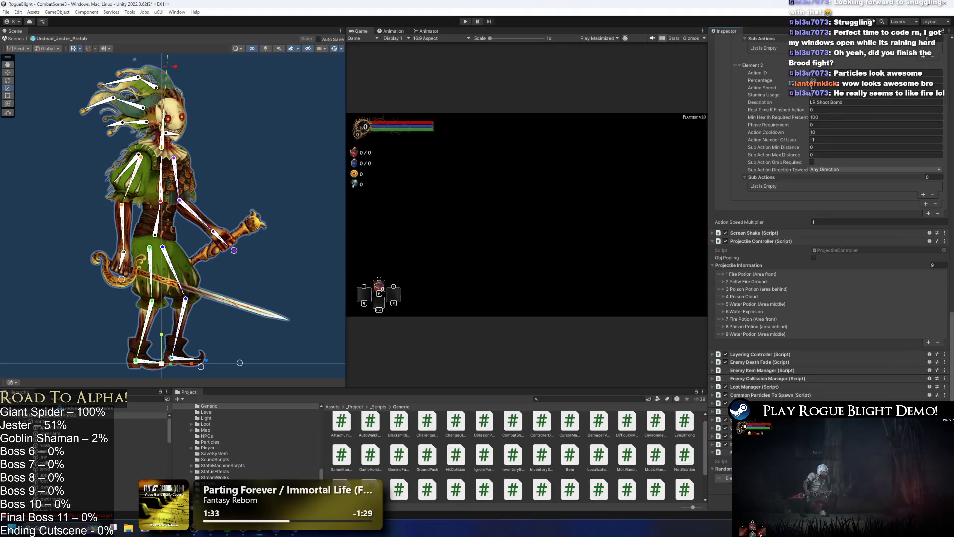
key("alt+Tab")
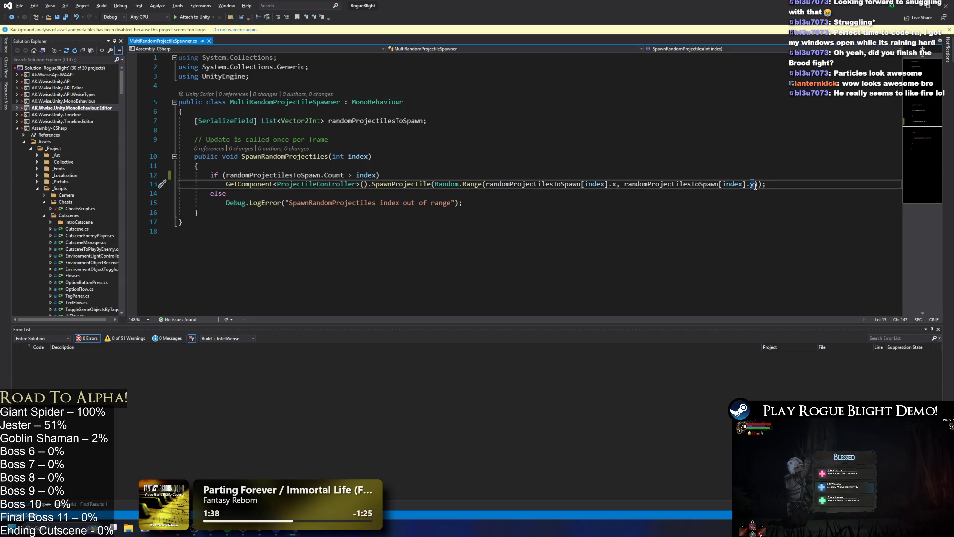
type("+1")
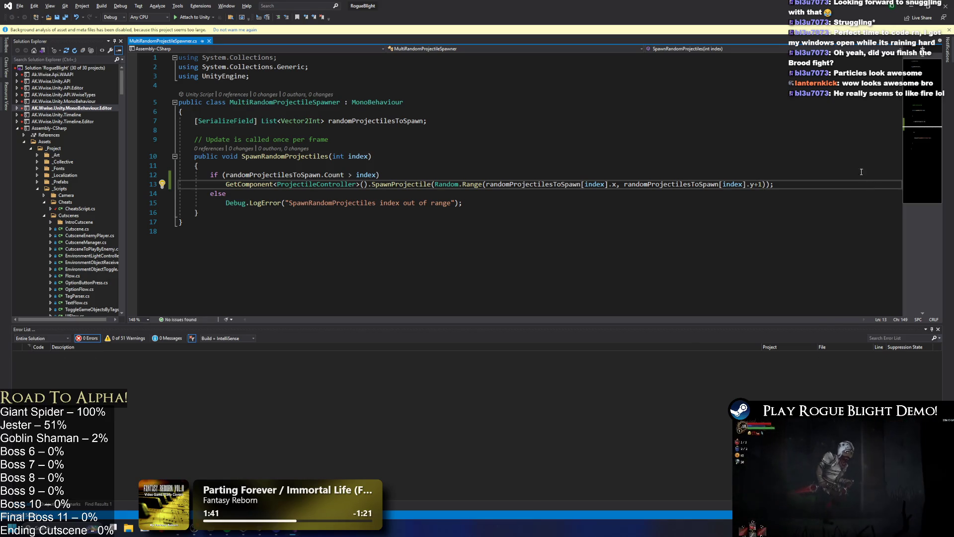
key("alt+Tab")
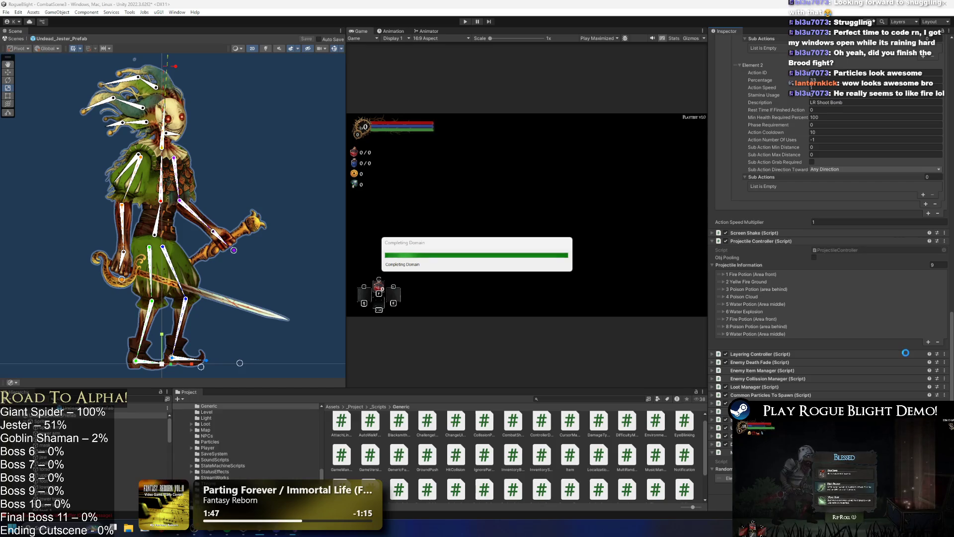
key("alt+Tab")
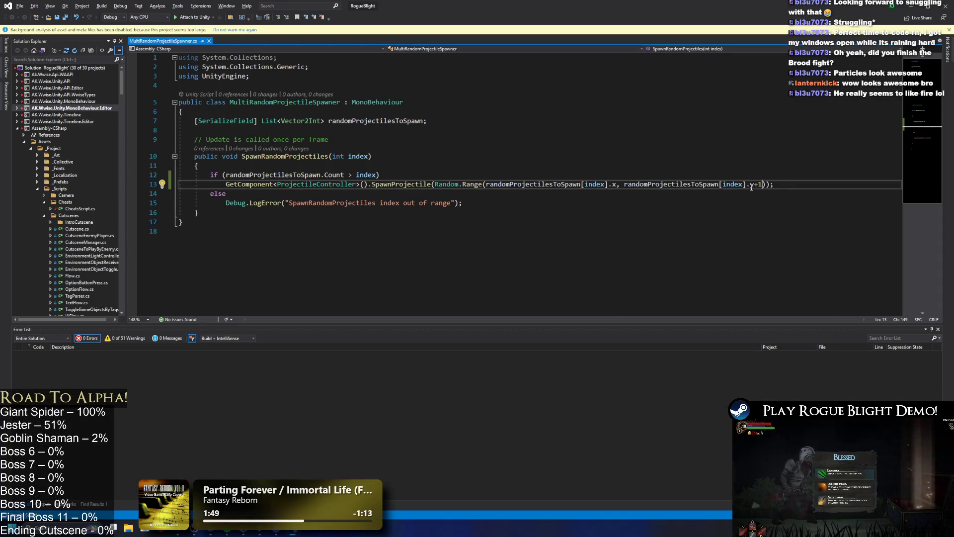
key("alt+Tab")
key("alt+Tab")
key("alt+Tab")
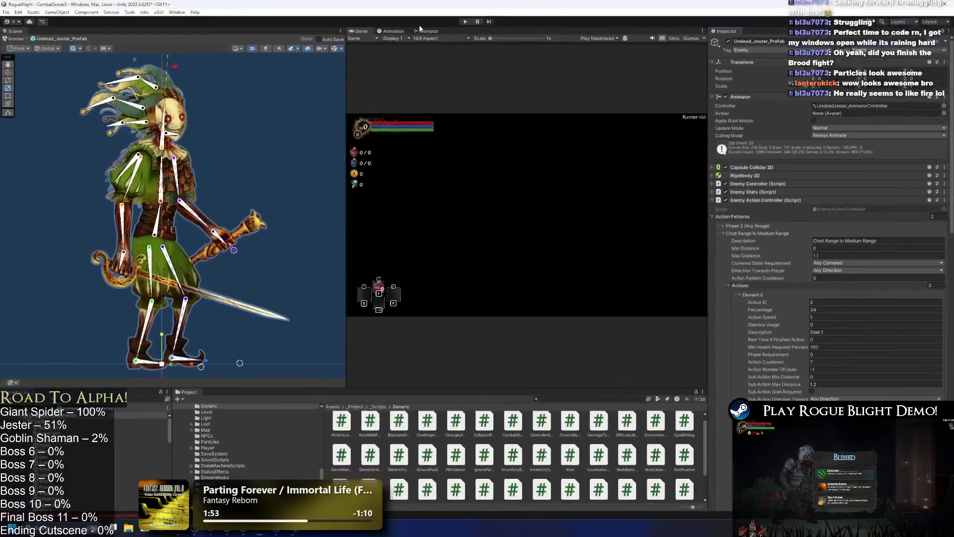
left_click(466, 21)
type("undead jester prefa")
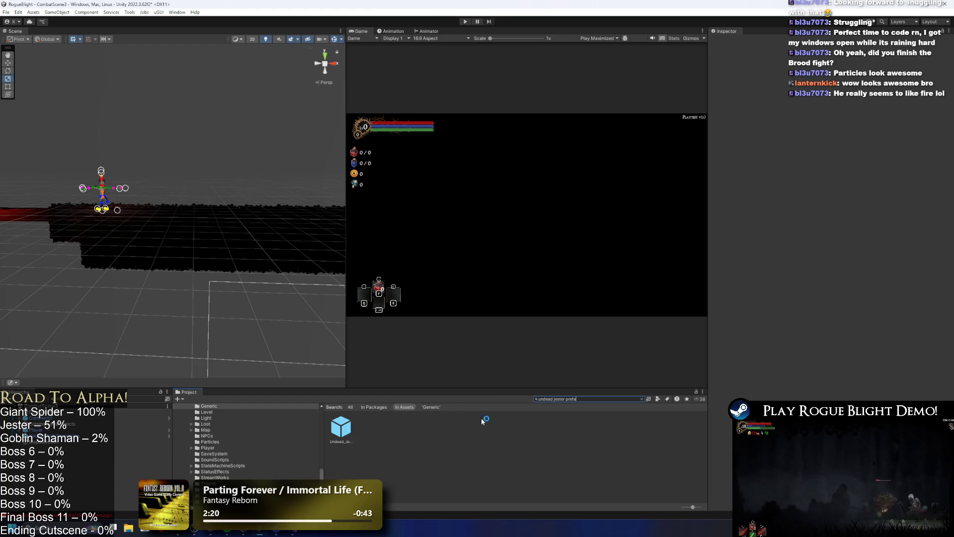
Step: Open the Undead_Jester prefab and inspect the 7 Fire Potion (Area front) entry's Velocity X
double_click(340, 426)
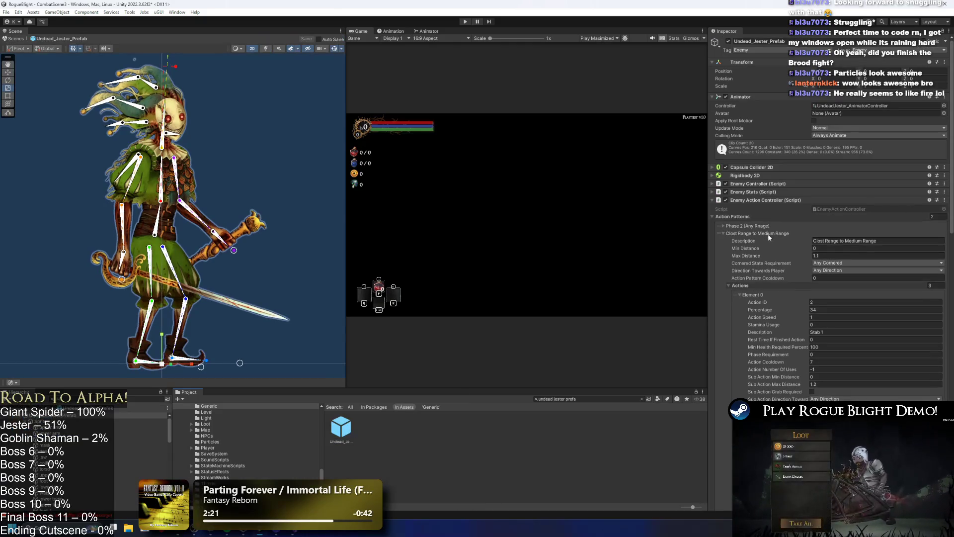
left_click(767, 233)
left_click(768, 347)
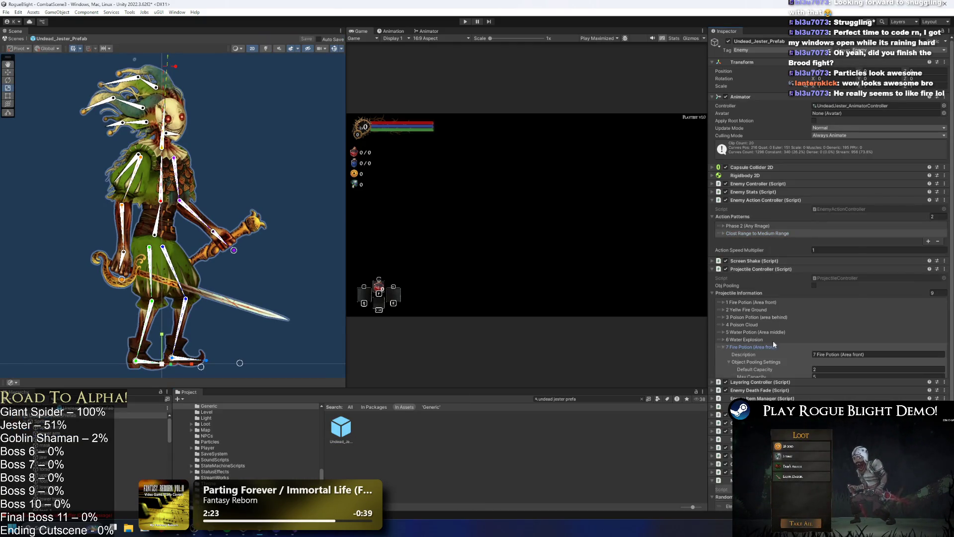
scroll(795, 358, "down", 15)
left_click(828, 368)
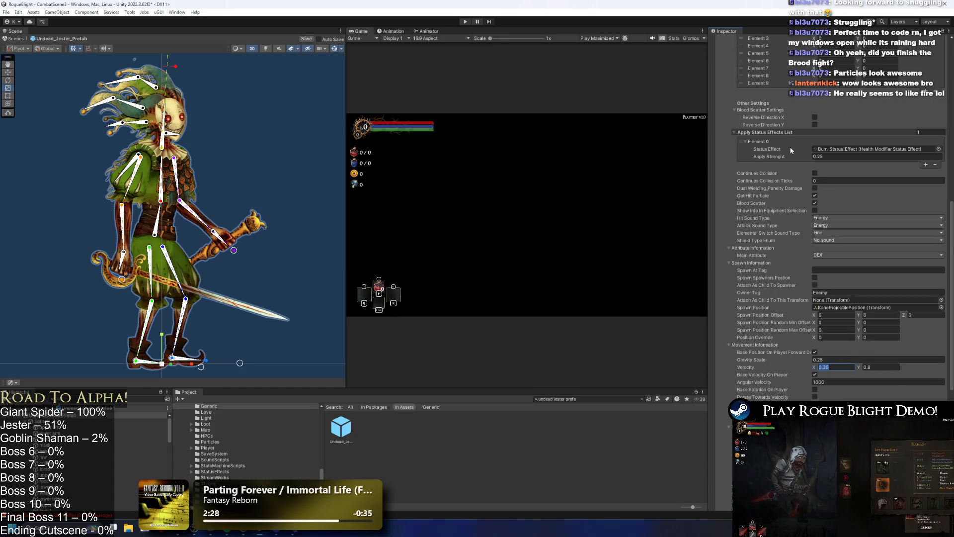
scroll(761, 159, "up", 3)
scroll(761, 159, "up", 3)
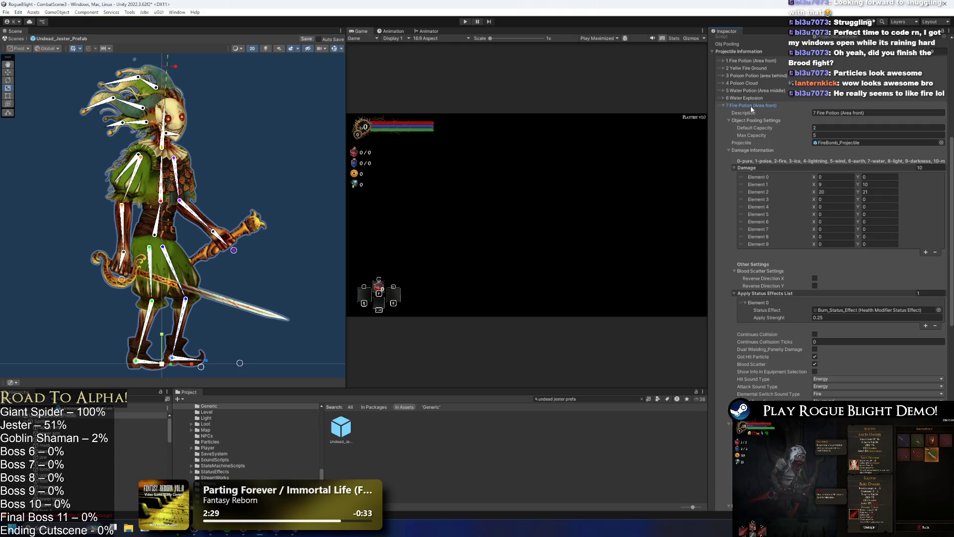
left_click(750, 106)
Step: Review the 8 Poison Potion and 9 Water Potion entries, then start a playtest
left_click(766, 327)
scroll(766, 328, "down", 10)
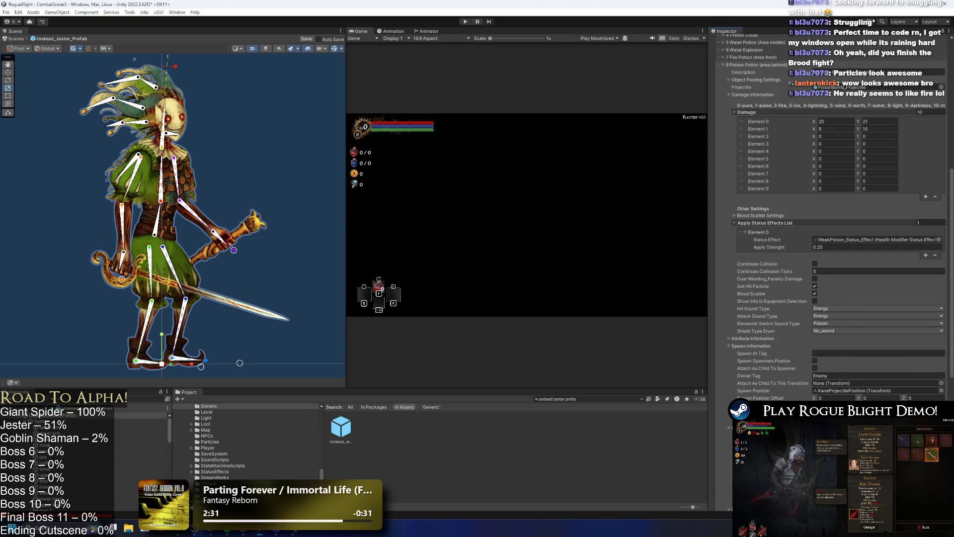
scroll(797, 222, "up", 5)
left_click(762, 166)
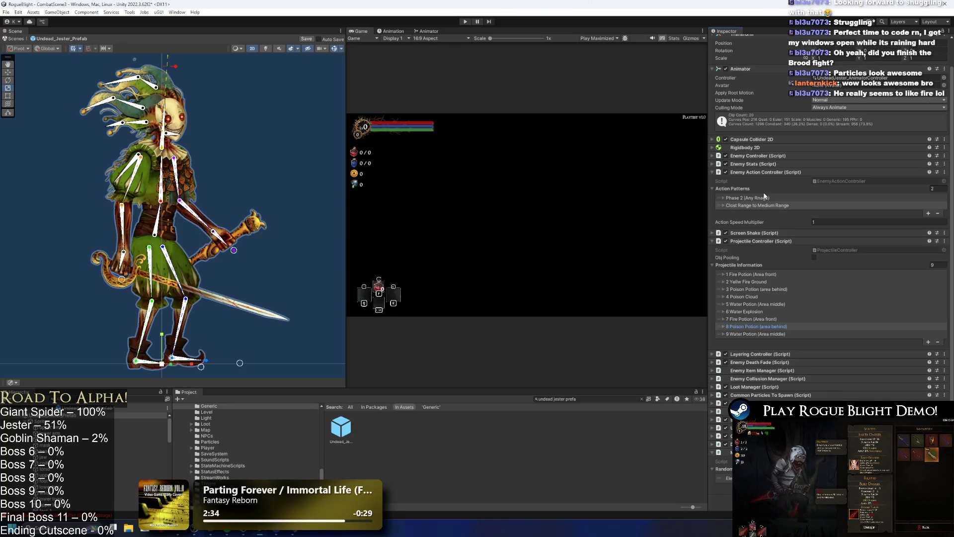
left_click(755, 335)
scroll(784, 343, "down", 10)
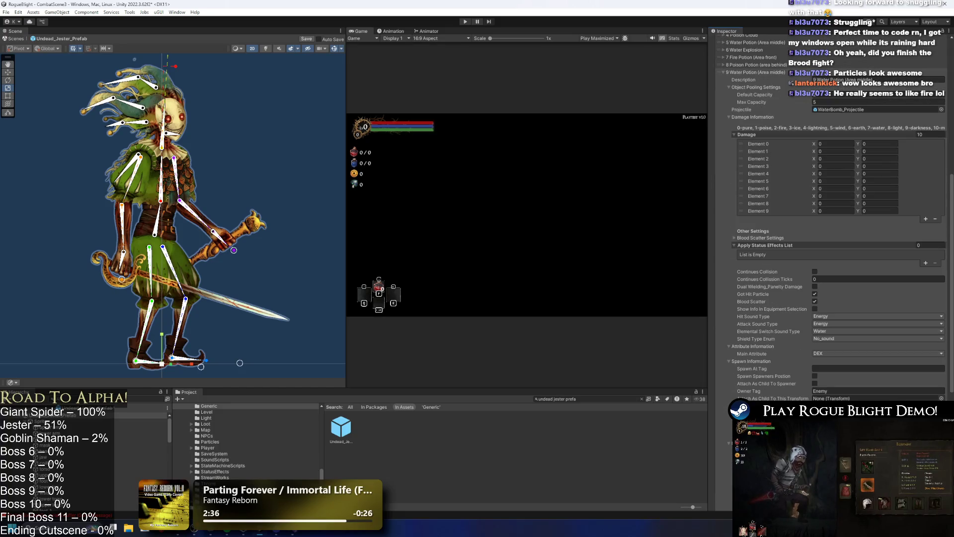
left_click(464, 22)
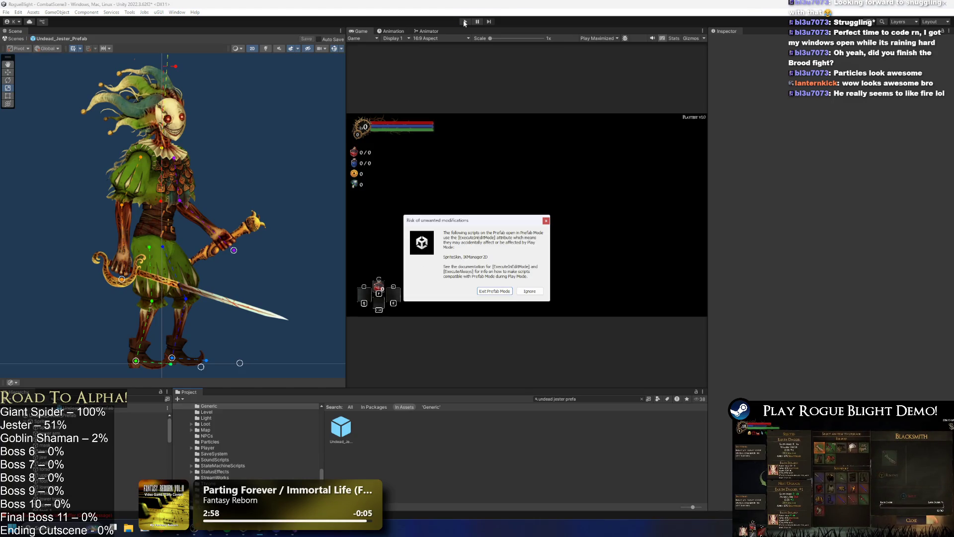
key("Return")
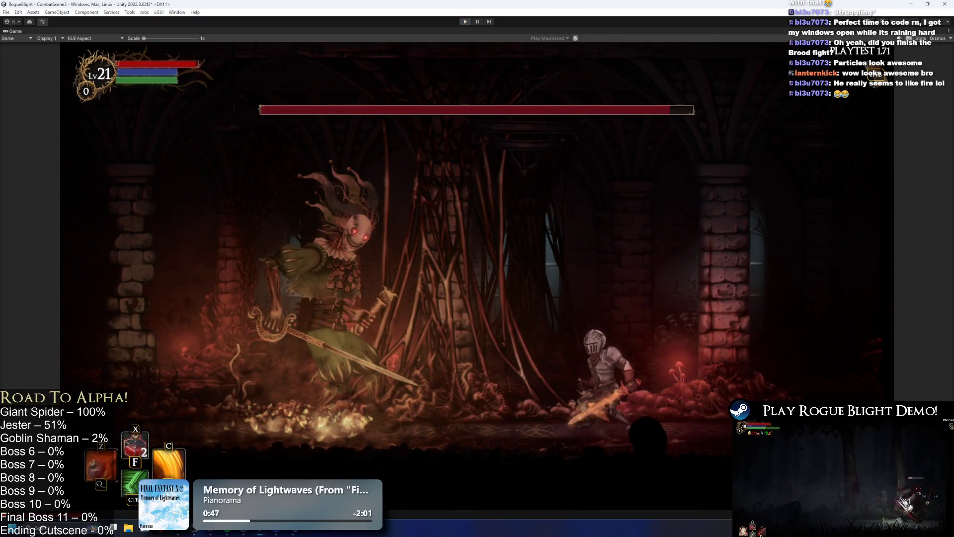
Step: End the Jester potion-throw playtest and leave play mode
key("ctrl+p")
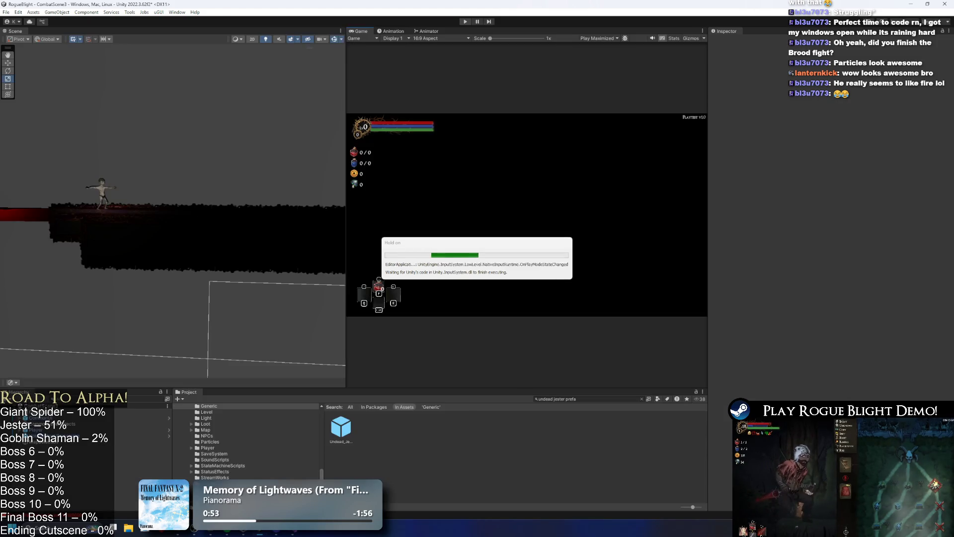
Step: Open the Undead_Jester prefab and review the 7 Fire Potion (Area front) entry
double_click(332, 434)
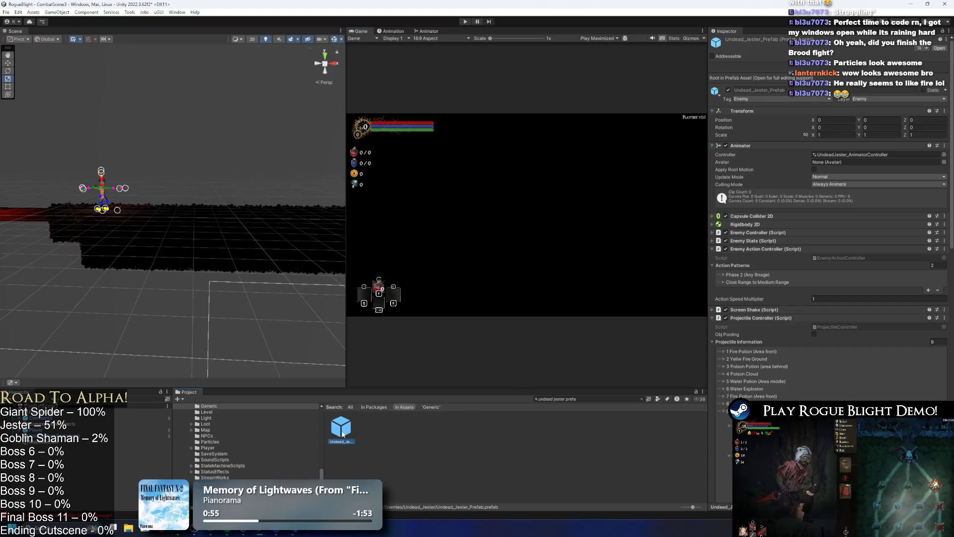
scroll(748, 293, "down", 5)
left_click(748, 291)
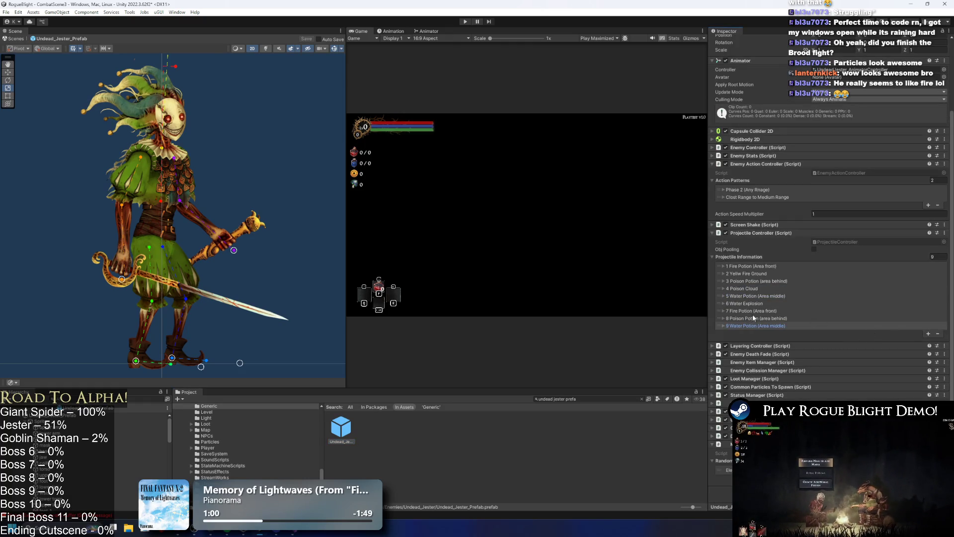
left_click(757, 311)
scroll(820, 313, "down", 8)
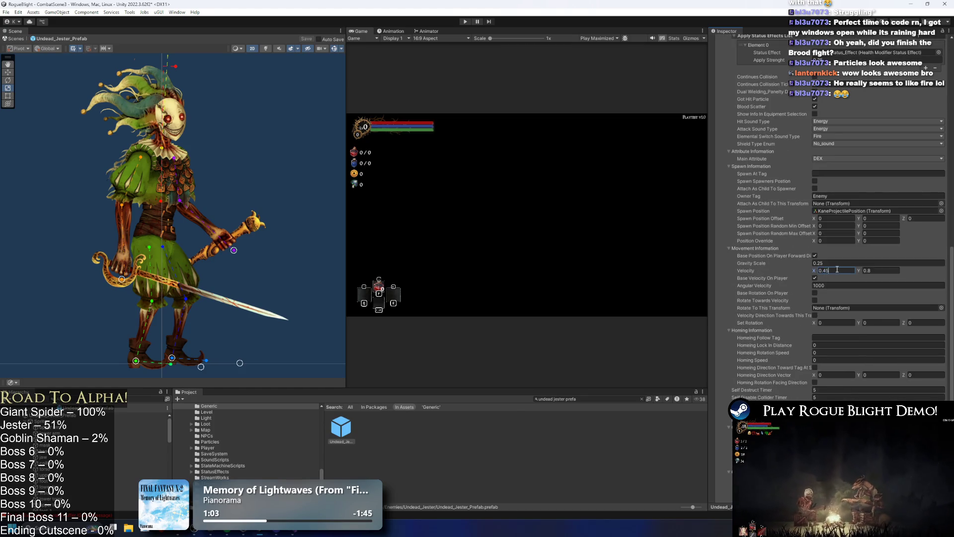
scroll(807, 151, "up", 2)
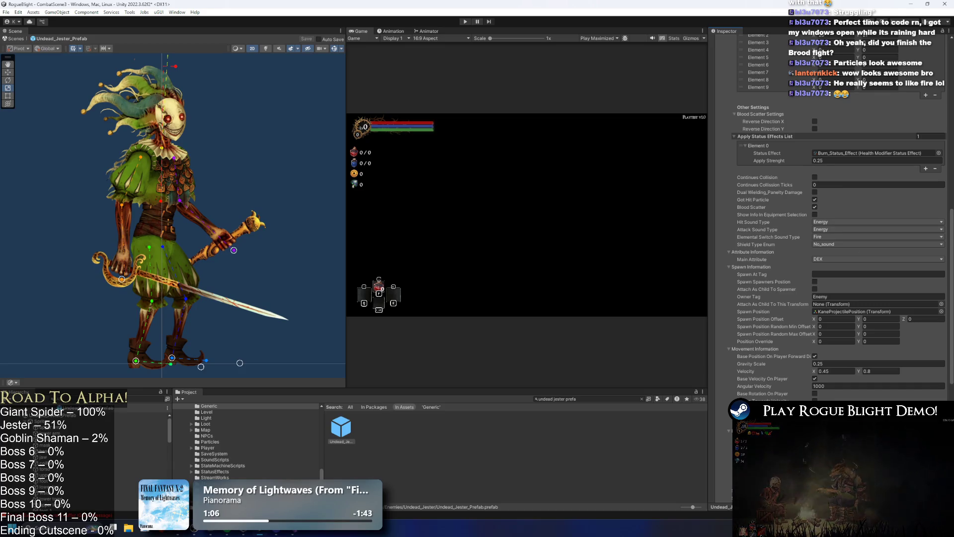
scroll(754, 196, "up", 10)
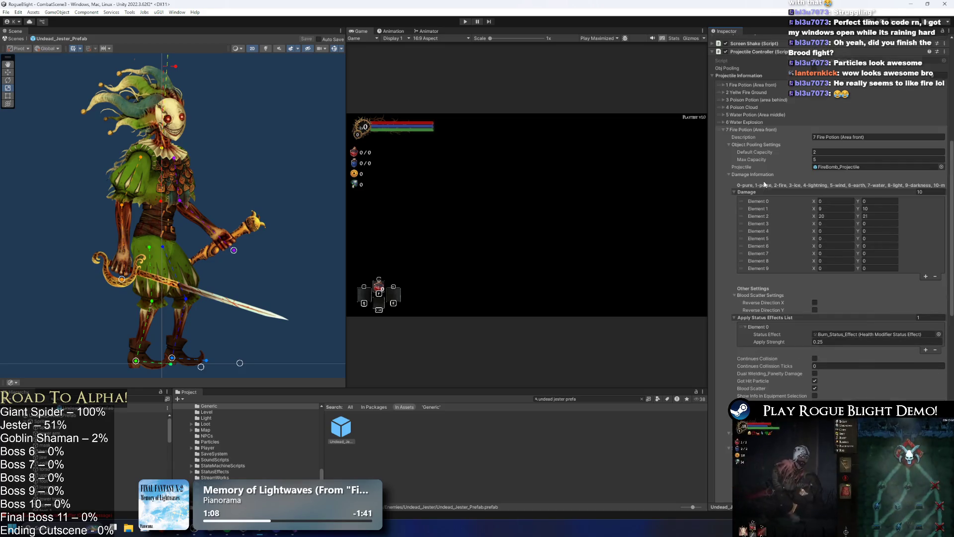
left_click(751, 190)
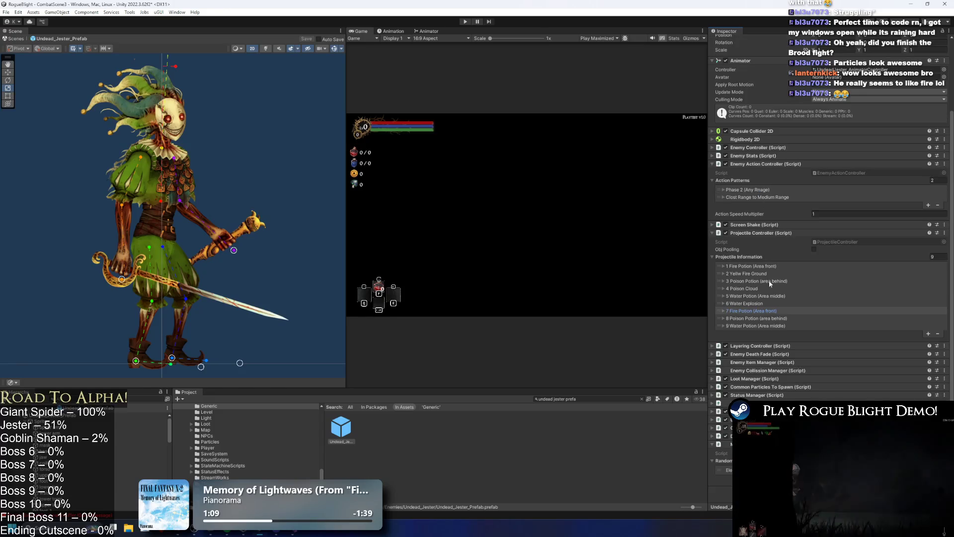
Step: Review the 8 Poison Potion and 9 Water Potion entries and save the prefab
left_click(764, 320)
left_click(794, 318)
scroll(839, 392, "down", 15)
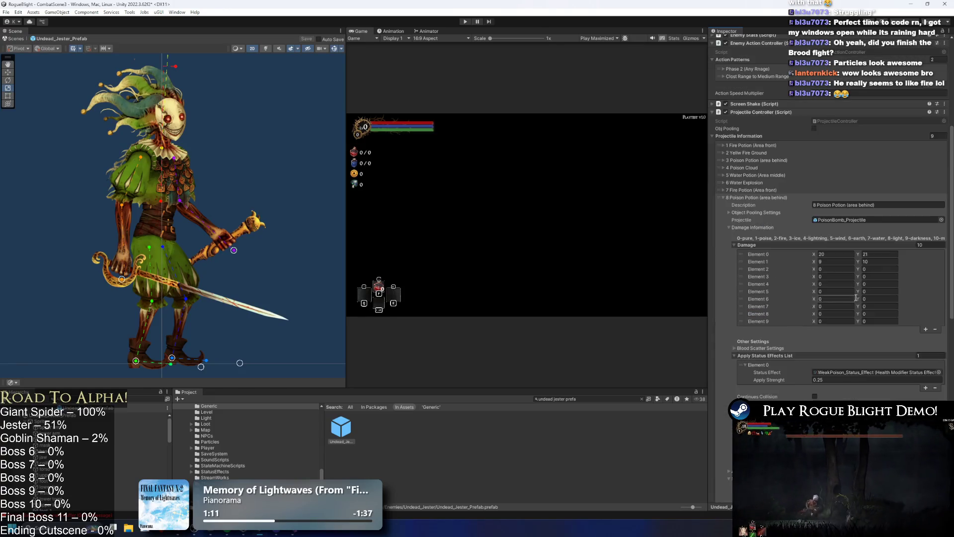
scroll(869, 304, "up", 3)
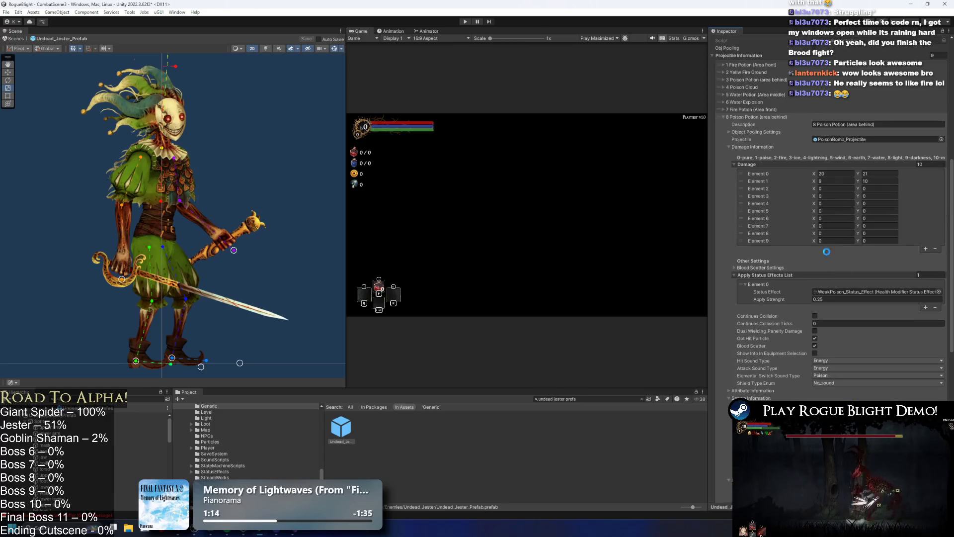
left_click(779, 228)
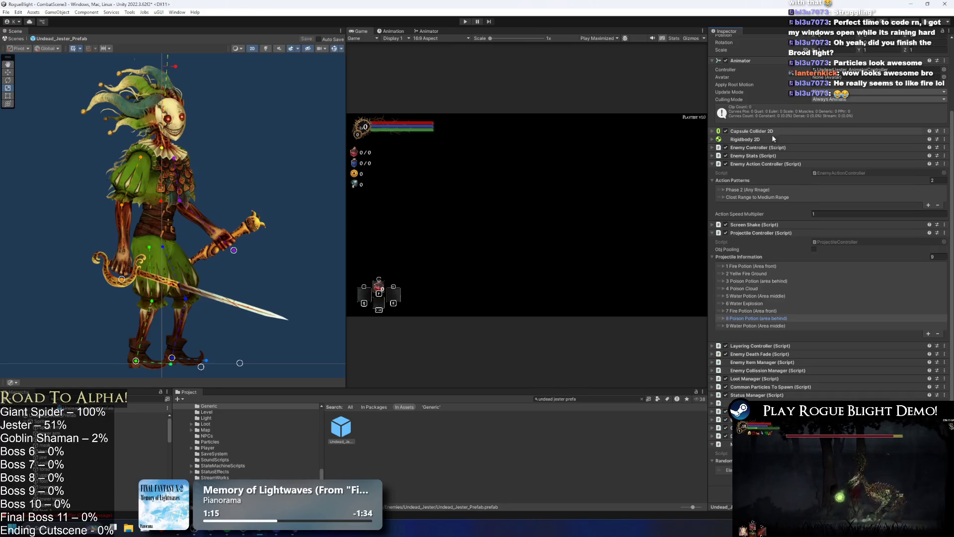
left_click(763, 326)
scroll(796, 328, "down", 5)
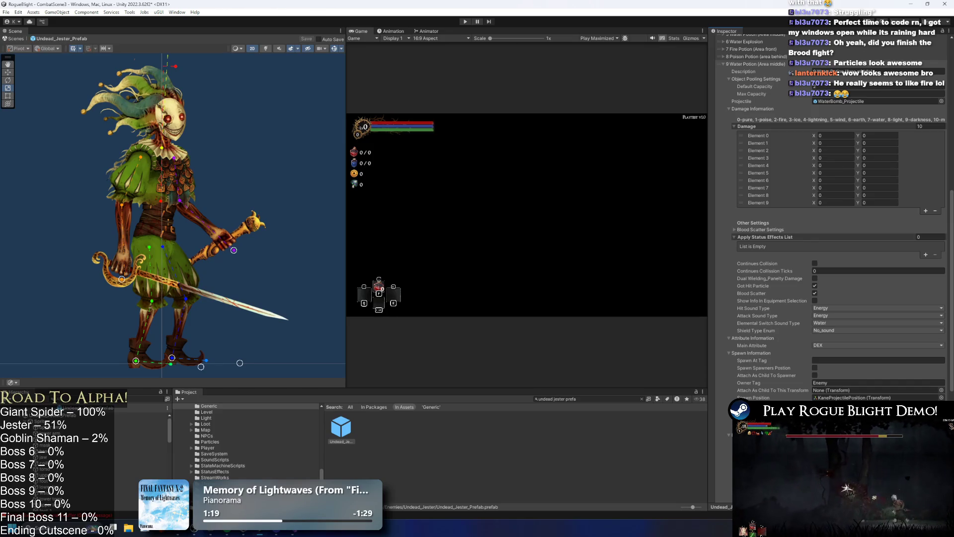
key("ctrl+s")
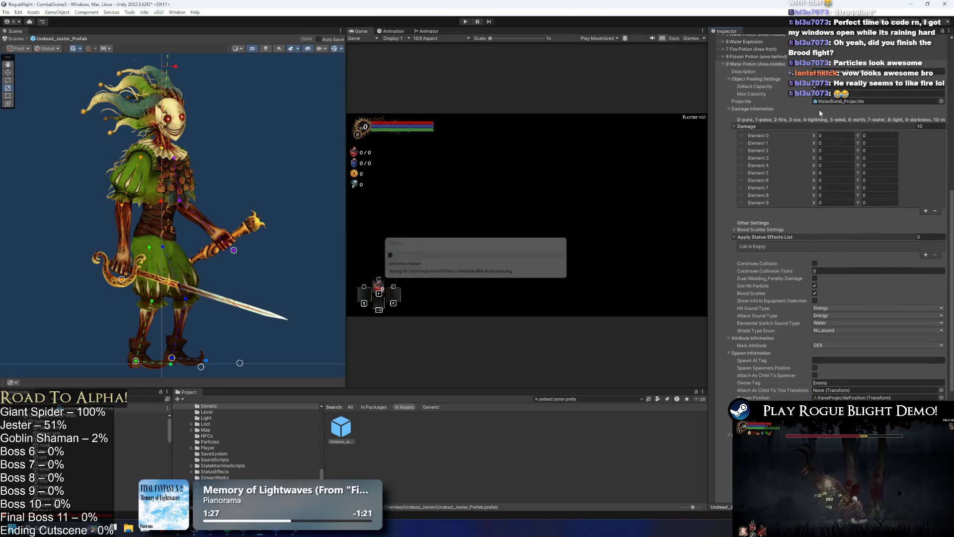
Step: Change the 7 Fire and 8 Poison Potion descriptions to end in (short front)
left_click(751, 109)
type("7 Fire Potion (short front)")
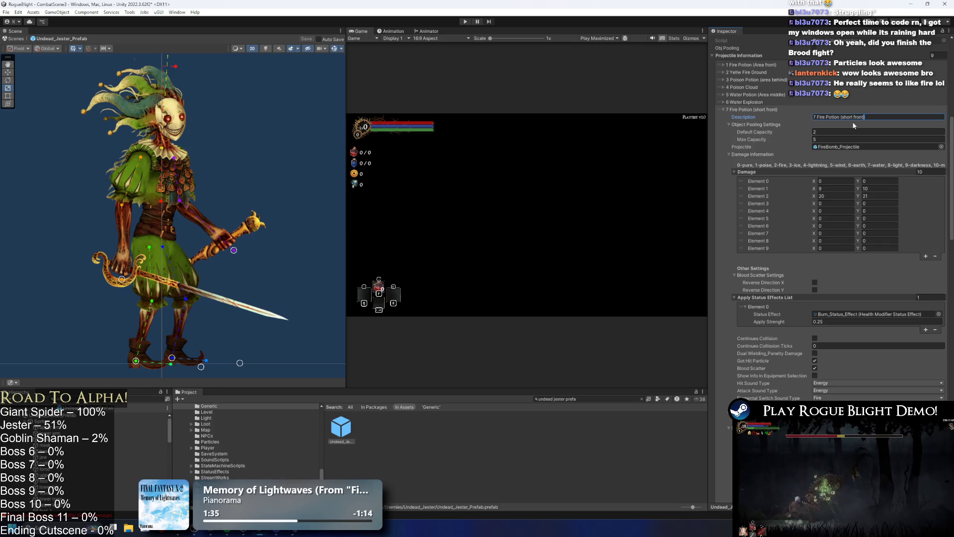
key("ctrl+shift+Left")
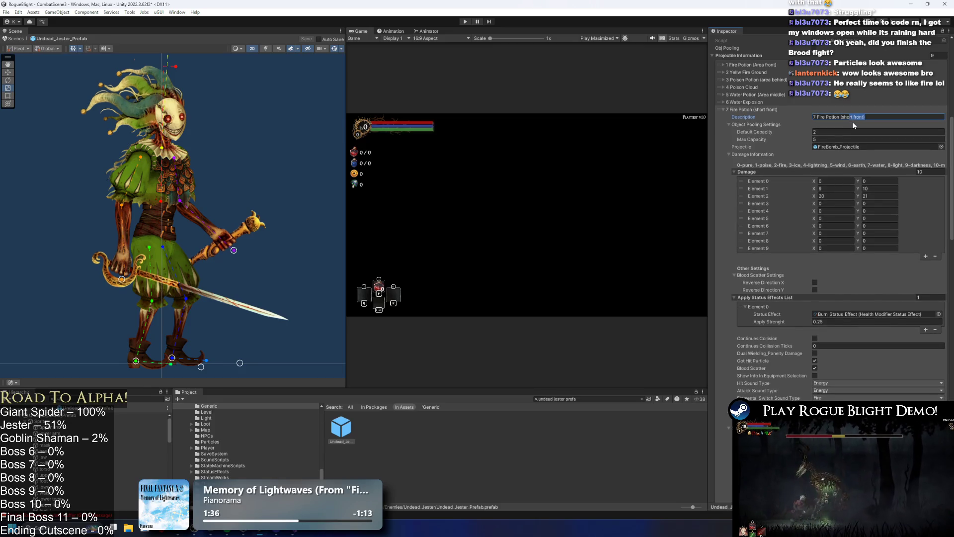
left_click(777, 109)
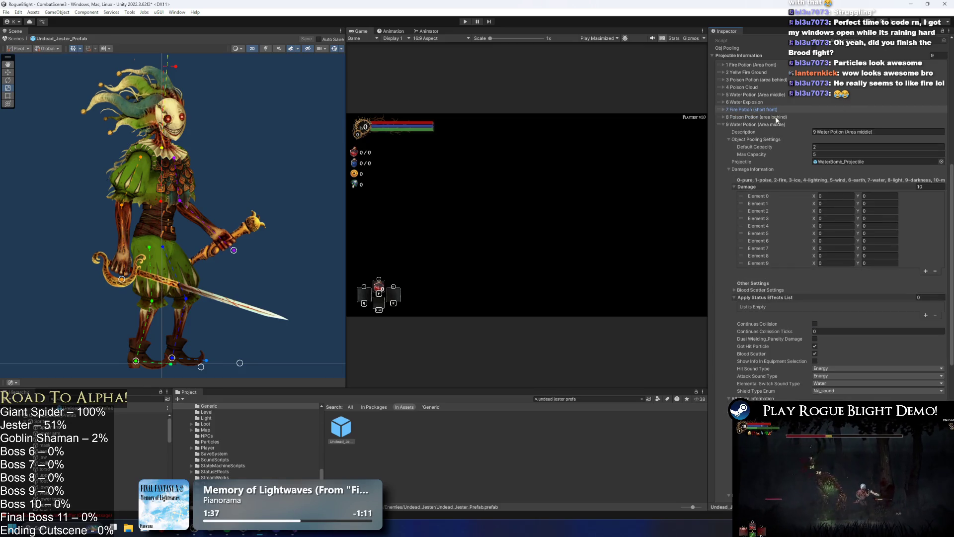
left_click(830, 117)
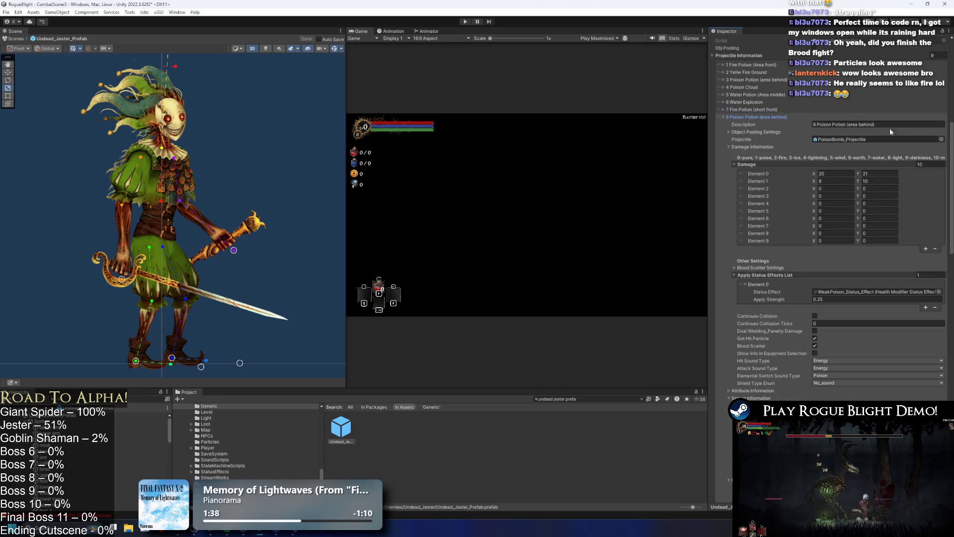
left_click(756, 117)
left_click(756, 116)
scroll(820, 128, "up", 6)
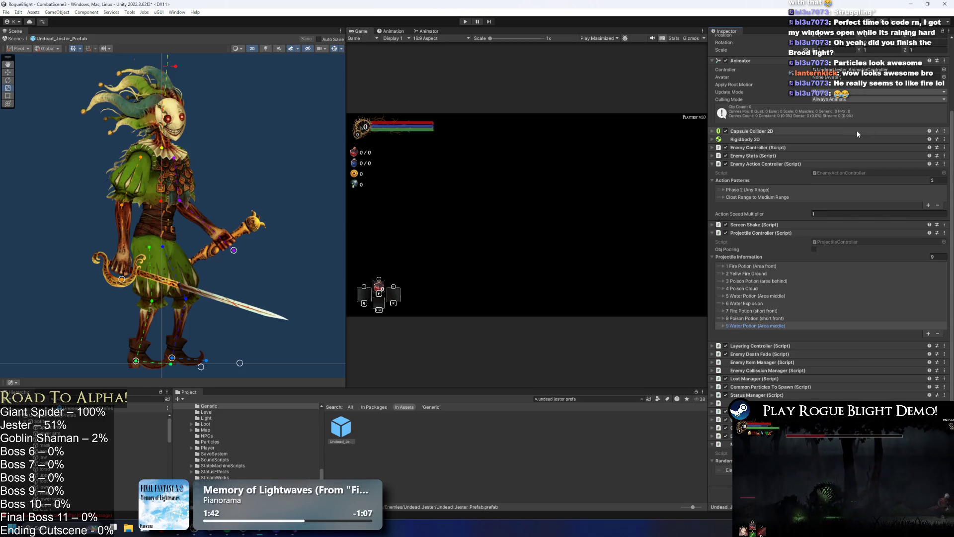
Step: Append (short front) to the 9 Water Potion description, then start a playtest
left_click(769, 326)
left_click(854, 332)
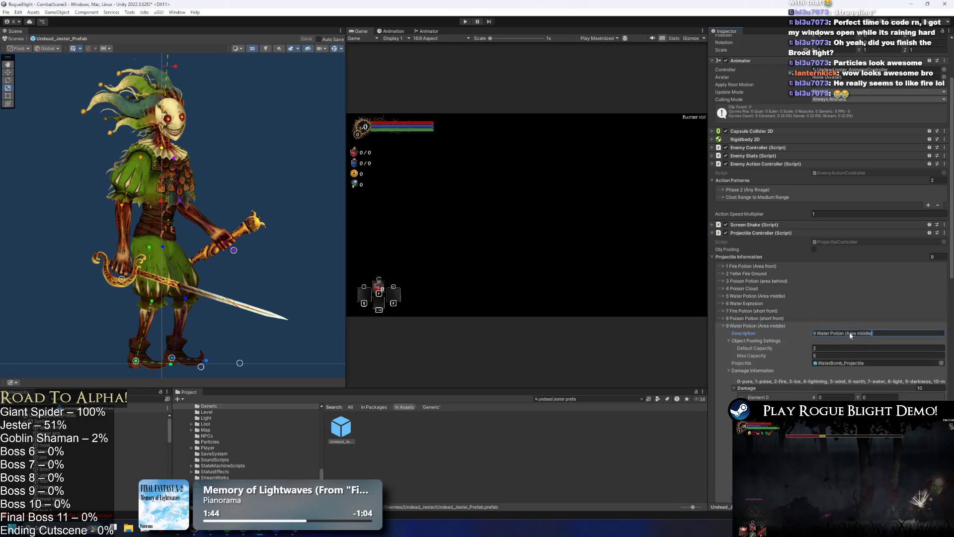
type("(short front)")
scroll(852, 224, "down", 10)
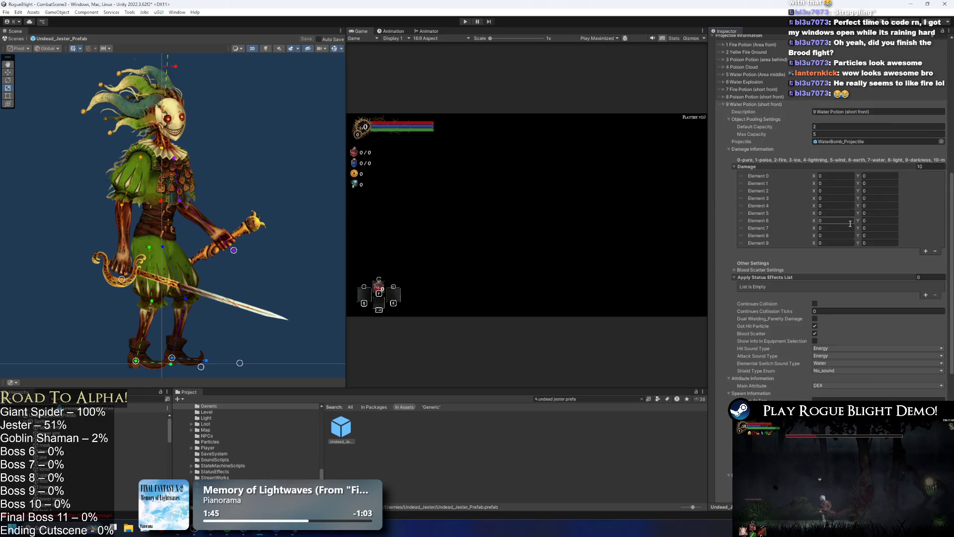
left_click(465, 22)
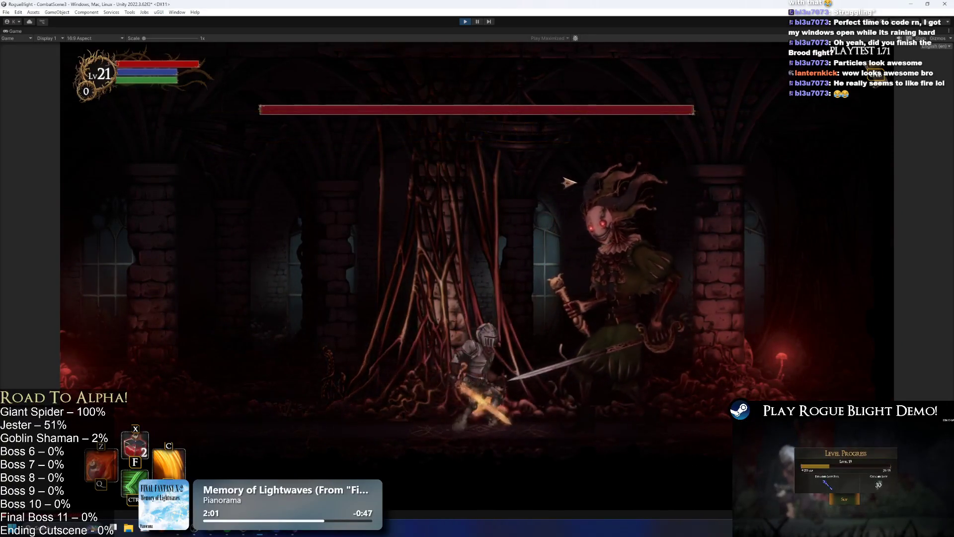
Step: Fight the jester with jumps, runs and slashes while dodging its fire, water and poison potions
key("space")
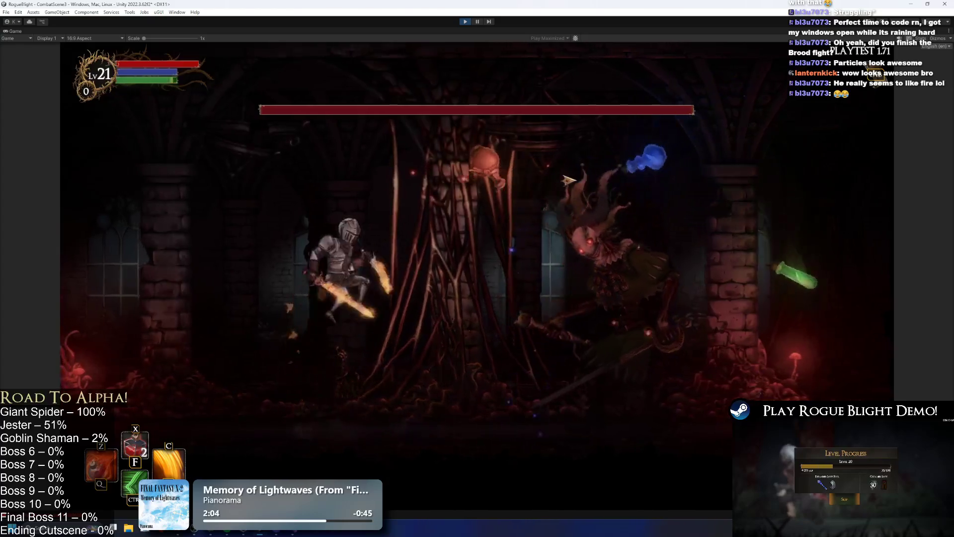
key("space")
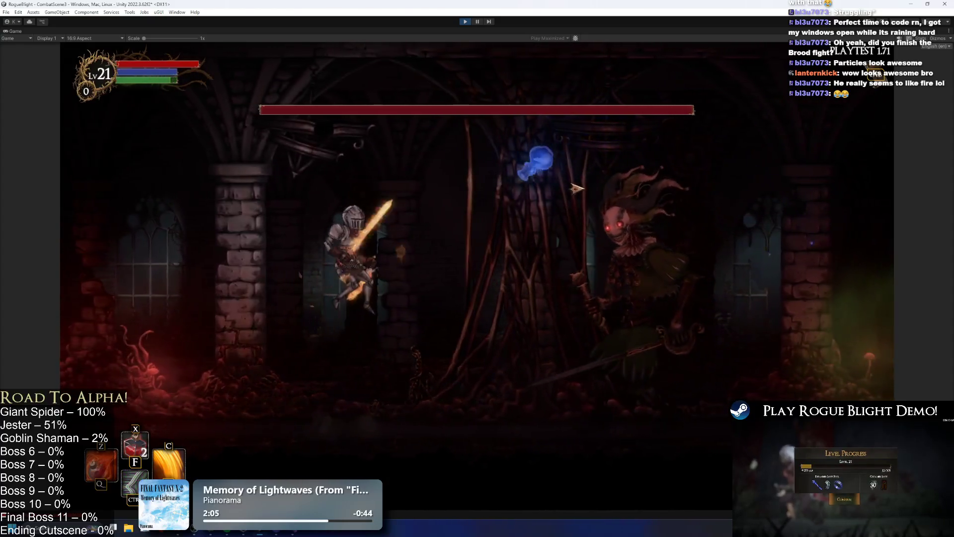
key("a")
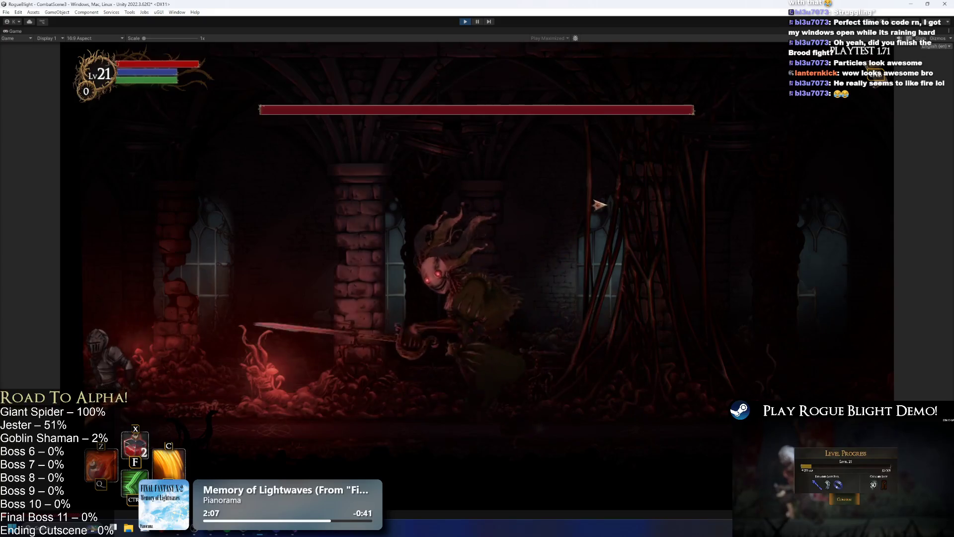
key("d")
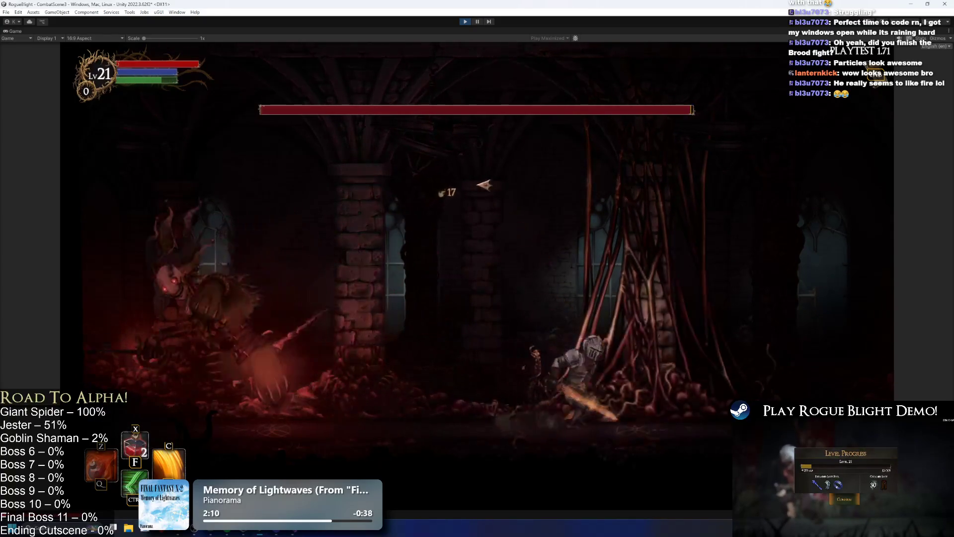
key("a")
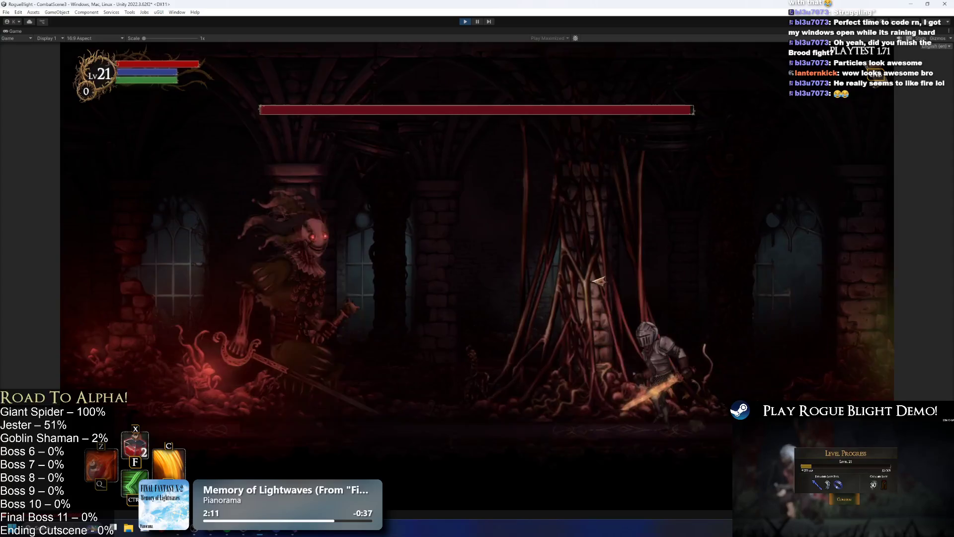
key("a")
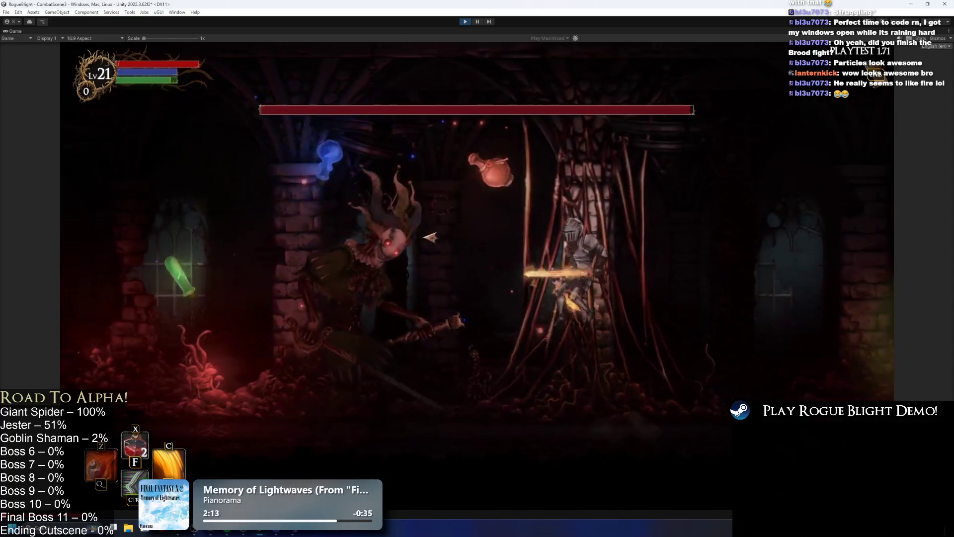
key("d")
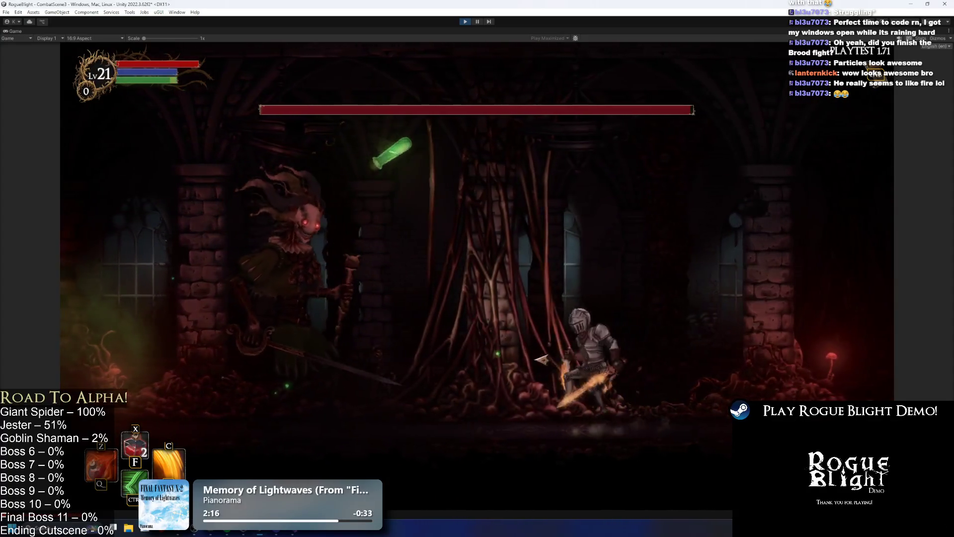
key("d")
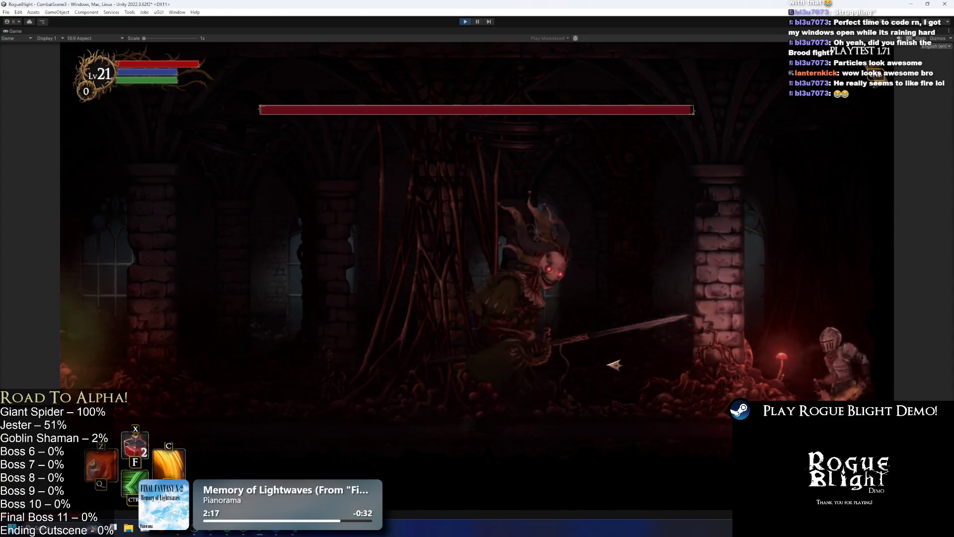
key("a")
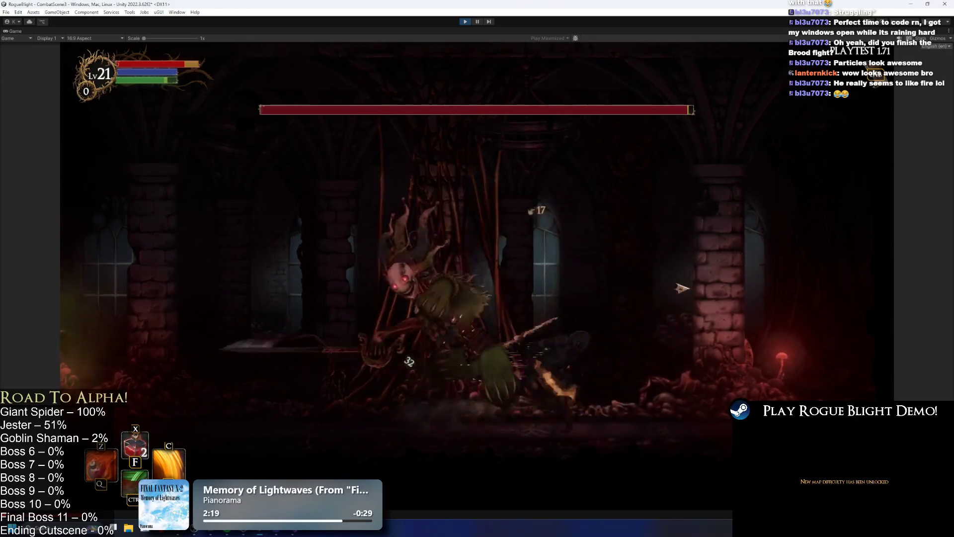
left_click(489, 332)
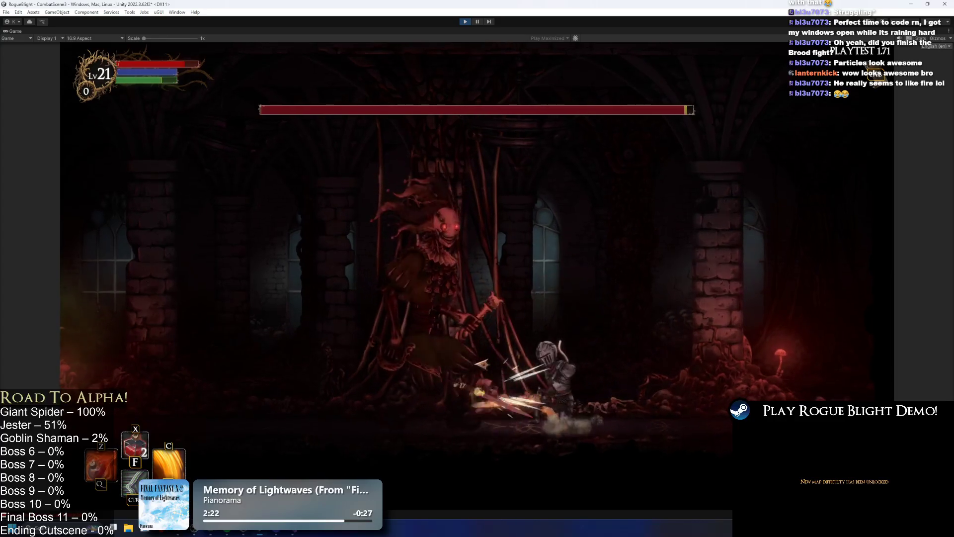
key("d")
left_click(533, 343)
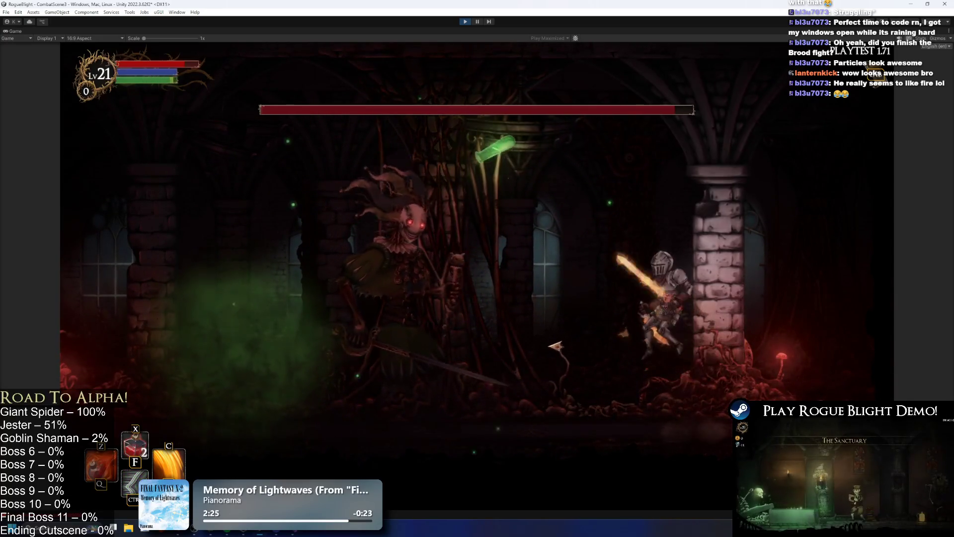
key("a")
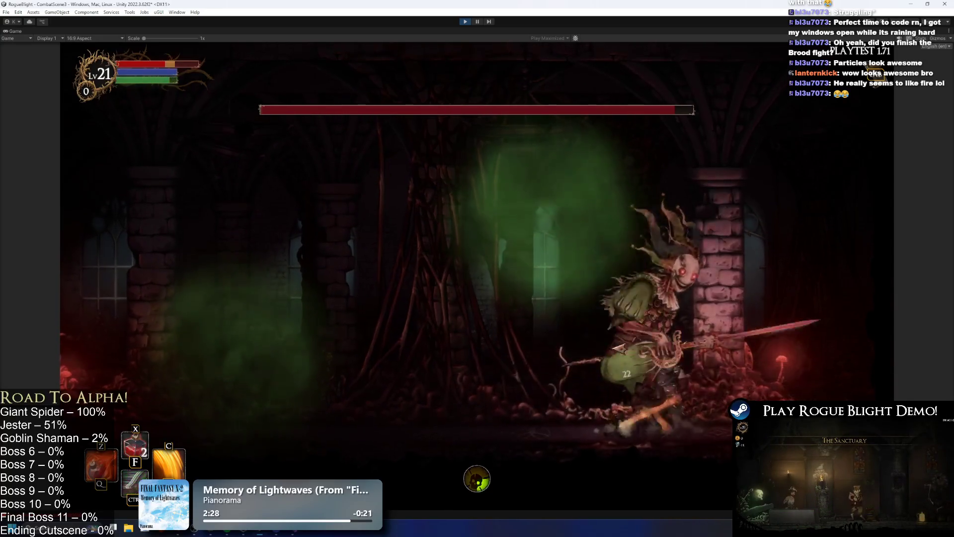
key("a")
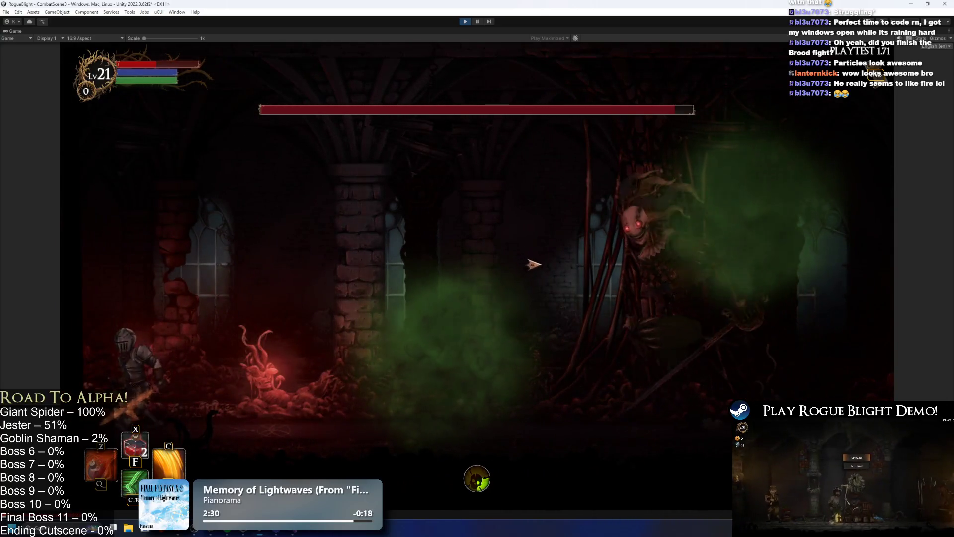
left_click(533, 264)
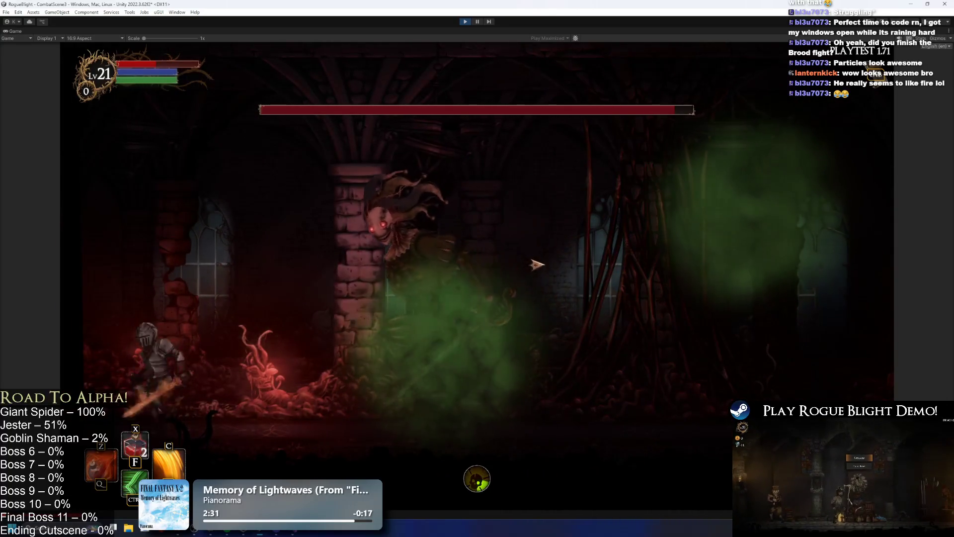
key("d")
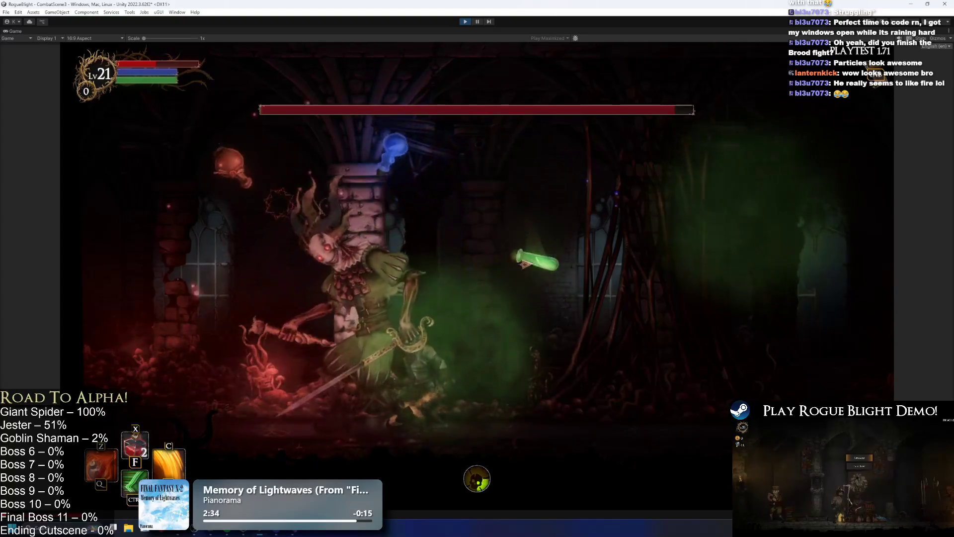
key("d")
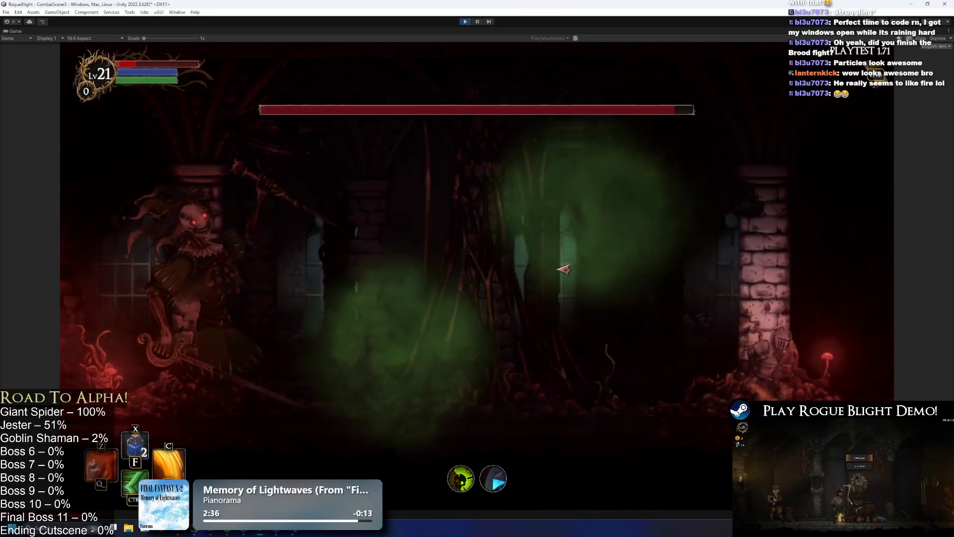
Step: Drink a healing potion, then trade jumps and slashes with the jester across the arena
key("x")
key("x")
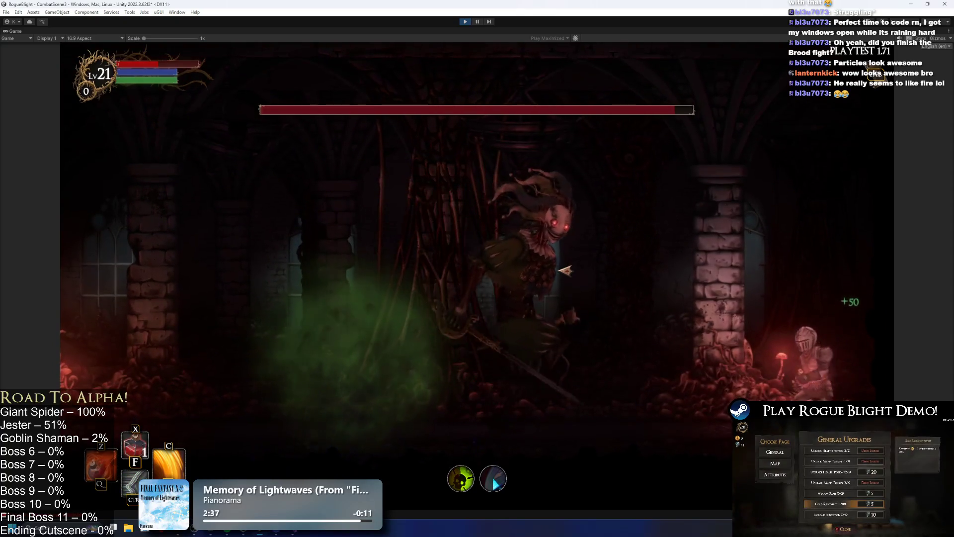
key("a")
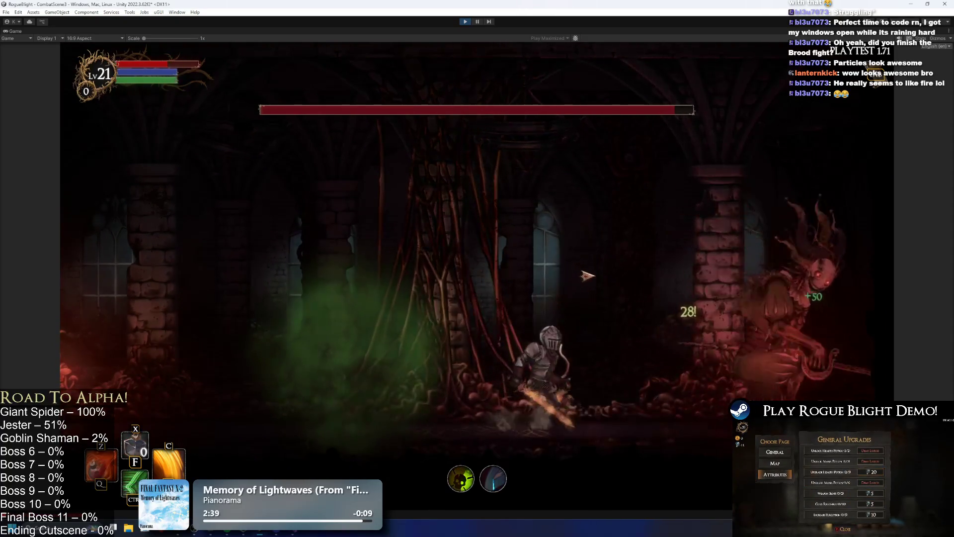
key("d")
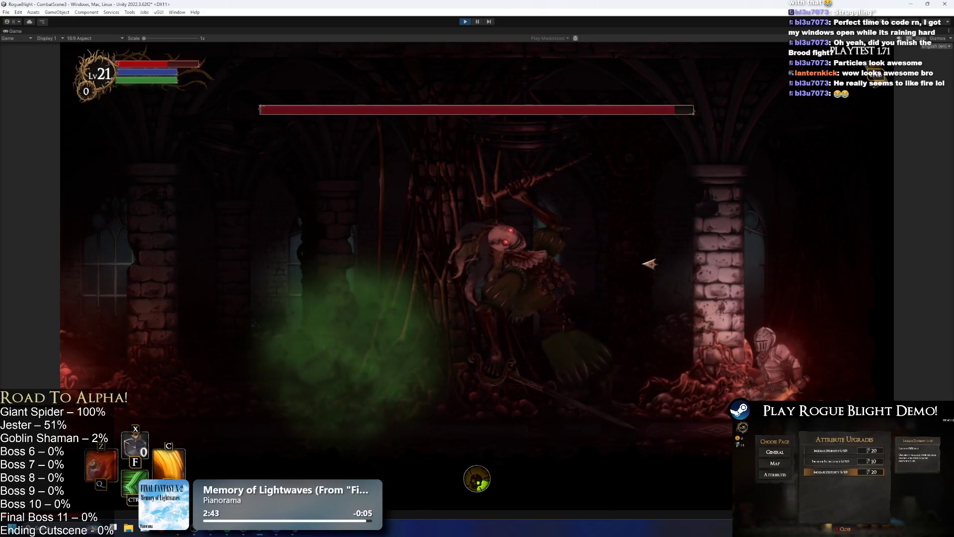
left_click(649, 263)
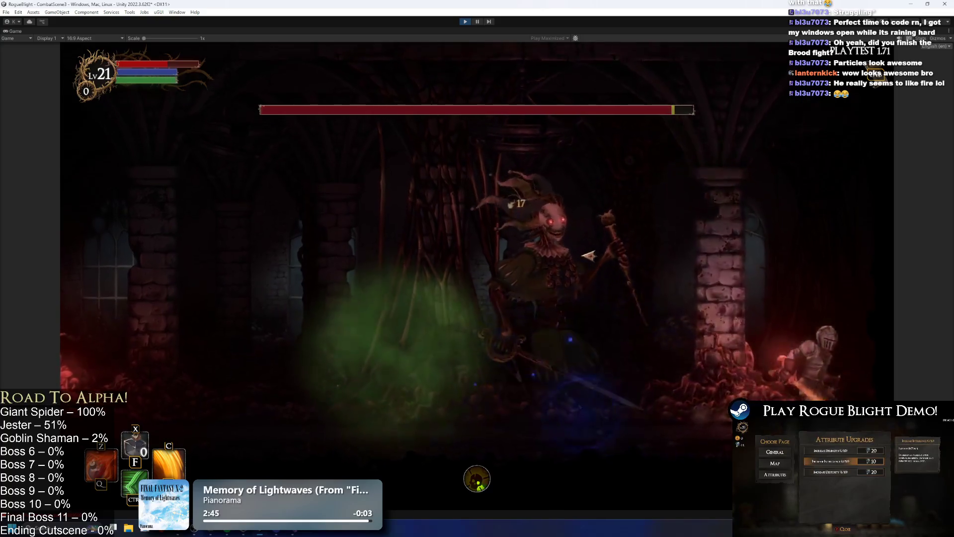
left_click(602, 249)
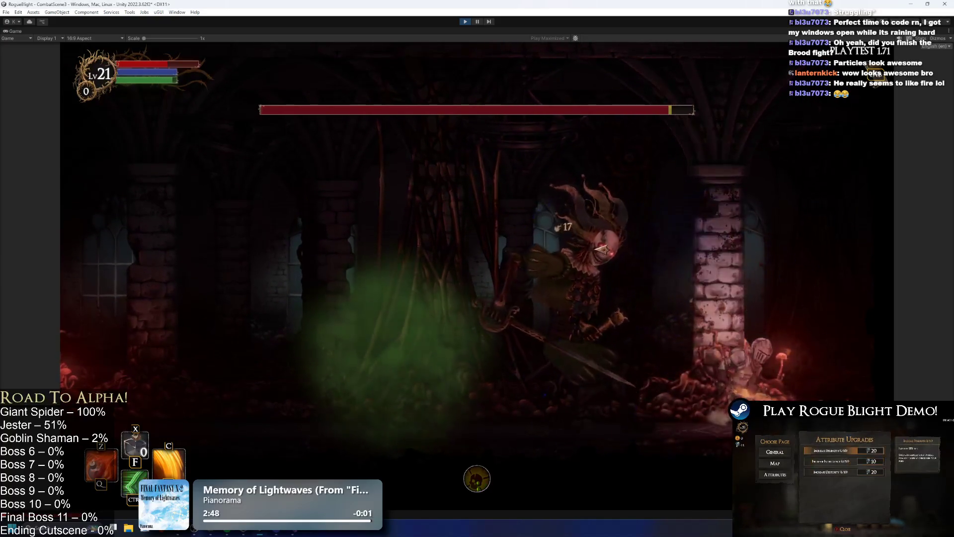
key("a")
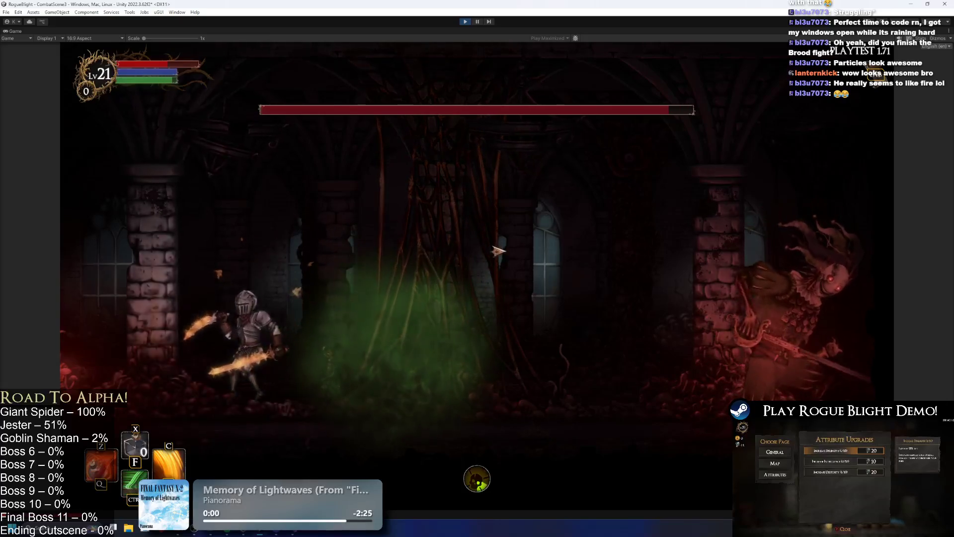
key("a")
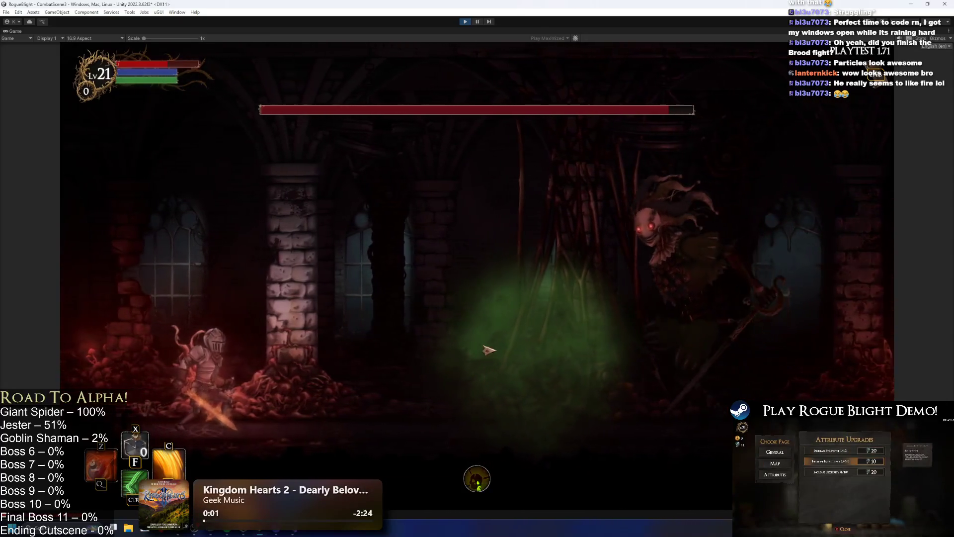
key("a")
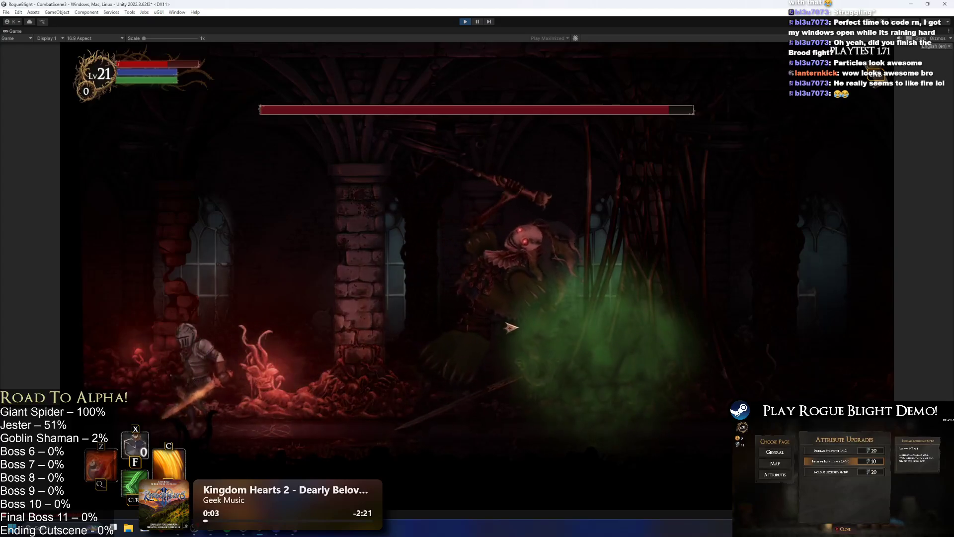
key("space")
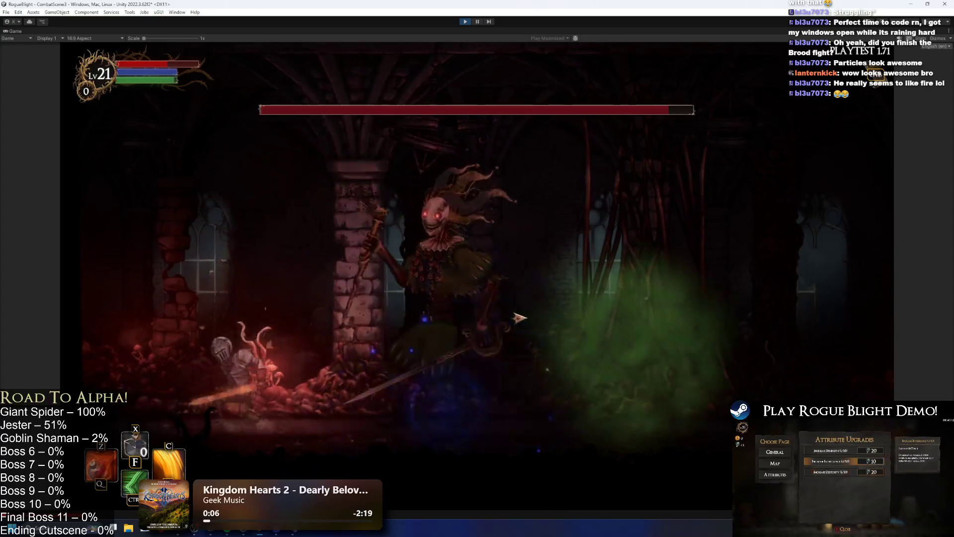
key("space")
left_click(521, 316)
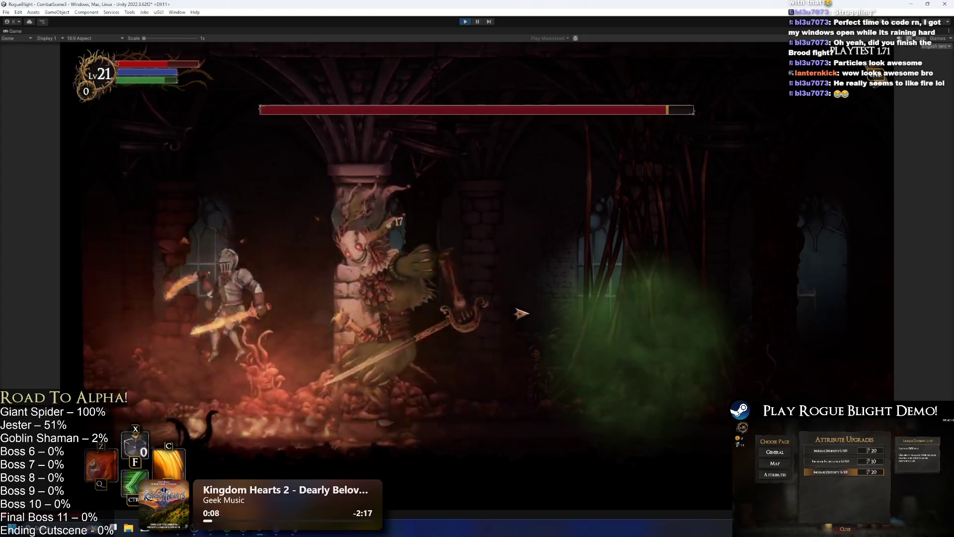
key("d")
key("space")
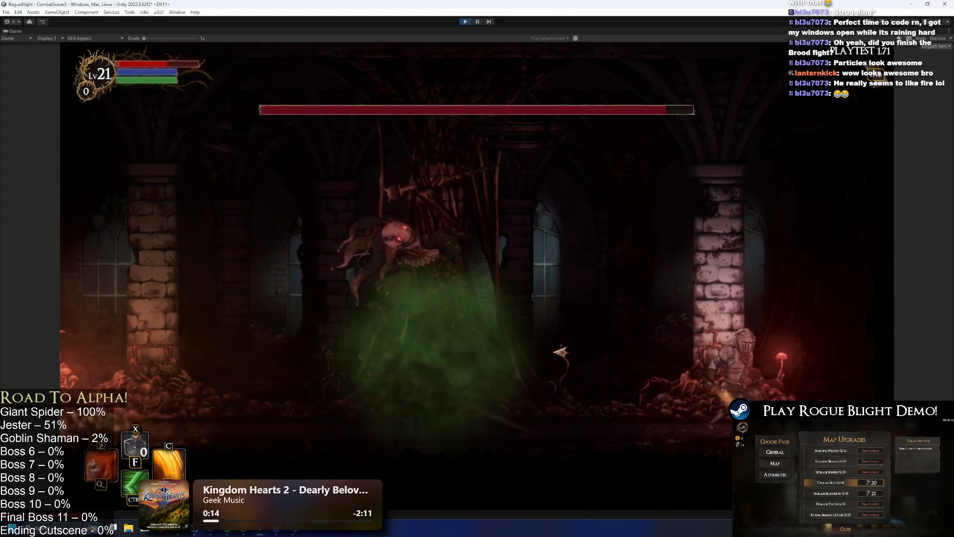
Step: Slash the jester repeatedly from beside the pillar, then stop play mode
left_click(561, 352)
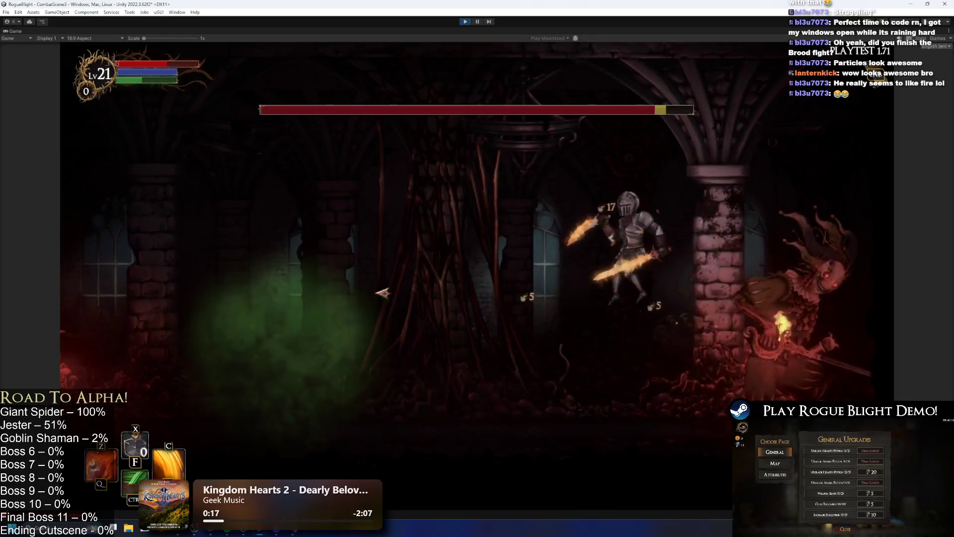
left_click(342, 351)
left_click(372, 335)
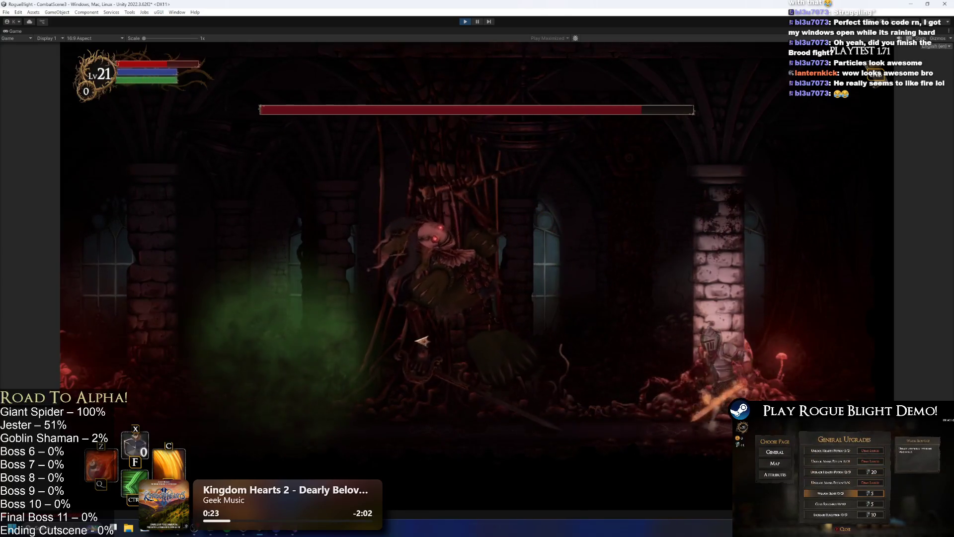
left_click(405, 326)
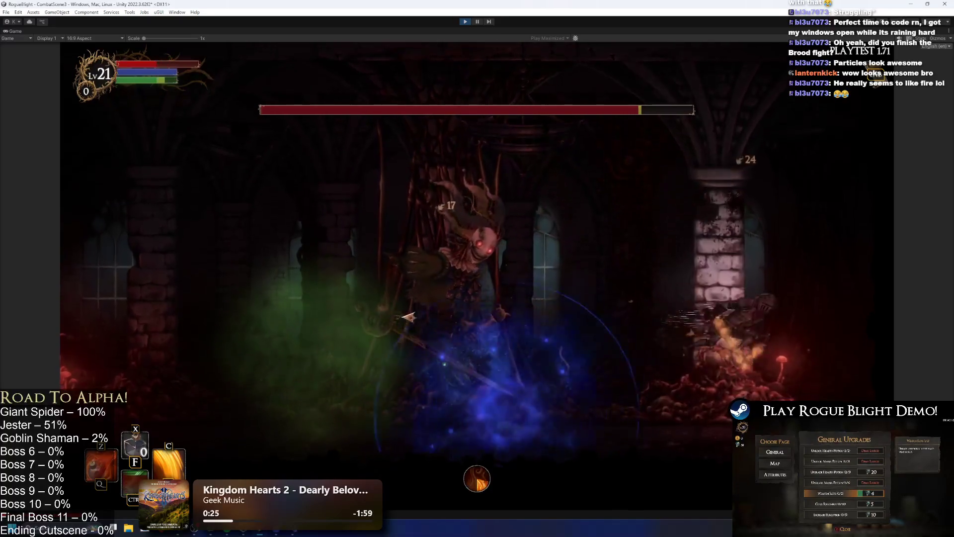
left_click(392, 328)
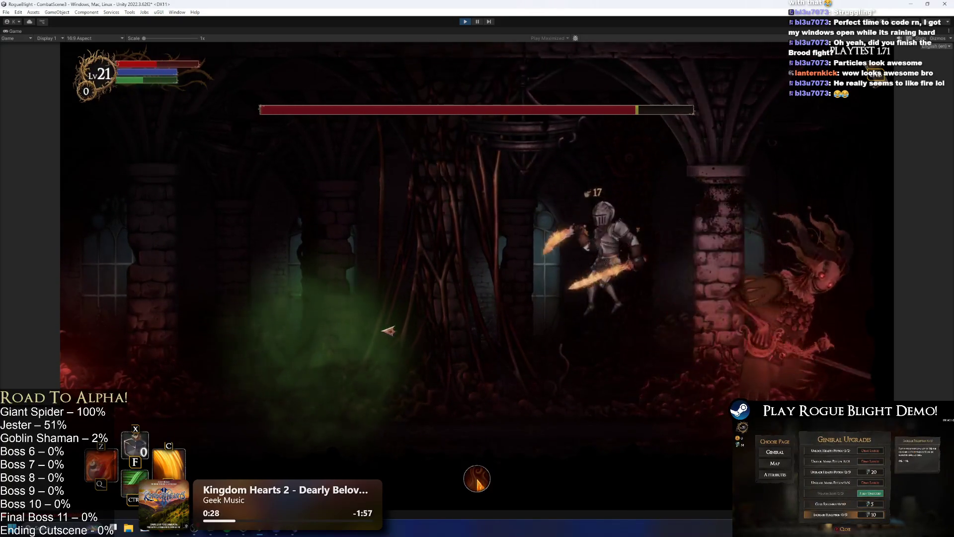
left_click(396, 327)
left_click(396, 328)
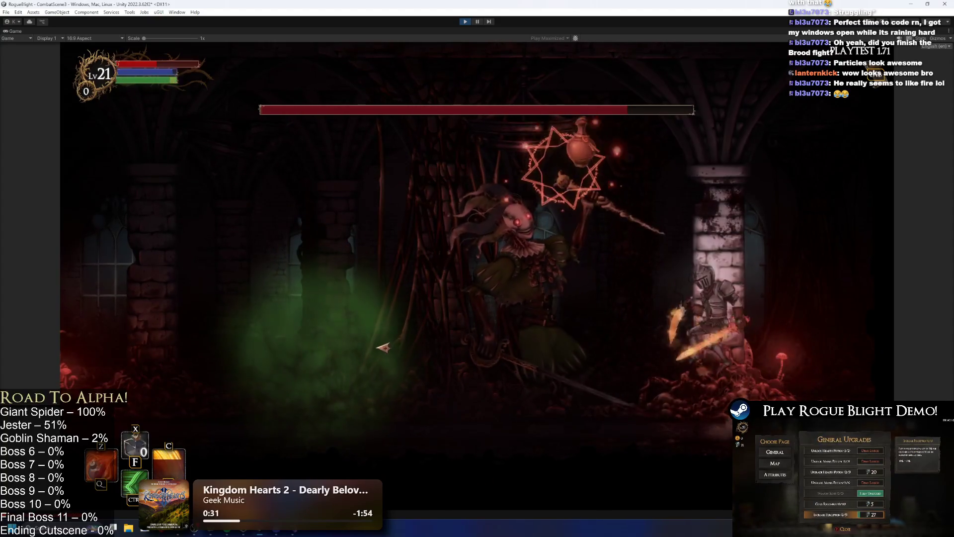
left_click(383, 345)
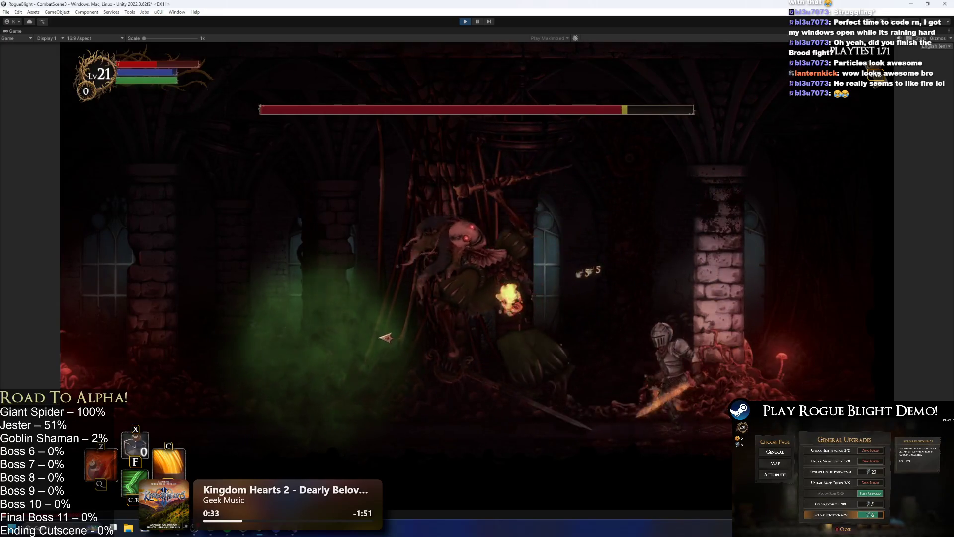
left_click(386, 338)
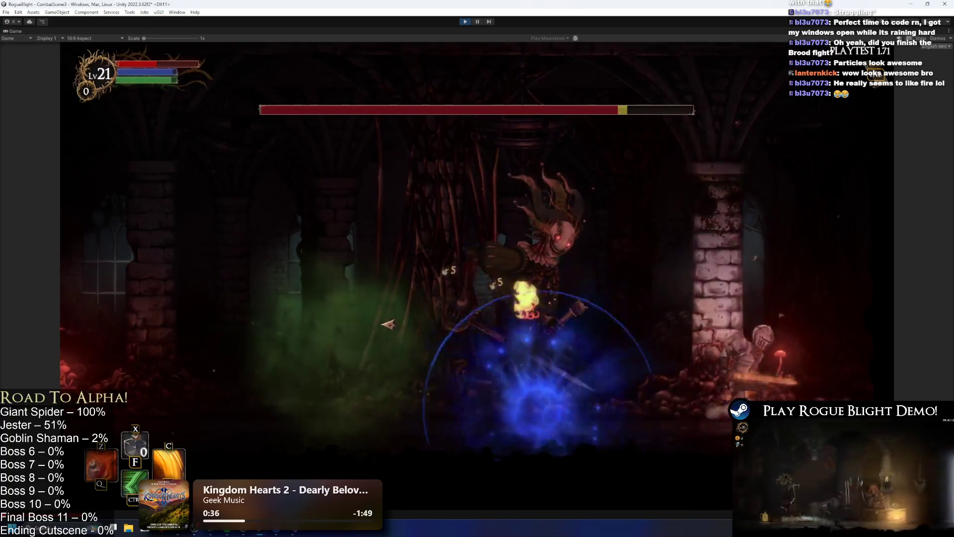
key("a")
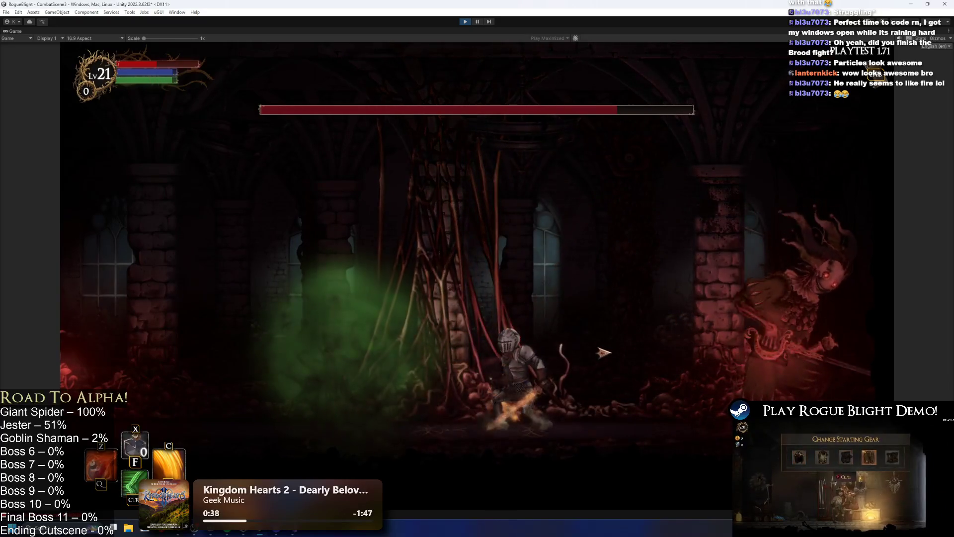
key("d")
left_click(595, 130)
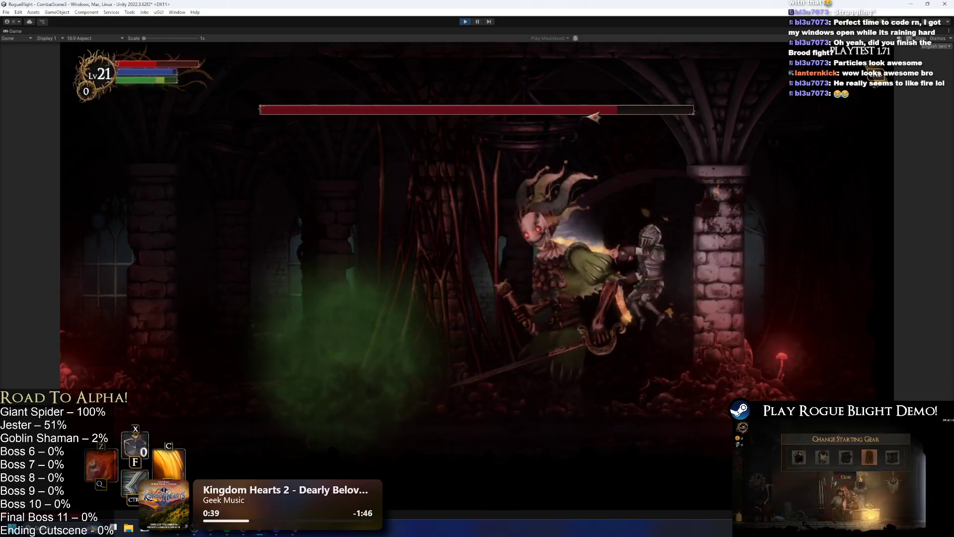
left_click(594, 130)
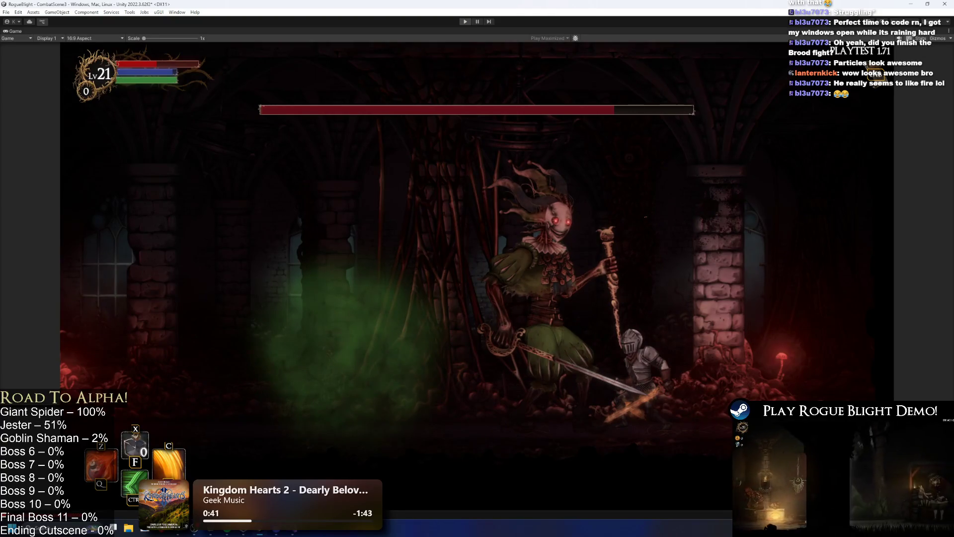
left_click(469, 22)
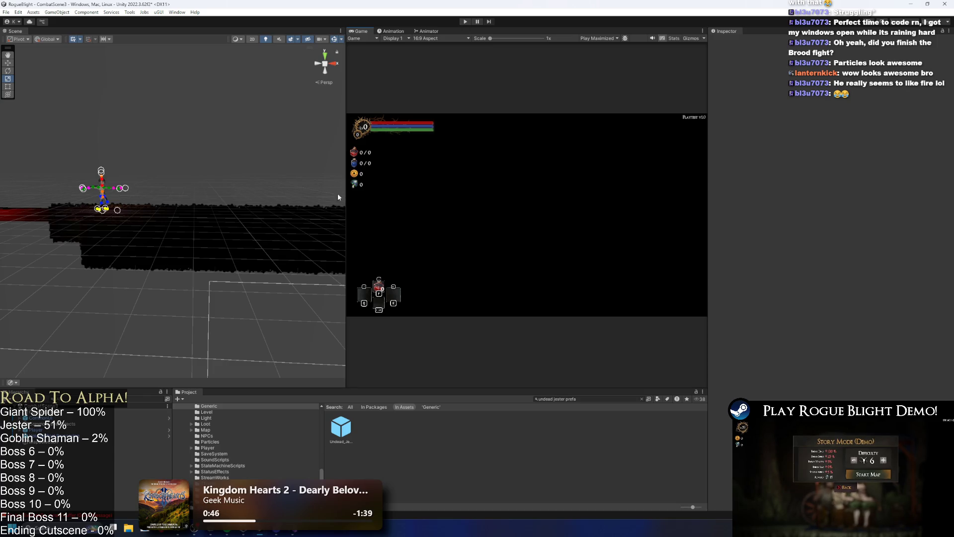
Step: Open Undead_Jester_Prefab, select its root, and collapse the 9 Water Potion (short front) entry
double_click(341, 428)
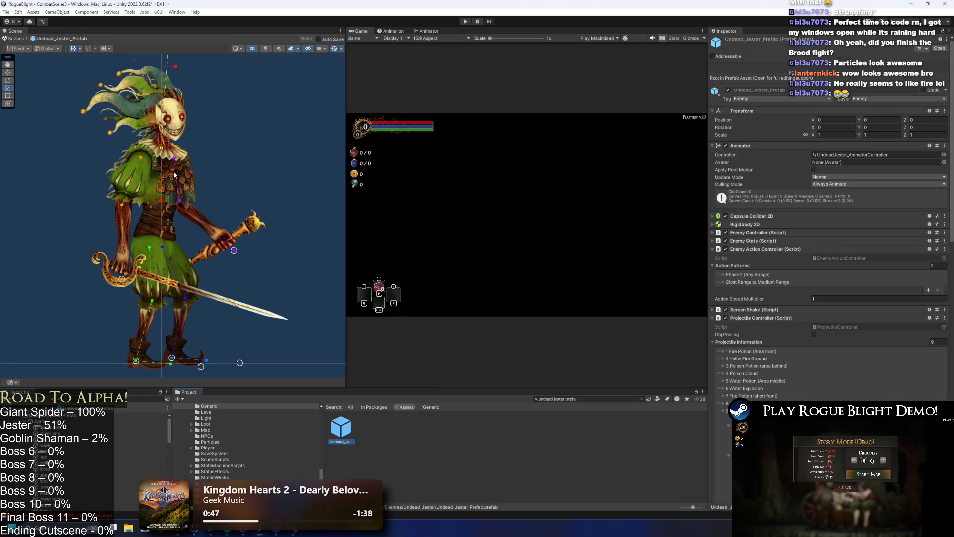
left_click(80, 416)
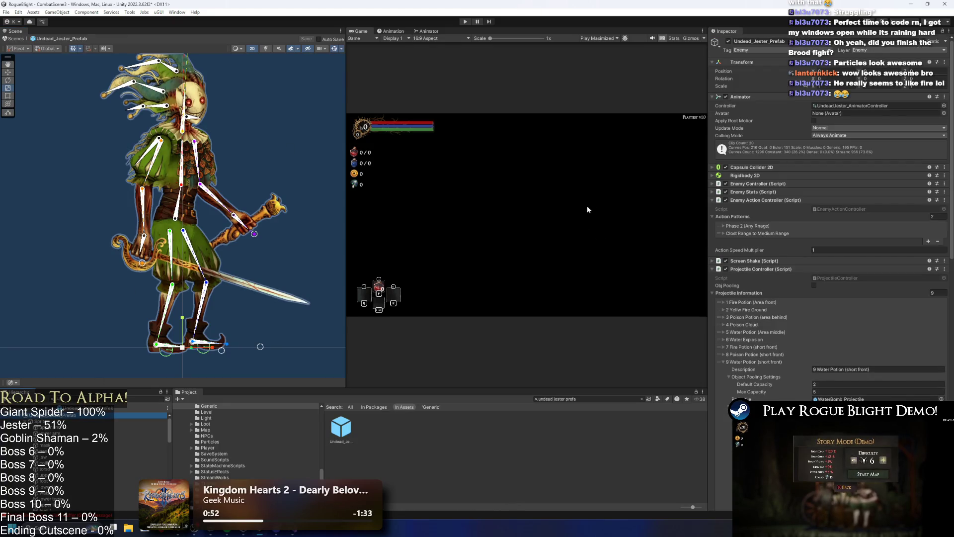
left_click(765, 361)
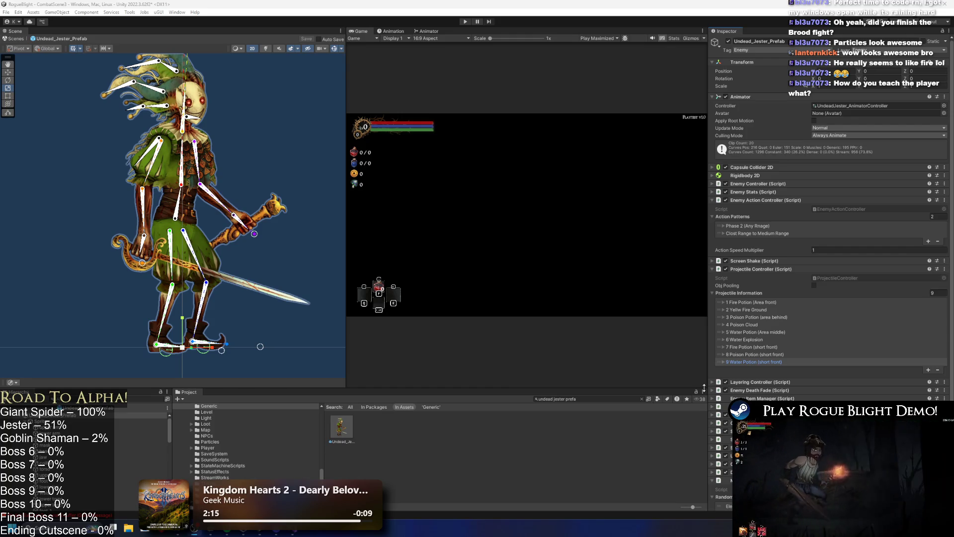
Step: Switch to the Animation window and select the SR_Random_Potion_UndeadJester clip
left_click(430, 33)
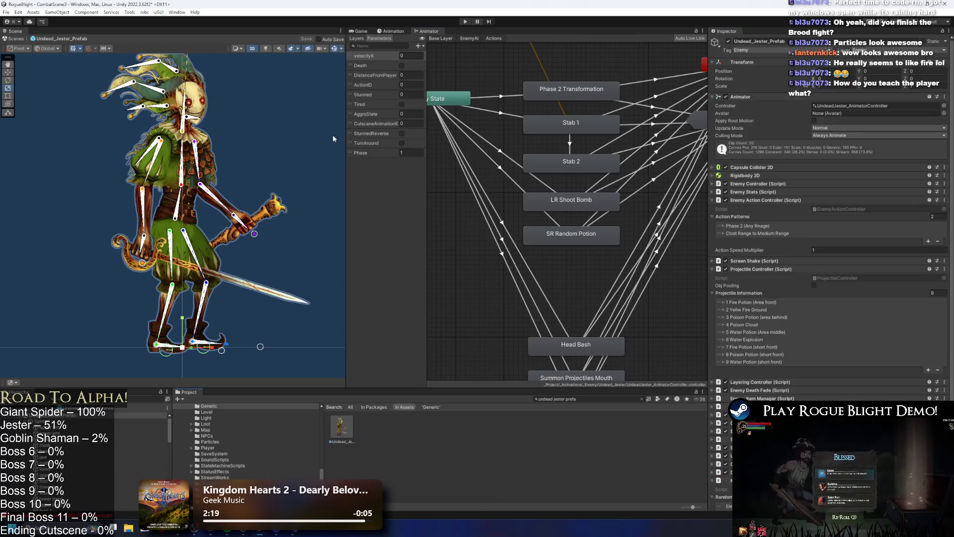
left_click(392, 32)
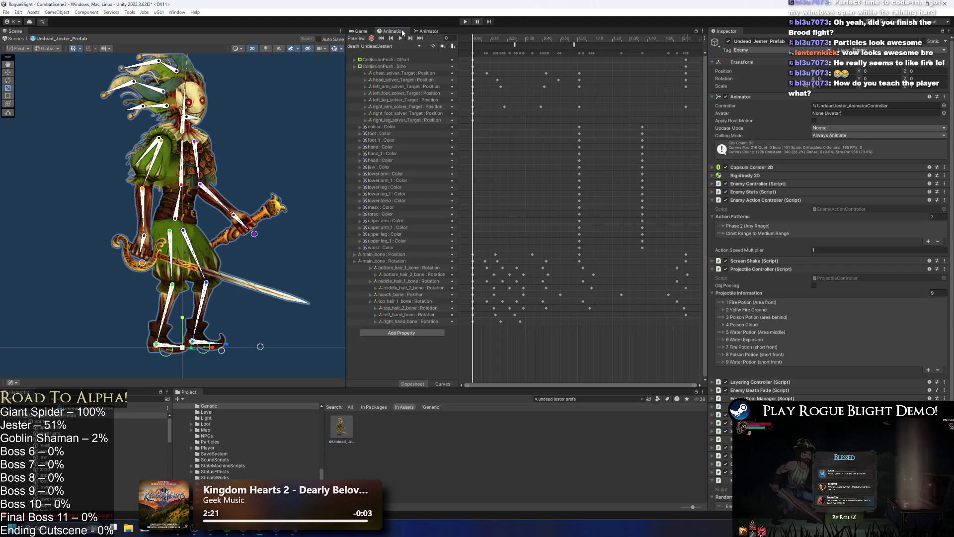
left_click(381, 45)
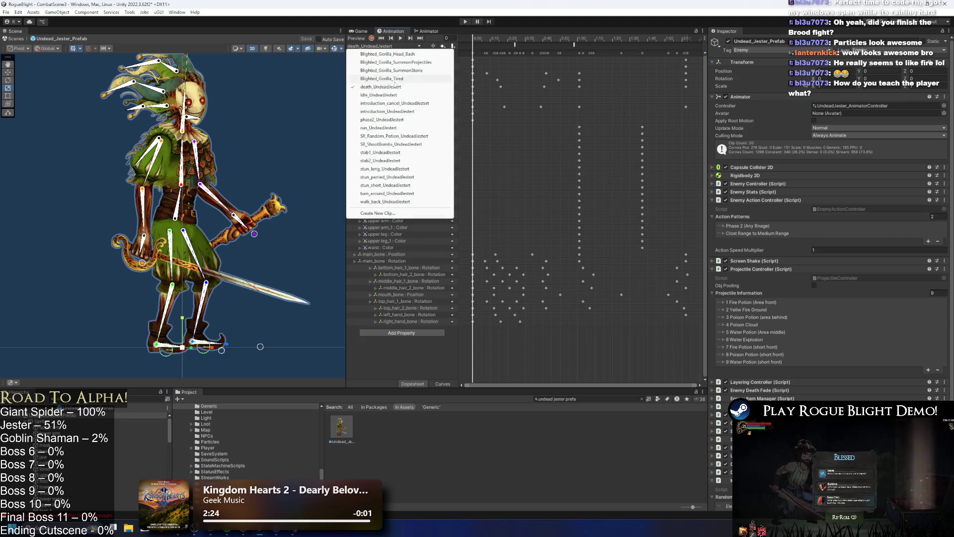
left_click(393, 136)
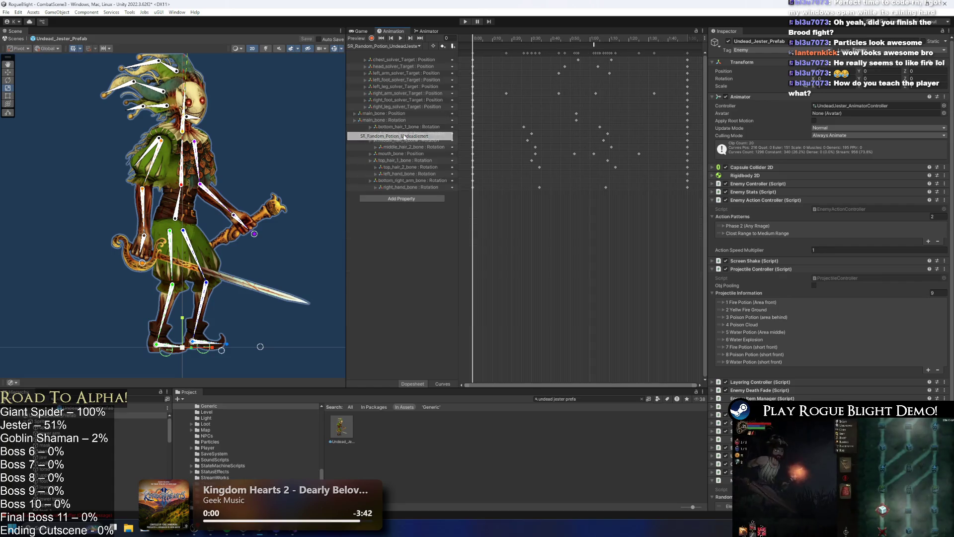
Step: Start a new animation clip and browse to _Project/_Animations/_Enemy/Undead_Jester
left_click(415, 46)
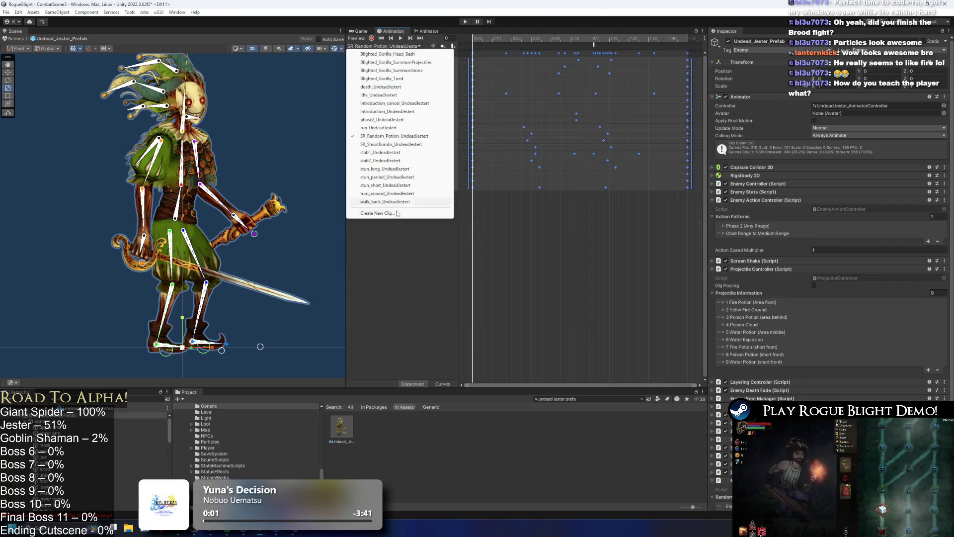
left_click(413, 211)
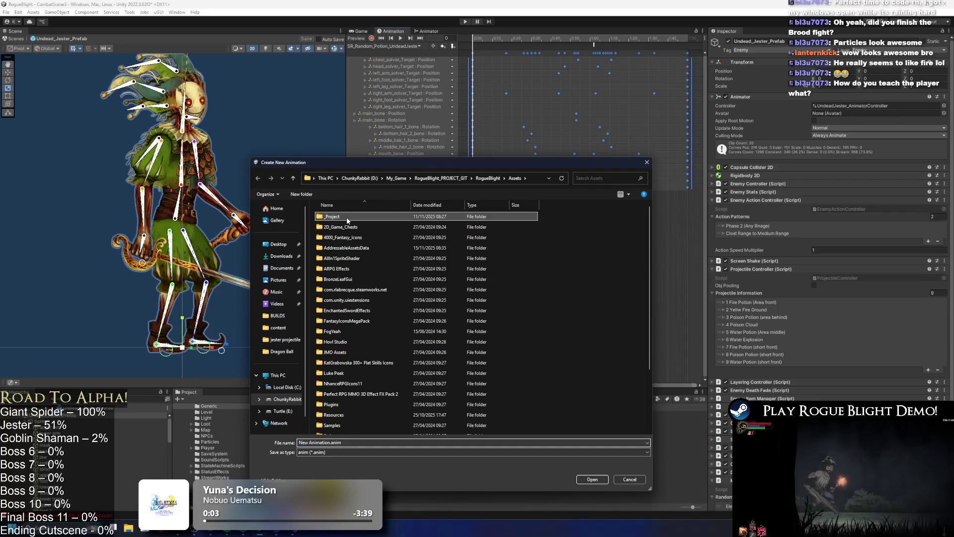
double_click(346, 216)
double_click(348, 216)
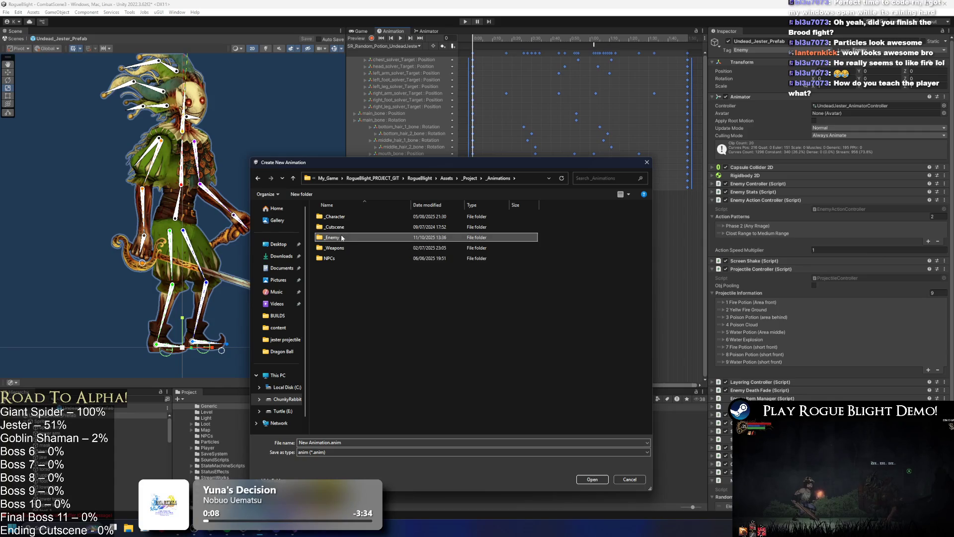
double_click(341, 239)
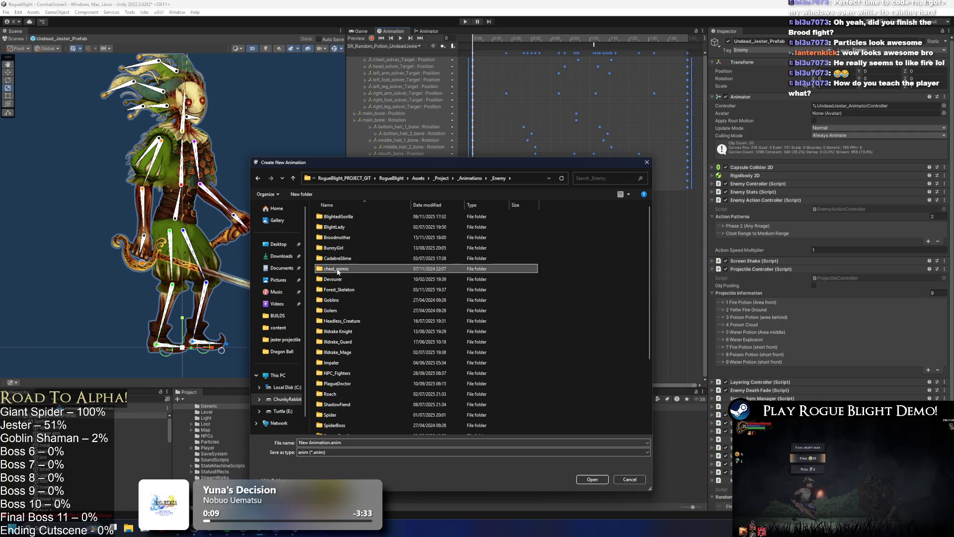
scroll(348, 286, "down", 3)
left_click(351, 357)
double_click(356, 366)
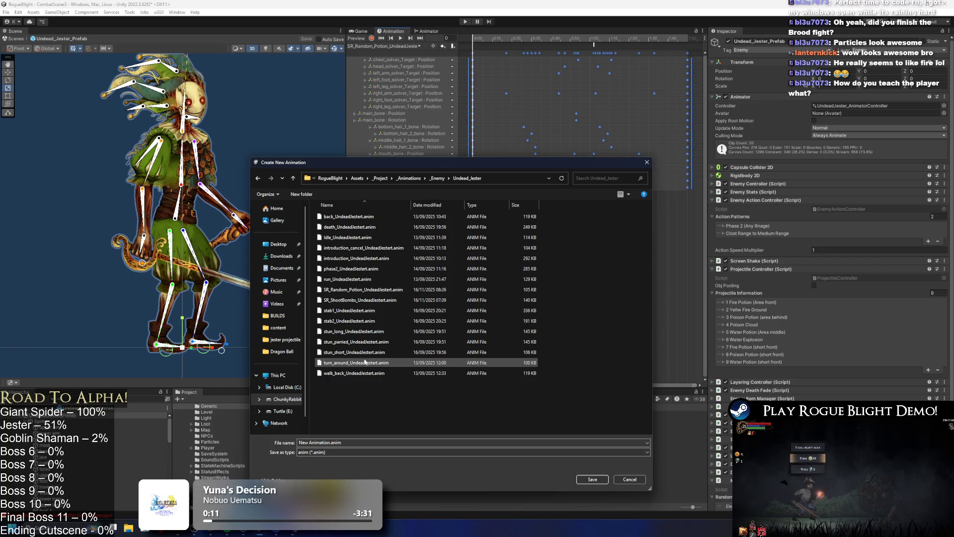
Step: Save the clip as LR_Random_Potion_UndeadJester, based on SR_Random_Potion's name, and paste keyframes into it
left_click(348, 299)
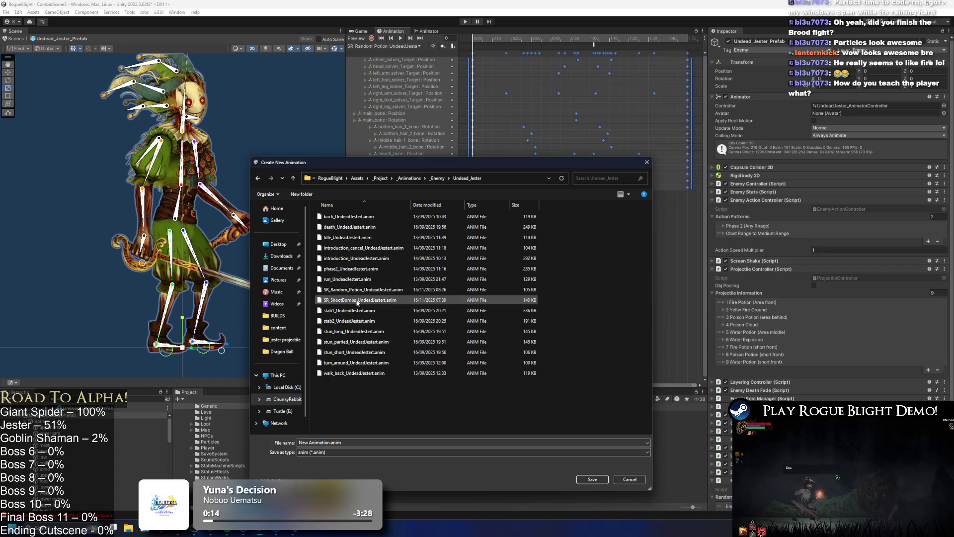
left_click(307, 441)
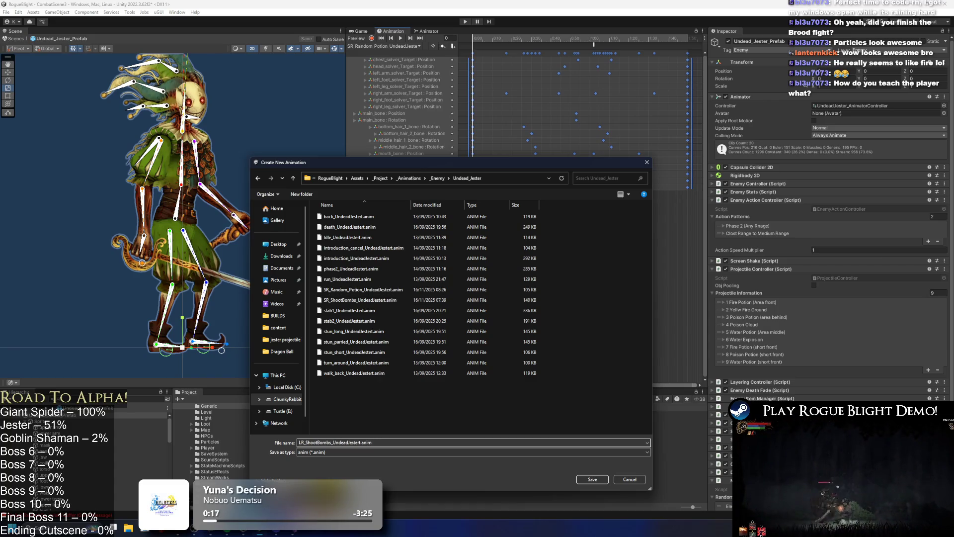
left_click(382, 290)
left_click(301, 442)
left_click(301, 442)
key("BackSpace")
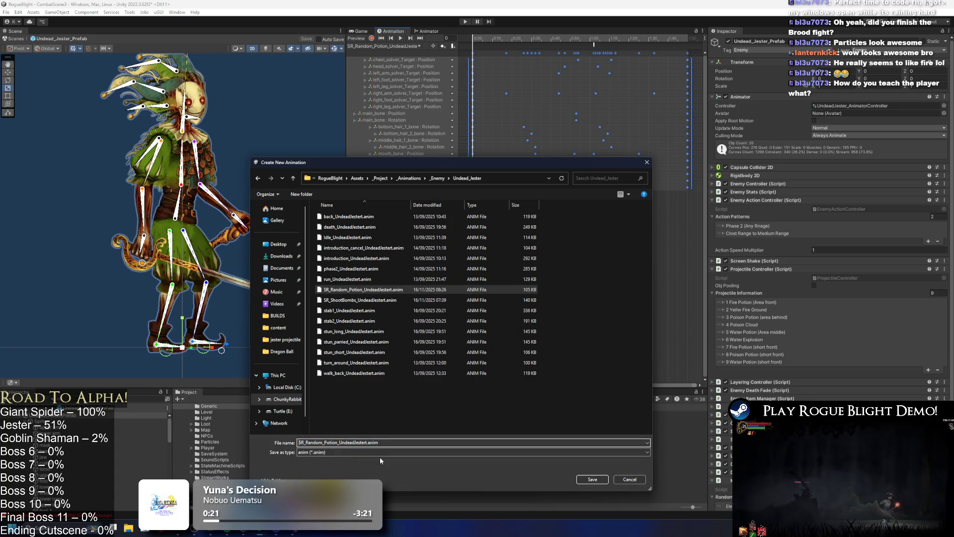
type("L")
key("Return")
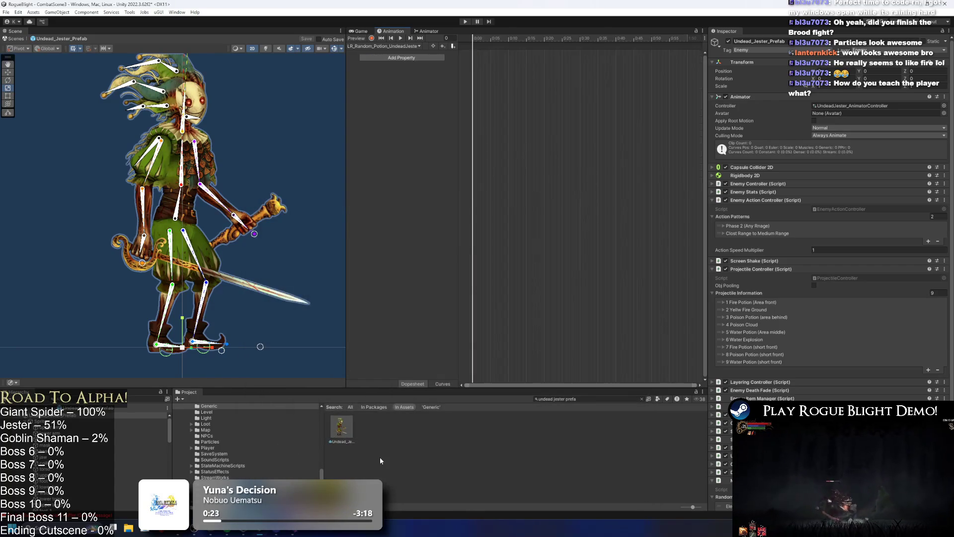
key("ctrl+v")
Step: Move the LR_Random_Potion playhead to frame 61
scroll(574, 183, "down", 5)
left_click_drag(527, 39, 561, 39)
scroll(251, 142, "down", 2)
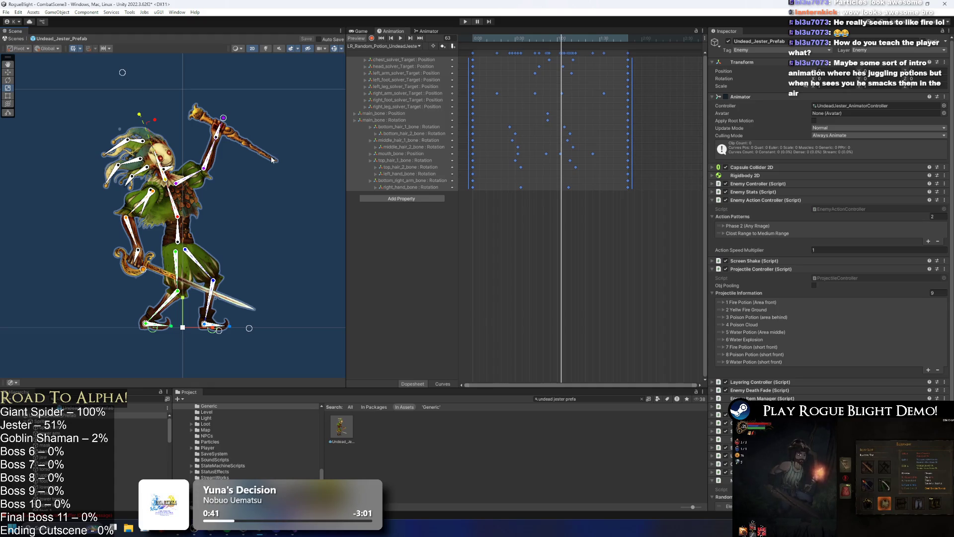
Step: In record mode, raise the jester's body, lower the staff arm and nudge its head
left_click(372, 39)
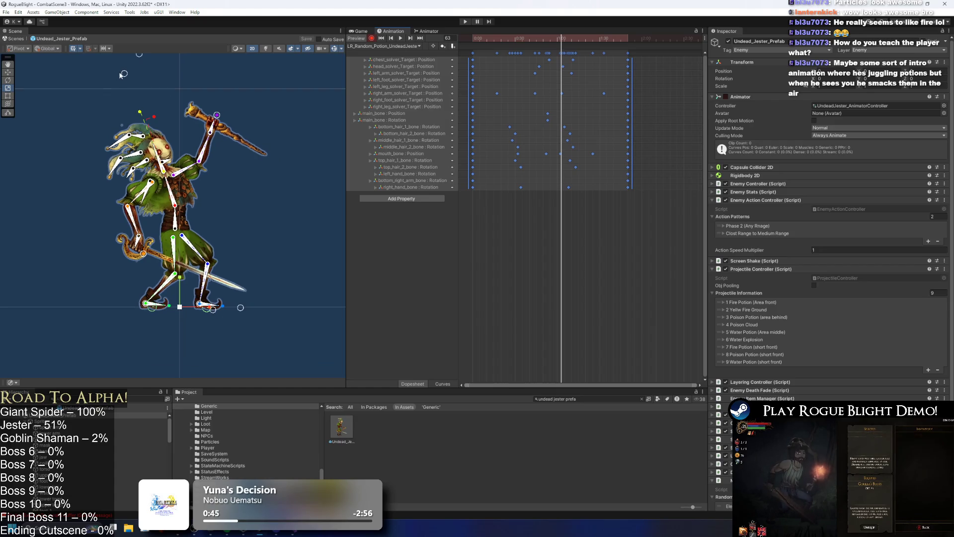
mouse_move(123, 73)
left_mouse_down()
mouse_move(185, 60)
mouse_move(164, 70)
left_mouse_up()
left_click_drag(217, 115, 244, 133)
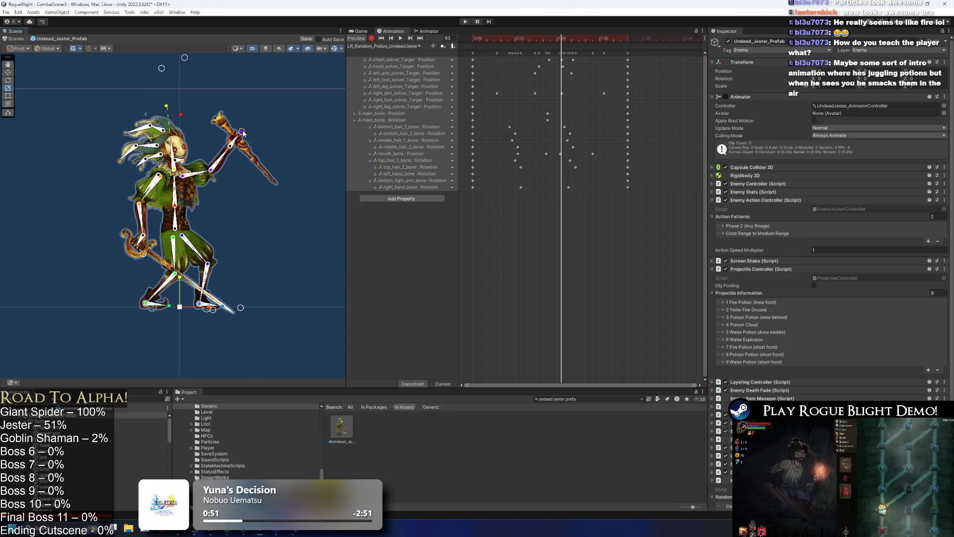
left_click_drag(162, 68, 208, 74)
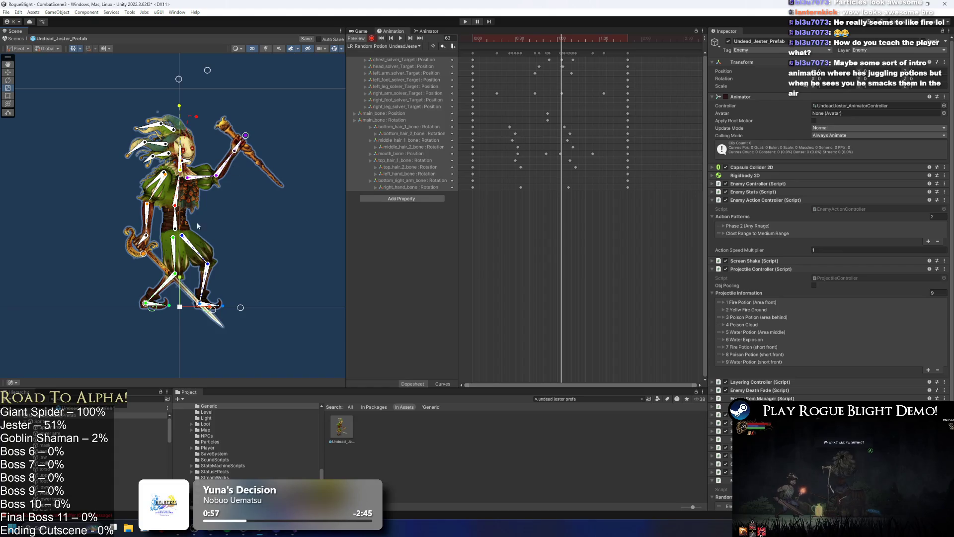
left_click(179, 217)
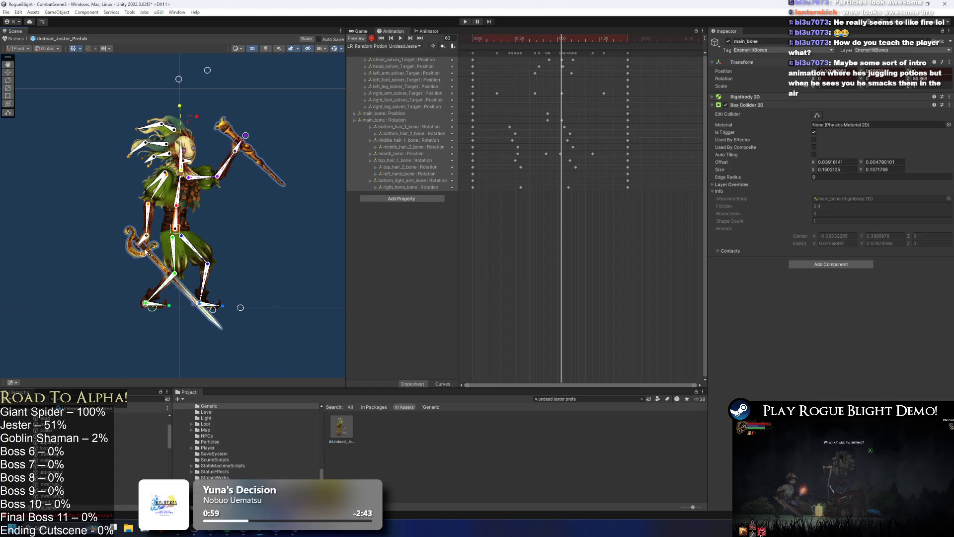
Step: Swing the left arm and sword up-left, and shift a column of keyframes slightly later
left_click_drag(247, 136, 252, 142)
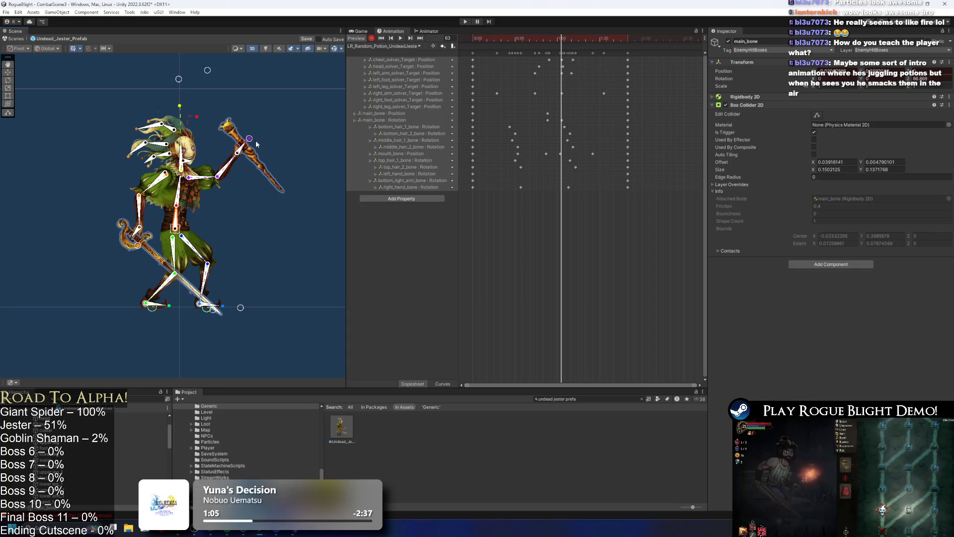
scroll(570, 87, "up", 3)
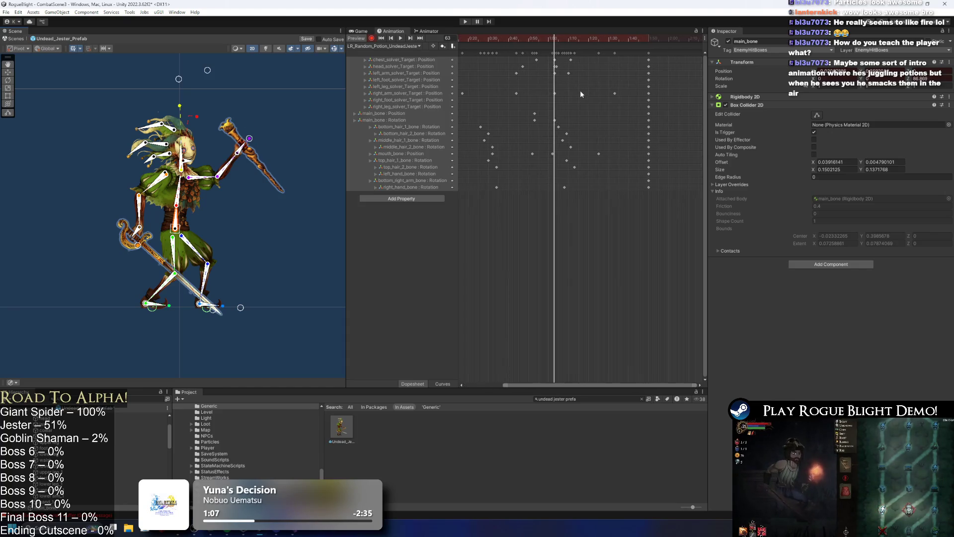
left_click_drag(552, 57, 553, 124)
left_click_drag(552, 73, 554, 74)
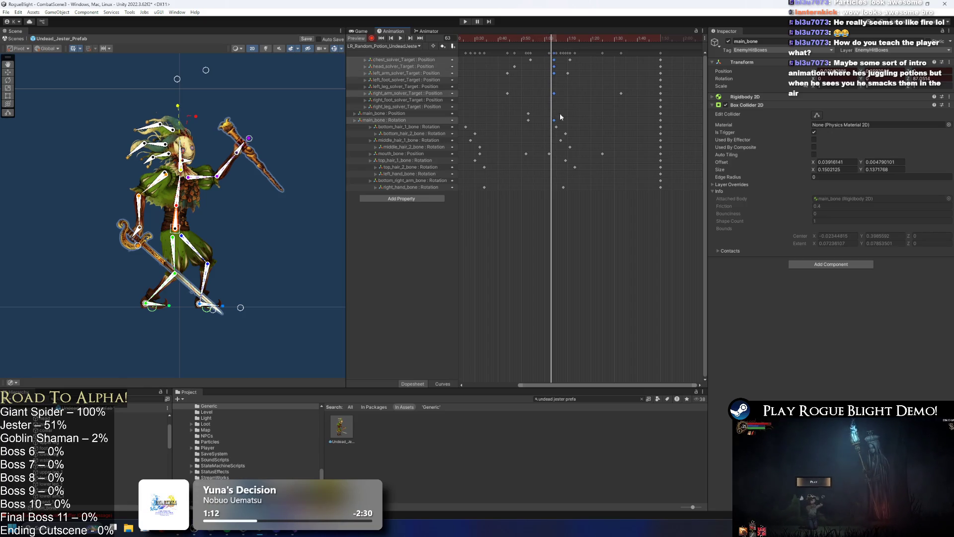
left_click(561, 66)
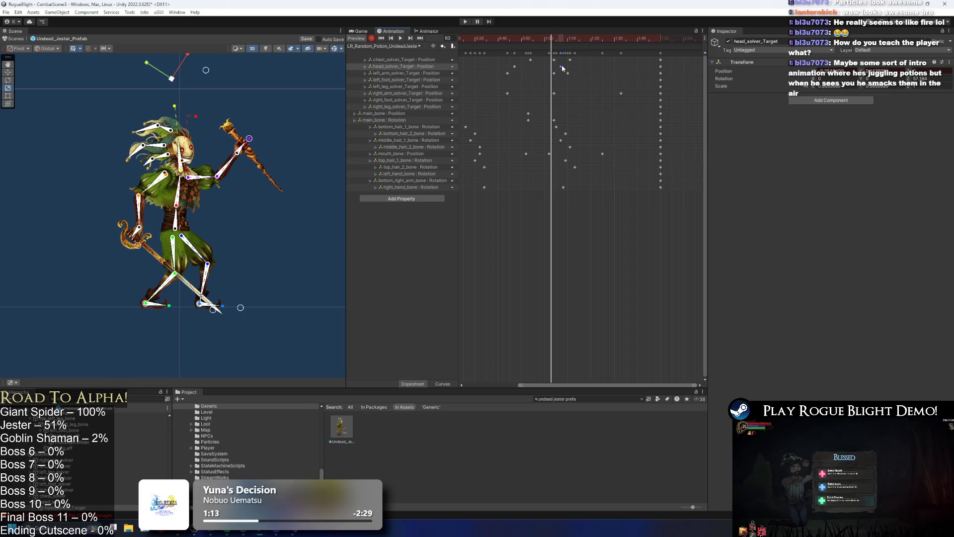
Step: Delete the left-arm solver key at frame 28 and a block of unwanted keyframes
left_click(470, 39)
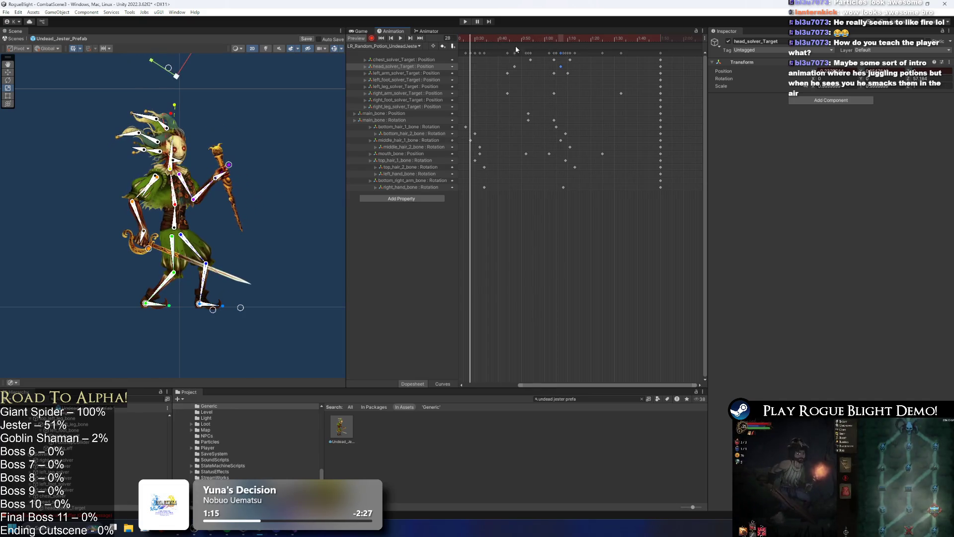
left_click(568, 74)
key("Delete")
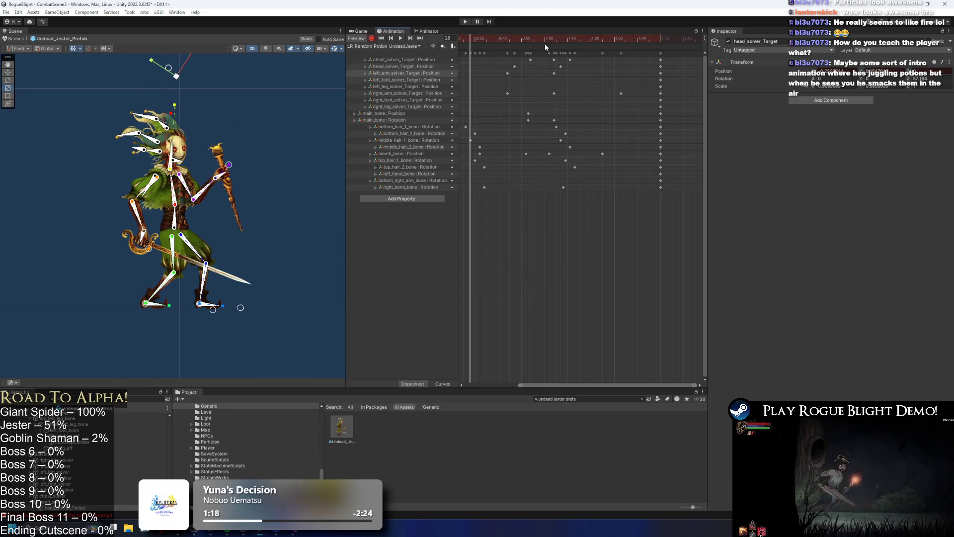
key("space")
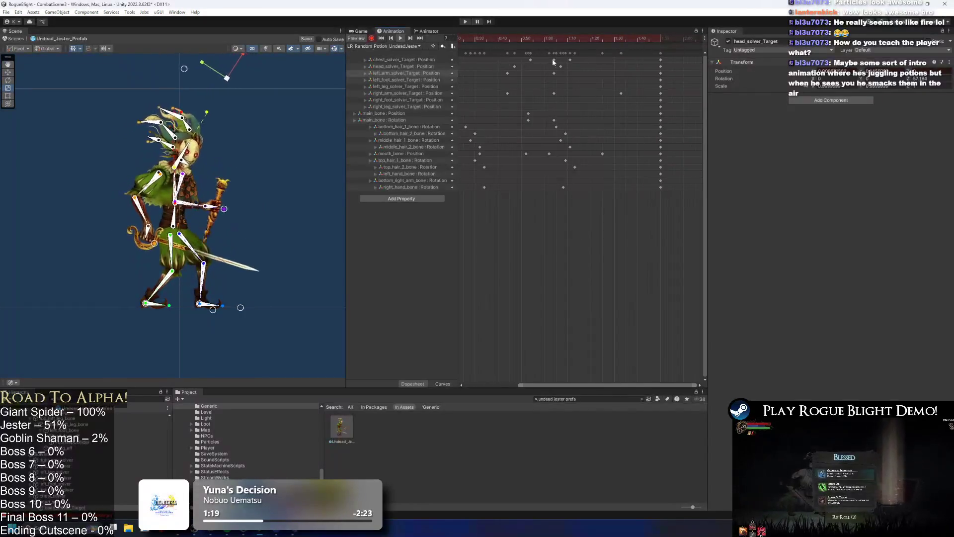
scroll(584, 90, "down", 3)
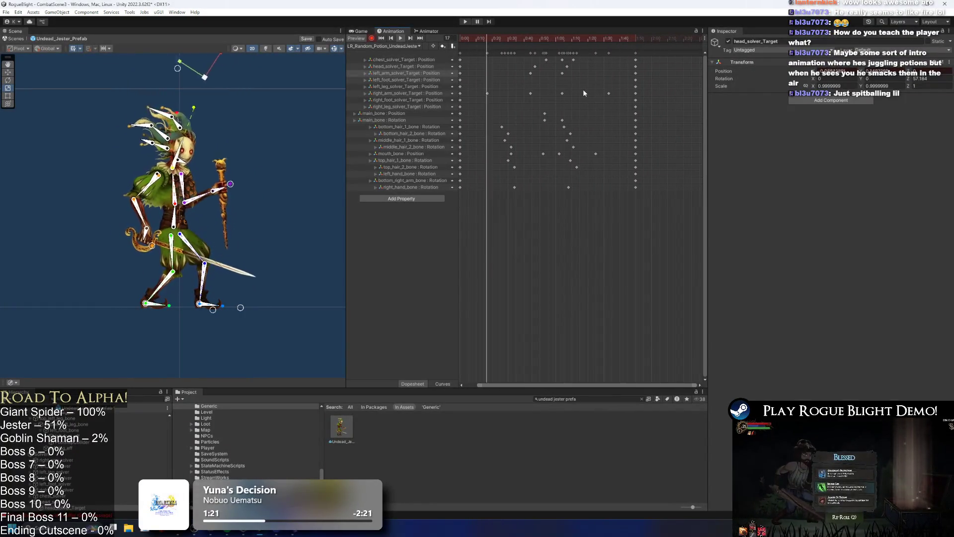
scroll(598, 156, "down", 2)
left_click_drag(589, 184, 520, 54)
key("Delete")
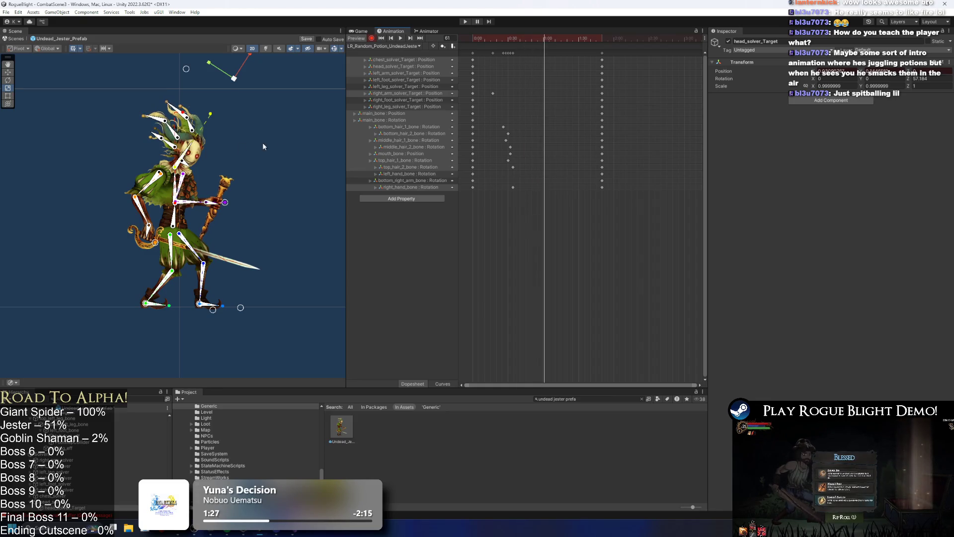
Step: At 1:00, lean the jester's head and chest, raise the staff arm, and rotate the left hand and sword
left_click(182, 223)
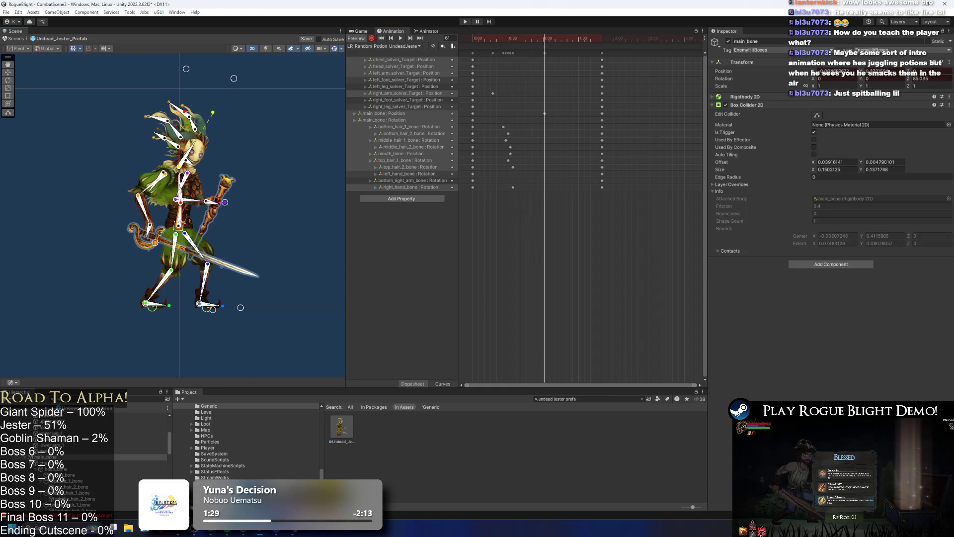
mouse_move(231, 83)
left_mouse_down()
mouse_move(247, 78)
mouse_move(226, 58)
left_mouse_up()
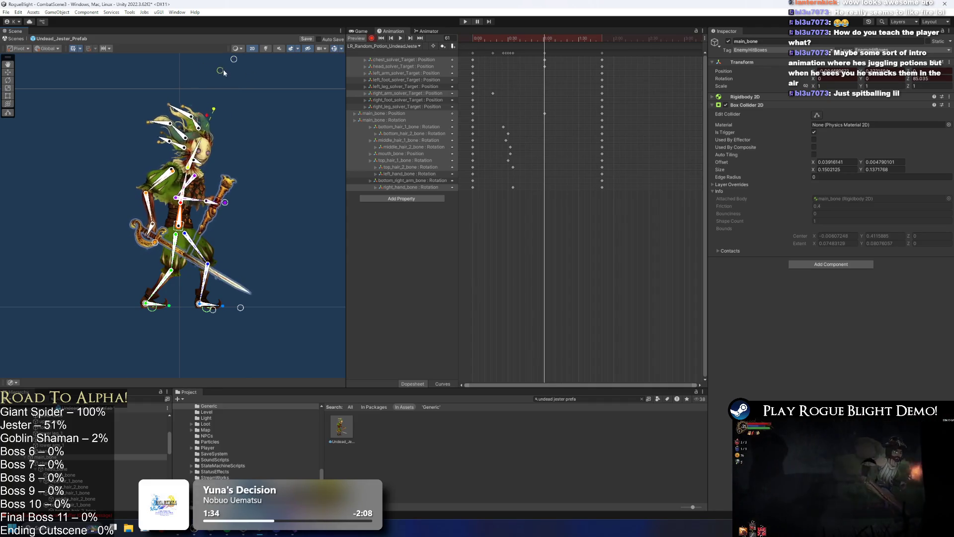
mouse_move(228, 207)
left_mouse_down()
mouse_move(267, 147)
mouse_move(263, 163)
mouse_move(256, 149)
mouse_move(242, 150)
left_mouse_up()
scroll(261, 154, "up", 1)
left_click_drag(145, 256, 113, 255)
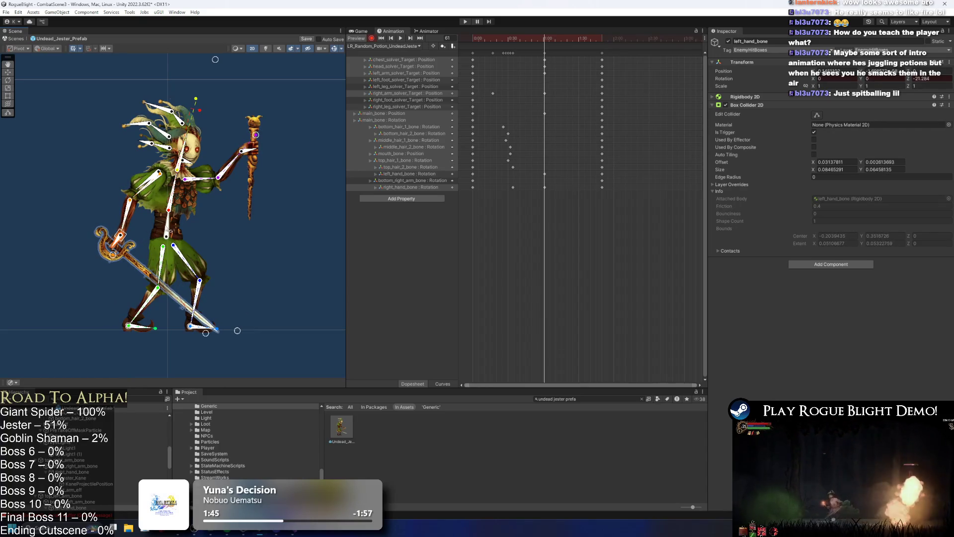
left_click(173, 225)
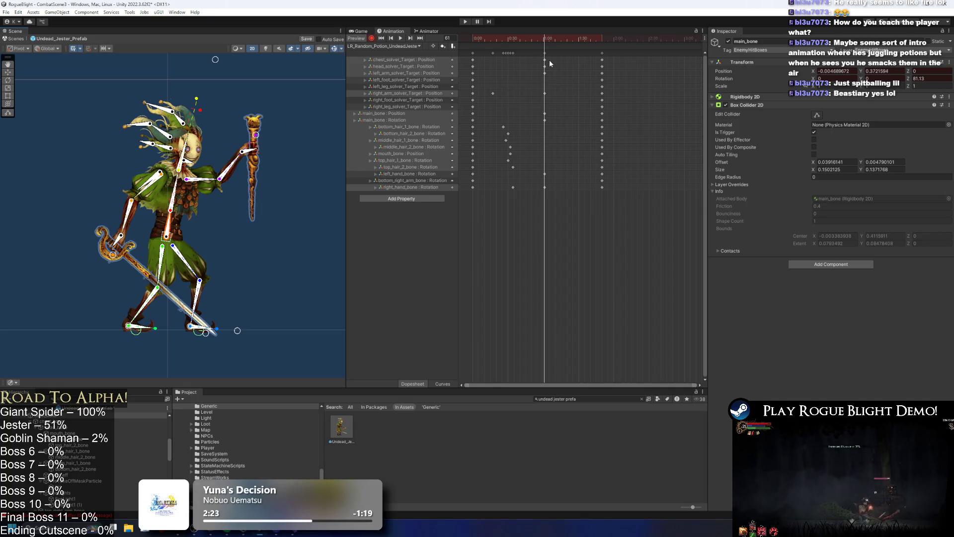
Step: At frame 32, lean the jester's chest and head left and rotate the main bone upright
left_click_drag(506, 36, 511, 37)
mouse_move(173, 128)
left_mouse_down()
mouse_move(199, 156)
mouse_move(200, 175)
left_mouse_up()
mouse_move(229, 107)
left_mouse_down()
mouse_move(242, 102)
mouse_move(212, 89)
left_mouse_up()
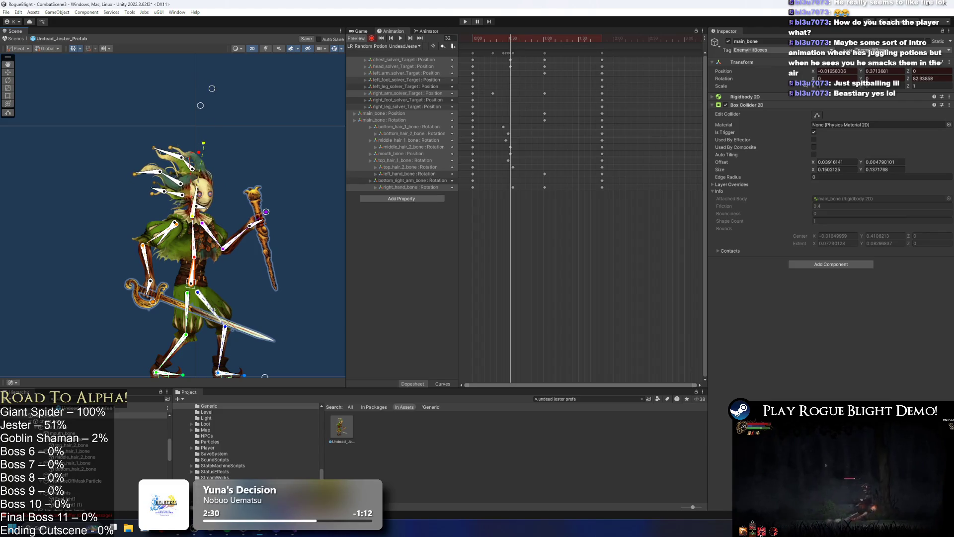
left_click_drag(197, 273, 192, 272)
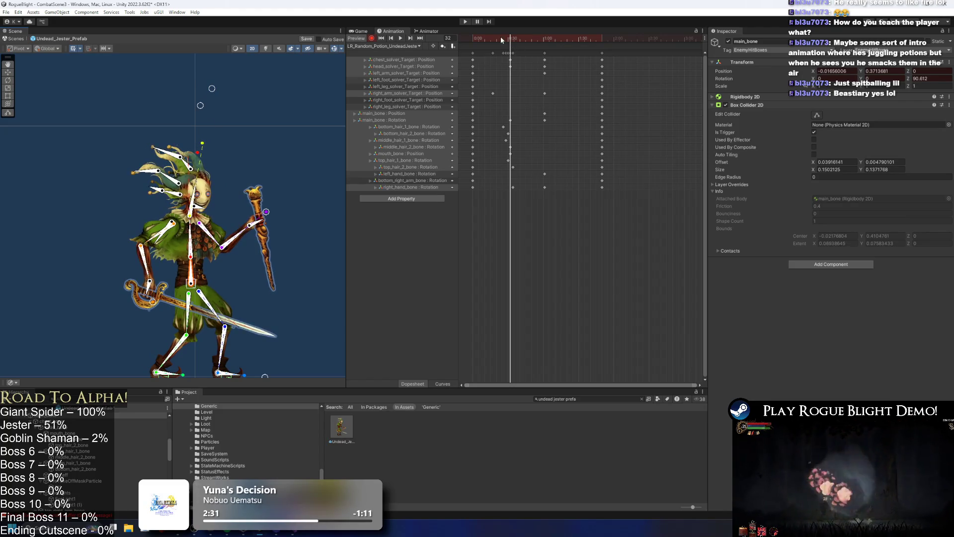
left_click_drag(515, 56, 511, 158)
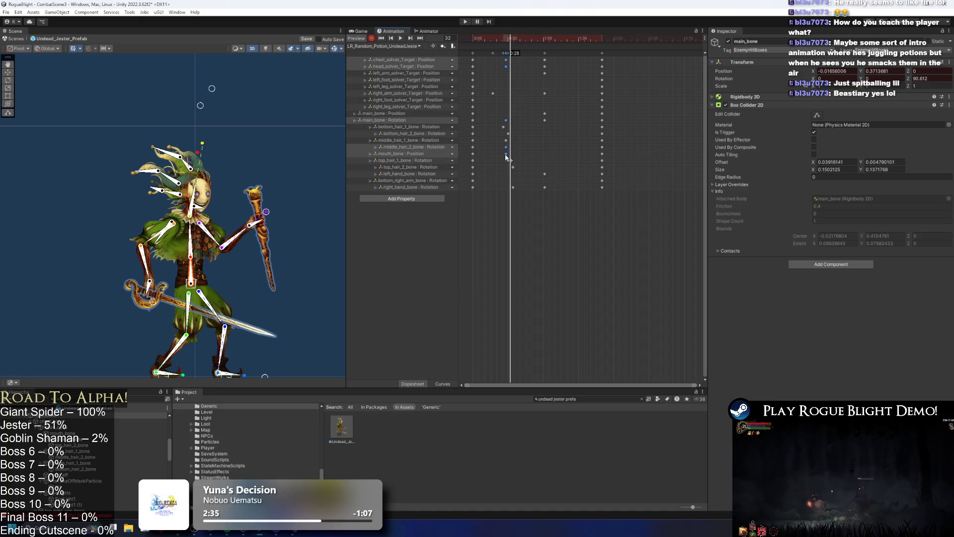
Step: Later in the clip, move the torso up-right, lower the staff arm and raise the sword arm
mouse_move(508, 39)
left_mouse_down()
mouse_move(475, 38)
mouse_move(570, 38)
left_mouse_up()
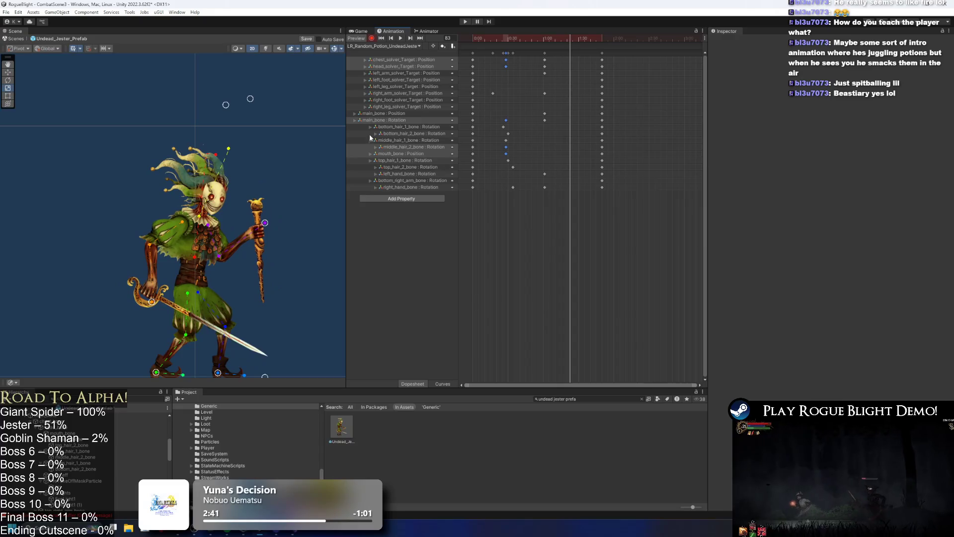
mouse_move(247, 102)
left_mouse_down()
mouse_move(265, 96)
mouse_move(262, 72)
left_mouse_up()
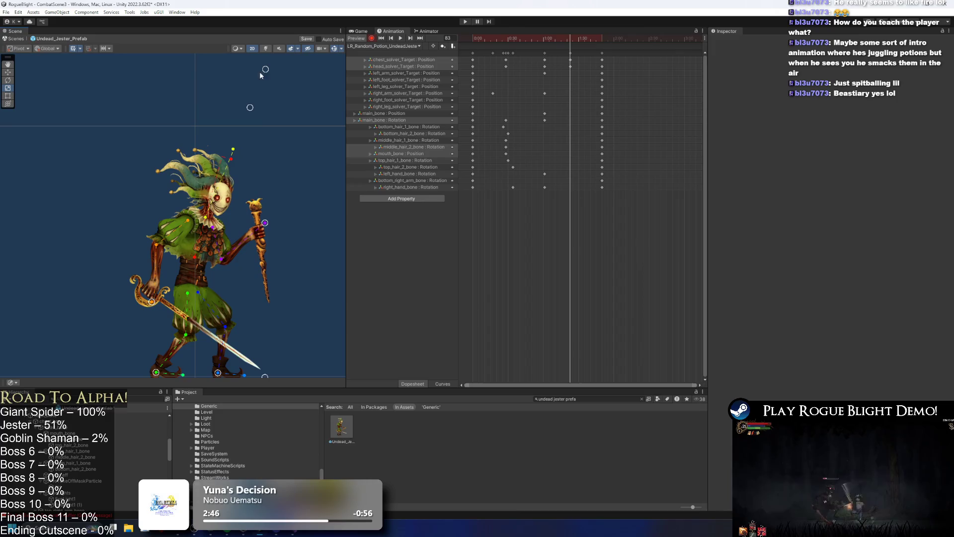
left_click_drag(266, 219, 257, 256)
left_click(257, 257)
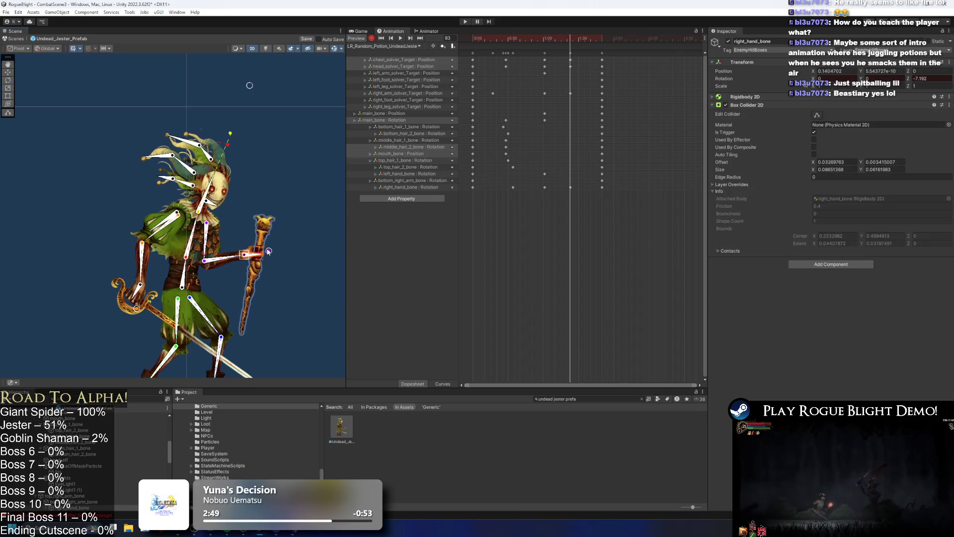
left_click_drag(137, 308, 129, 302)
key("space")
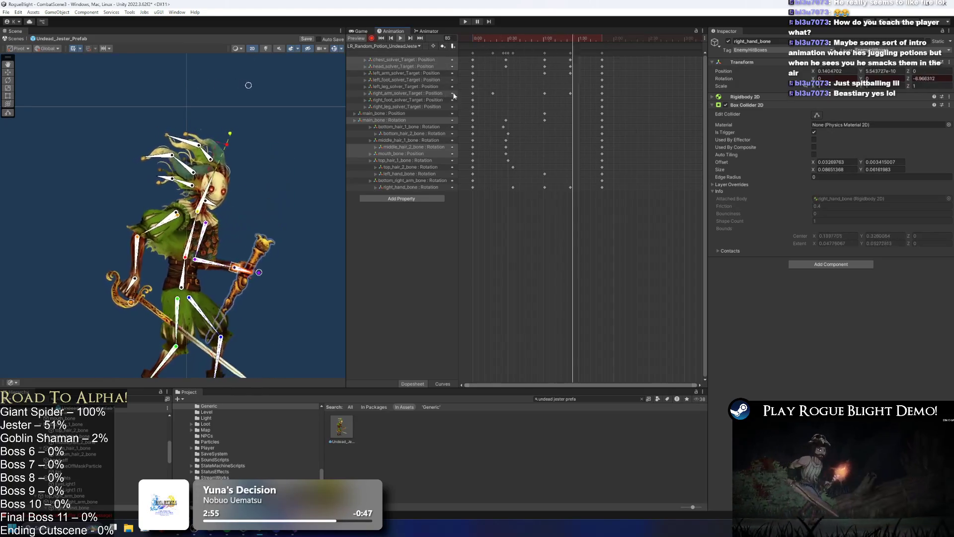
Step: Around frames 67-81, bring the right hand onto the staff and raise it vertical
left_click(568, 42)
left_click_drag(568, 43, 571, 43)
left_click_drag(270, 211, 268, 272)
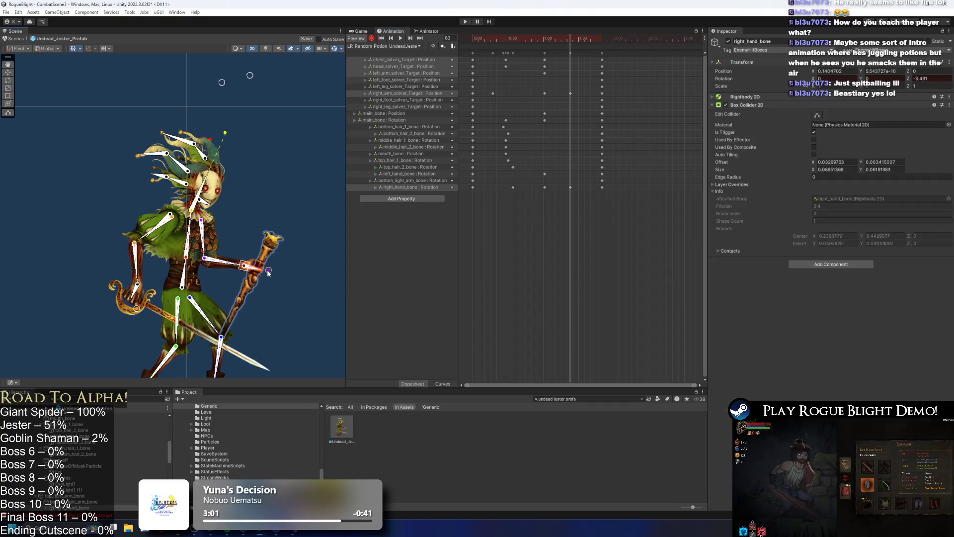
mouse_move(583, 39)
left_mouse_down()
mouse_move(552, 44)
mouse_move(570, 44)
left_mouse_up()
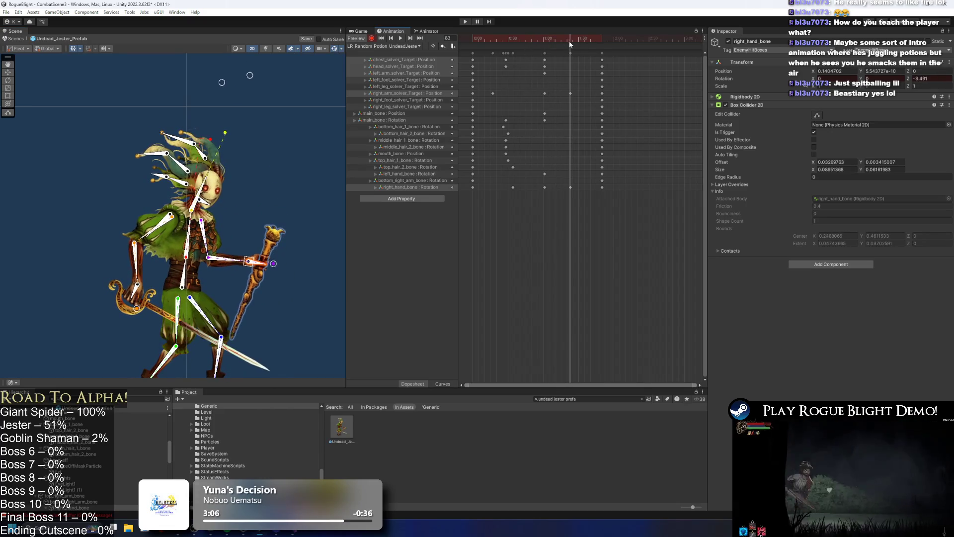
left_click_drag(274, 264, 281, 240)
left_click(400, 38)
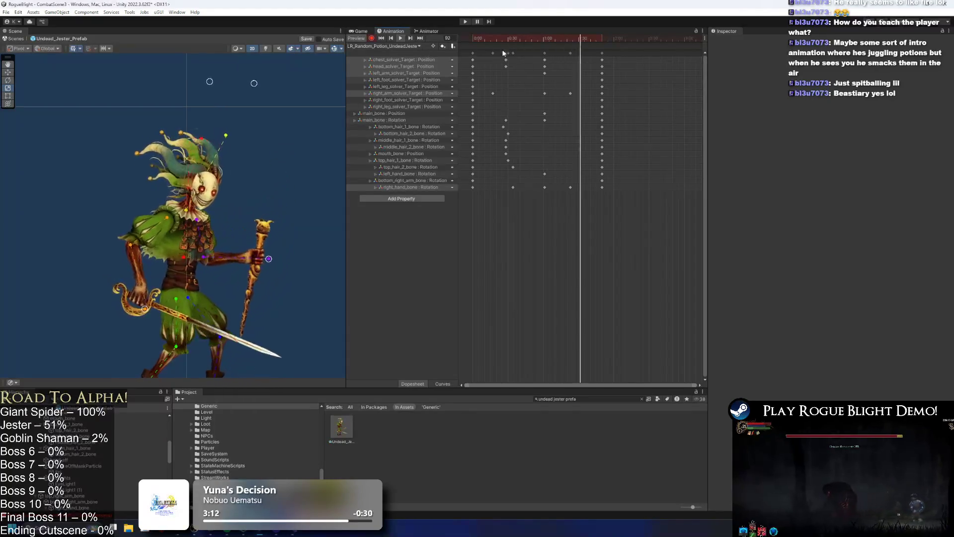
left_click(569, 38)
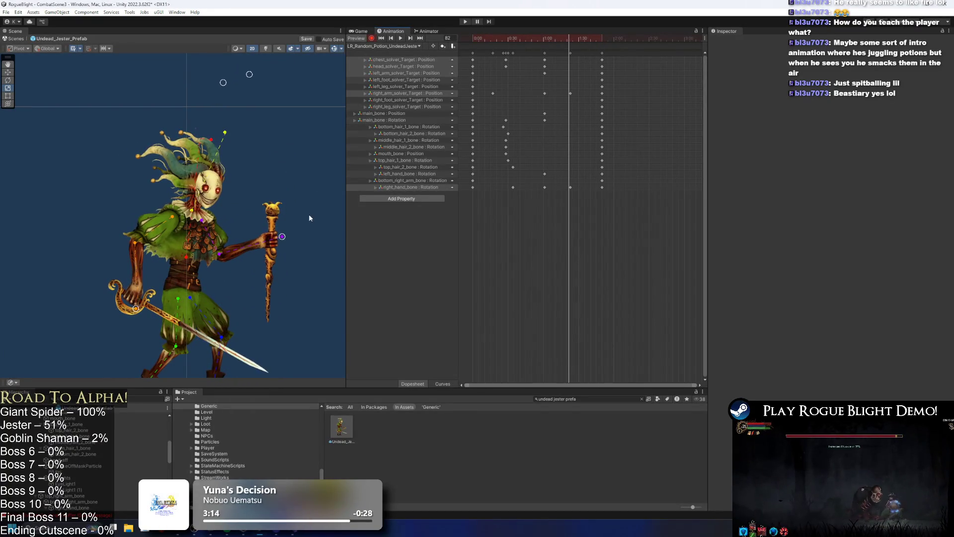
Step: At frame 26, raise the right arm and staff, move that key to 0:34, and add another near 1:30
mouse_move(557, 39)
left_mouse_down()
mouse_move(479, 39)
mouse_move(515, 35)
mouse_move(506, 40)
left_mouse_up()
left_click_drag(261, 213, 252, 175)
key("space")
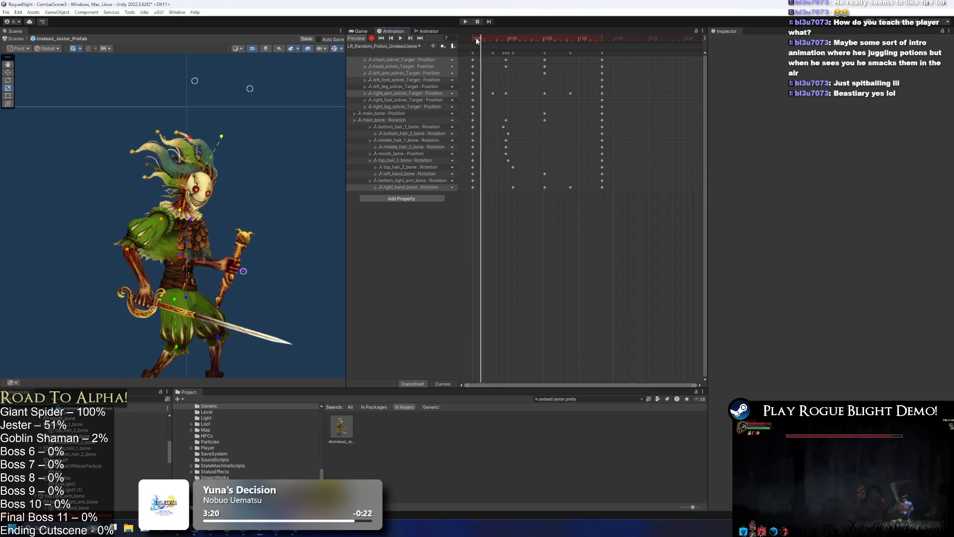
left_click(506, 40)
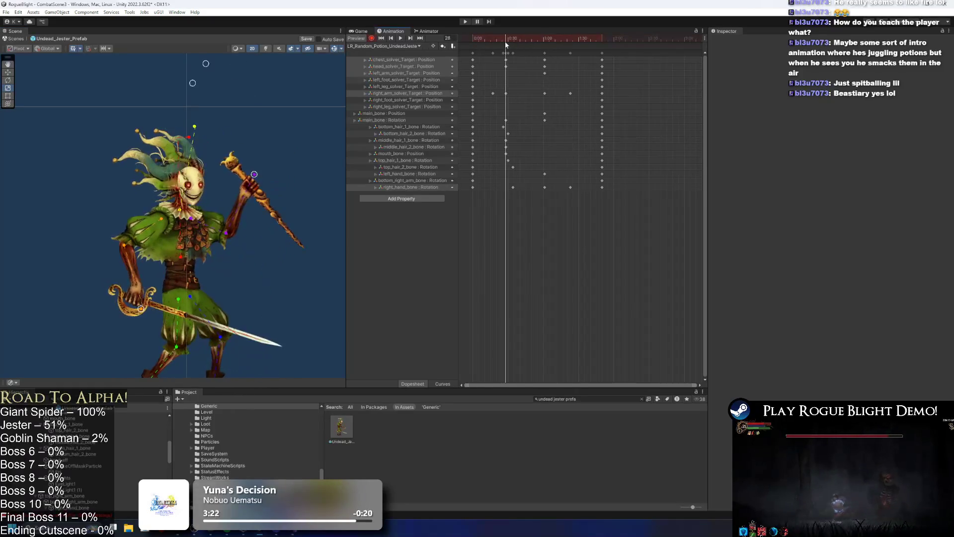
left_click_drag(506, 93, 517, 96)
left_click(461, 39)
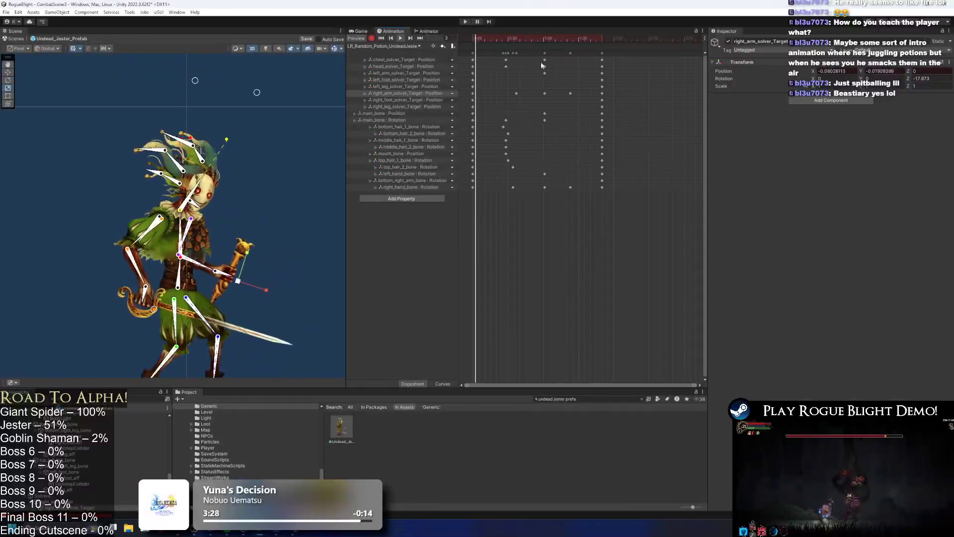
left_click(544, 40)
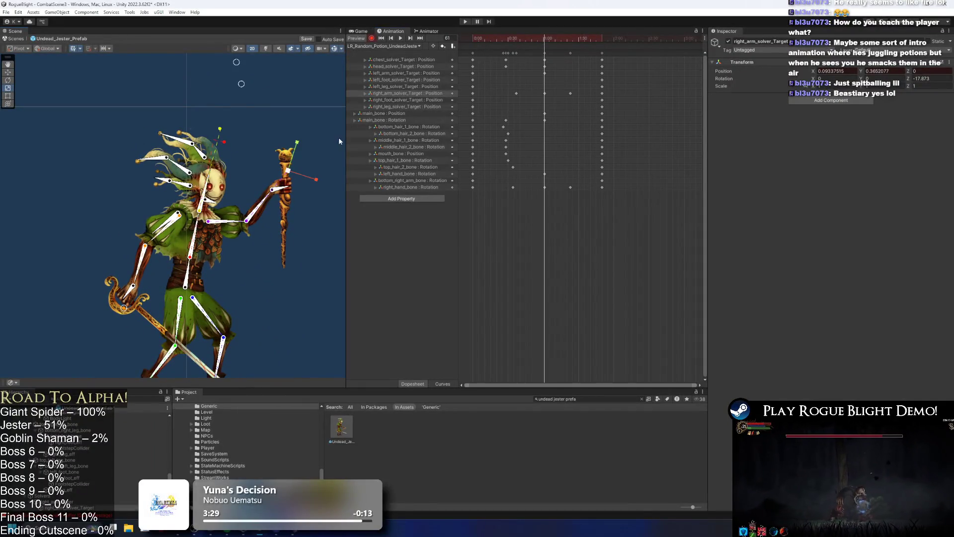
left_click(295, 172)
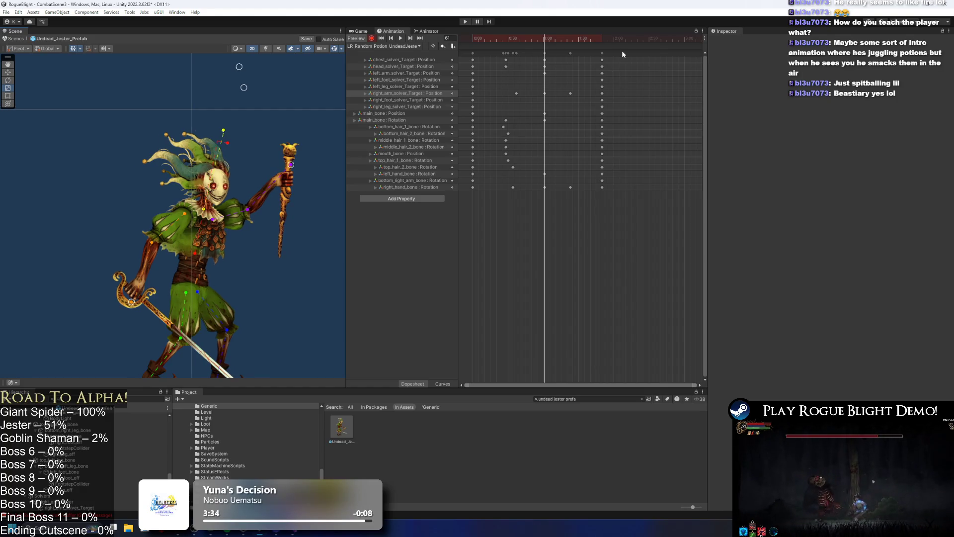
key("space")
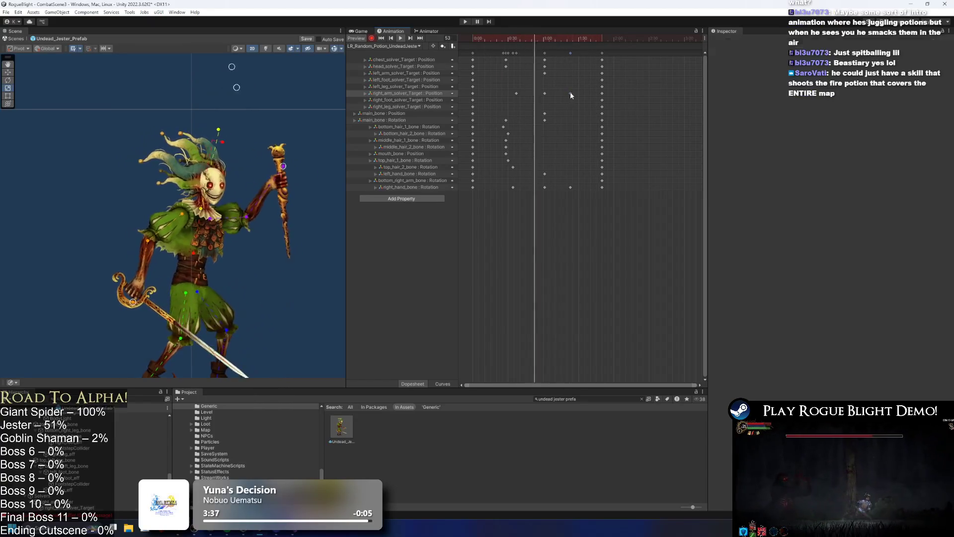
double_click(583, 94)
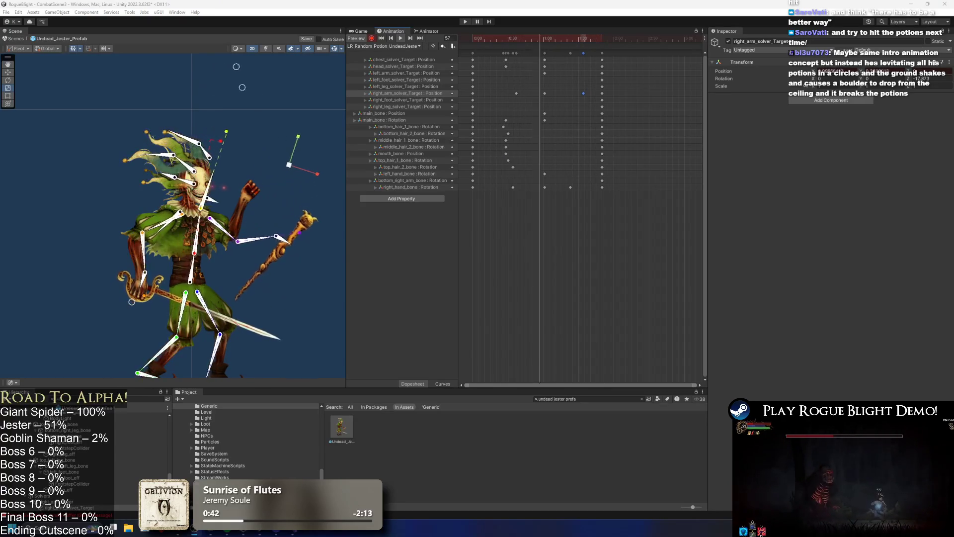
left_click(599, 263)
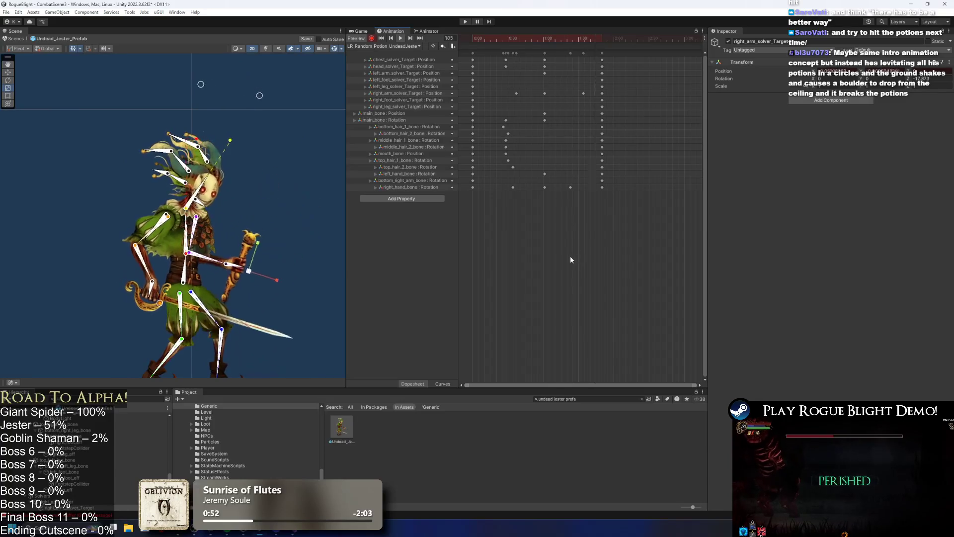
Step: Select the three right-arm target keys, nudge them later, then stretch them to start earlier
left_click(297, 171)
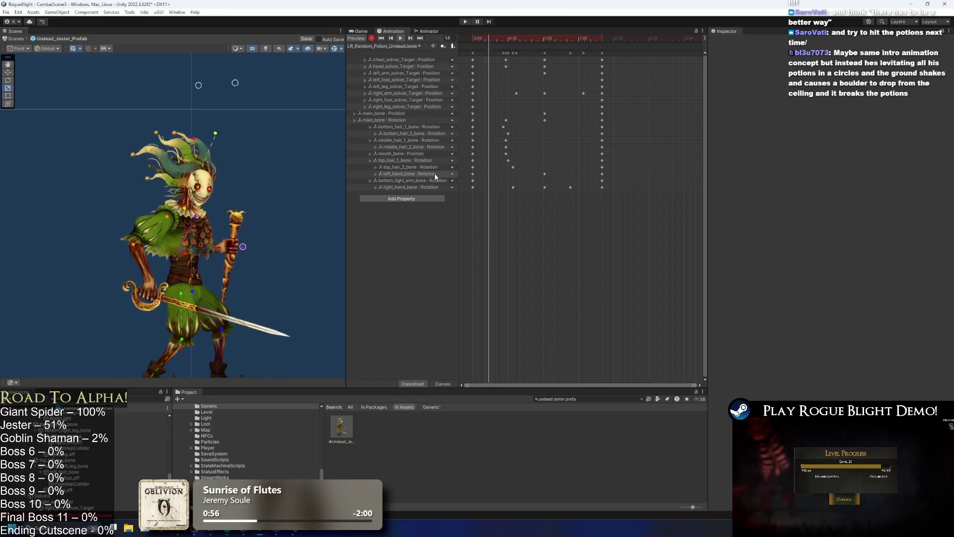
mouse_move(531, 37)
left_mouse_down()
mouse_move(584, 49)
mouse_move(577, 55)
mouse_move(562, 37)
mouse_move(609, 39)
mouse_move(512, 40)
left_mouse_up()
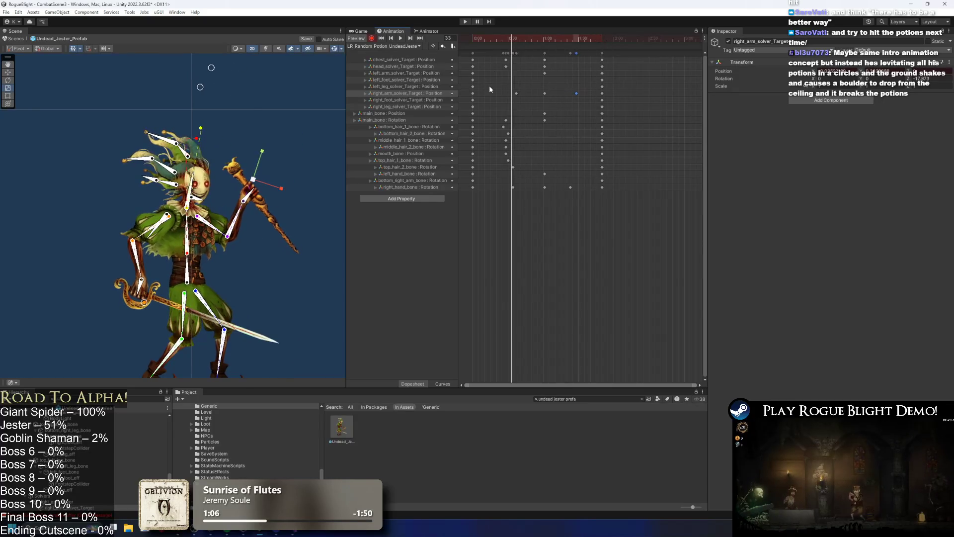
left_click_drag(593, 90, 594, 90)
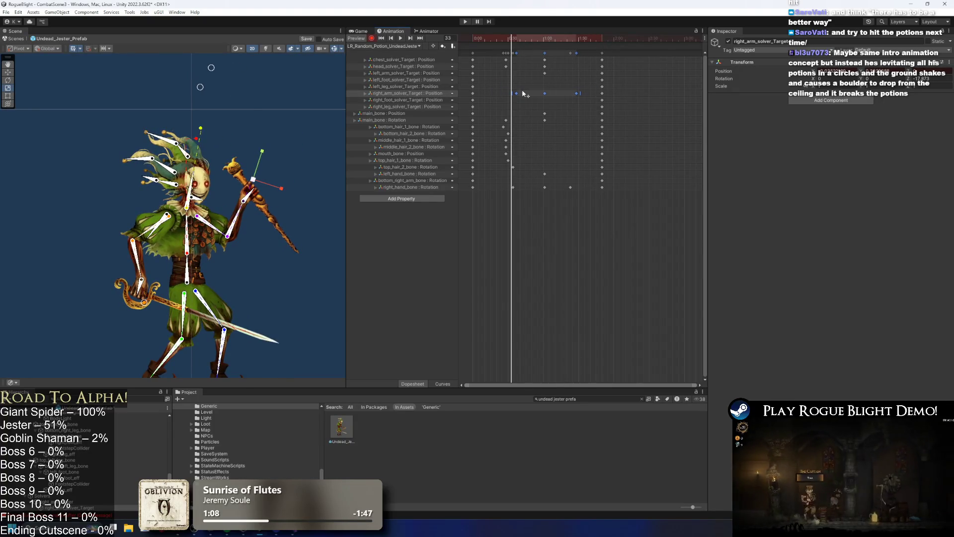
left_click_drag(516, 93, 520, 92)
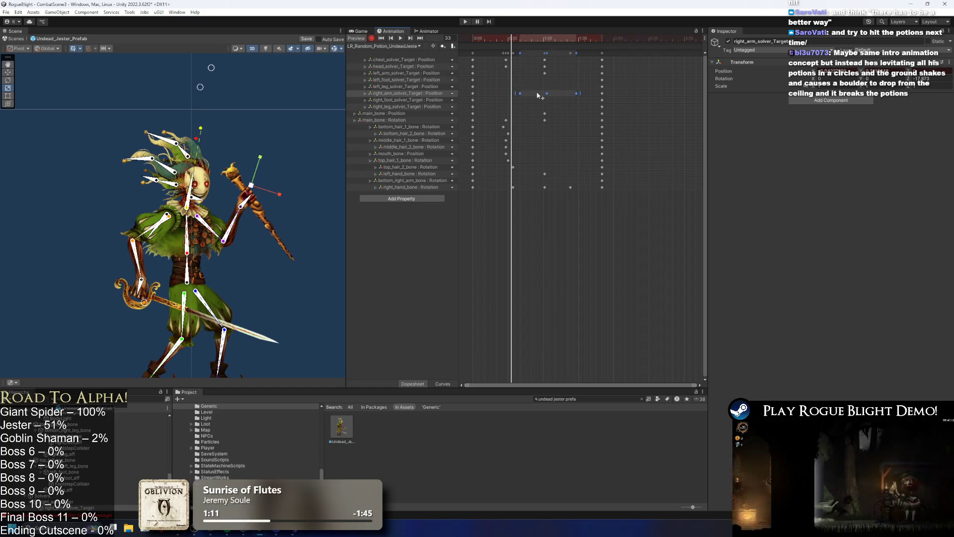
key("space")
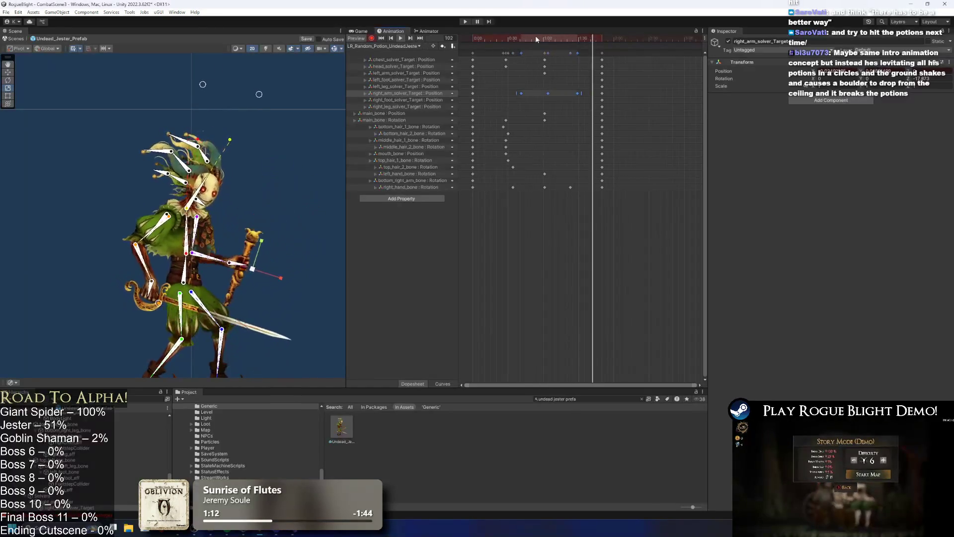
left_click_drag(517, 93, 548, 93)
left_click(492, 80)
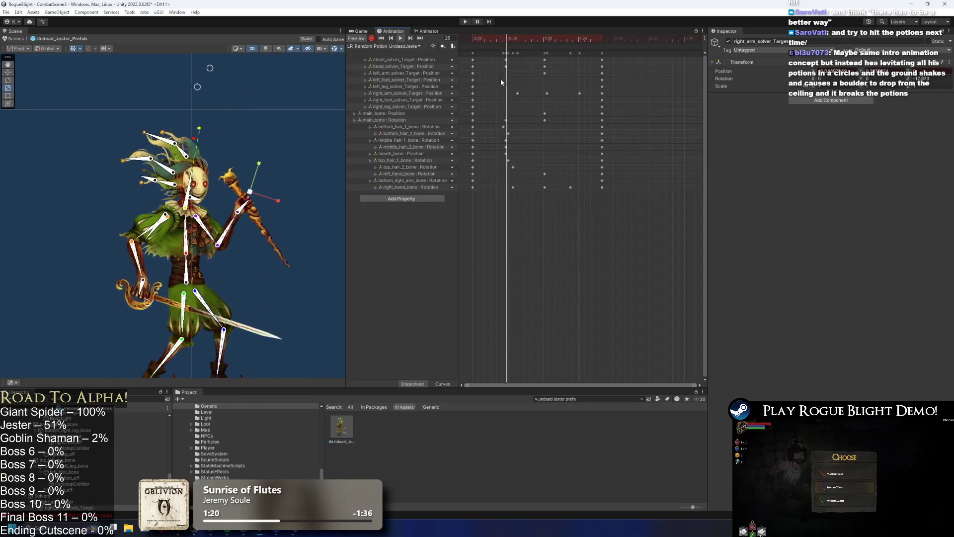
left_click(313, 107)
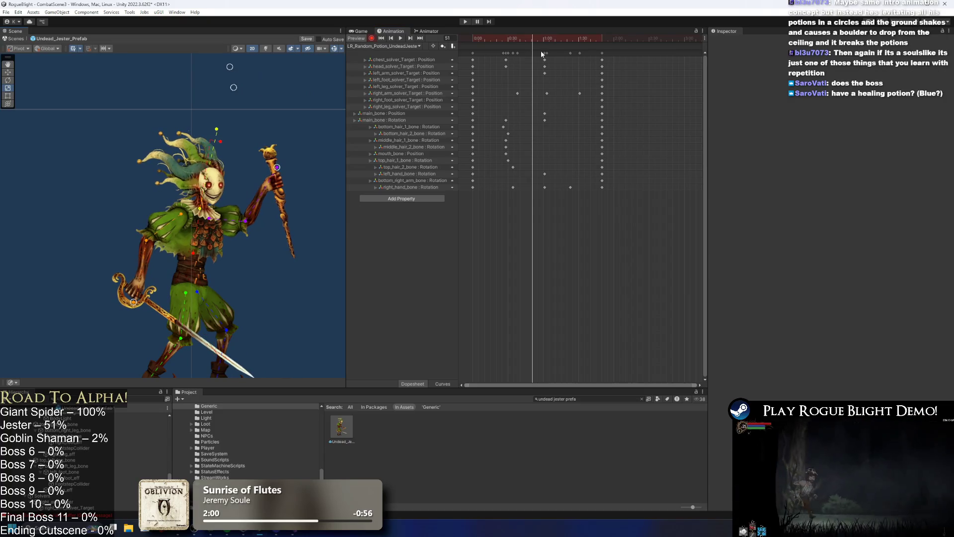
Step: From frame 61, drag the head_solver_Target keys slightly earlier and preview the clip
left_click(545, 39)
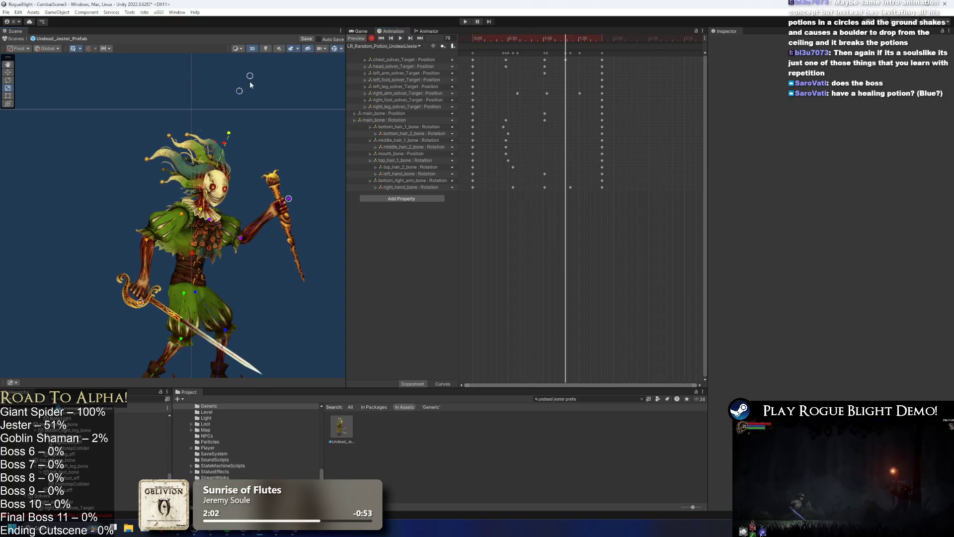
mouse_move(580, 64)
left_mouse_down()
mouse_move(491, 65)
mouse_move(549, 70)
left_mouse_up()
key("space")
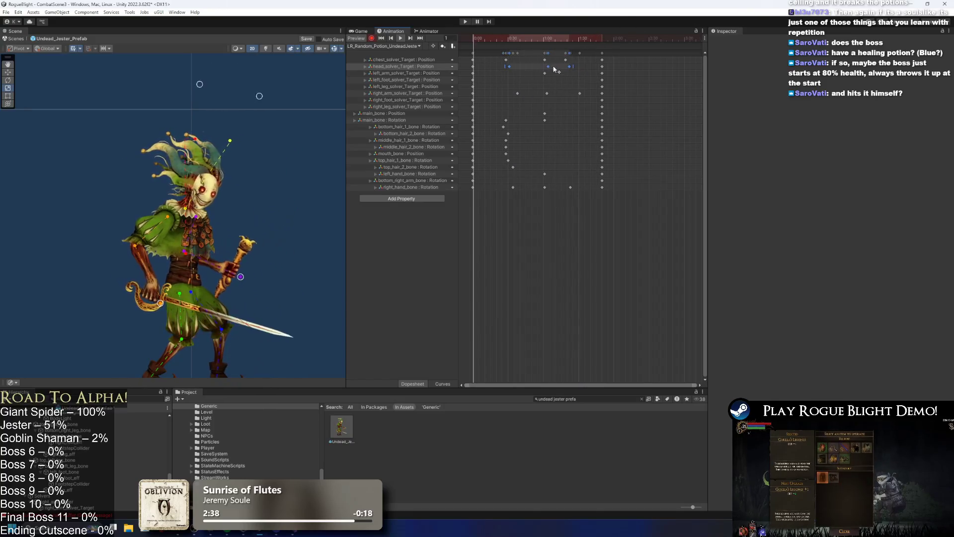
Step: Nudge a right_arm_solver_Target key earlier then back later, previewing around frames 83-89
left_click(655, 67)
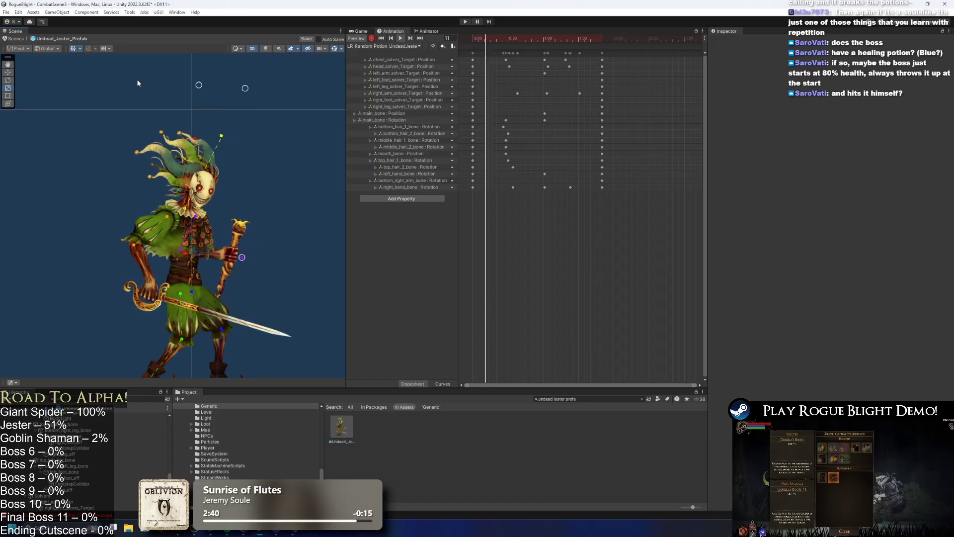
mouse_move(534, 39)
left_mouse_down()
mouse_move(577, 40)
mouse_move(561, 40)
left_mouse_up()
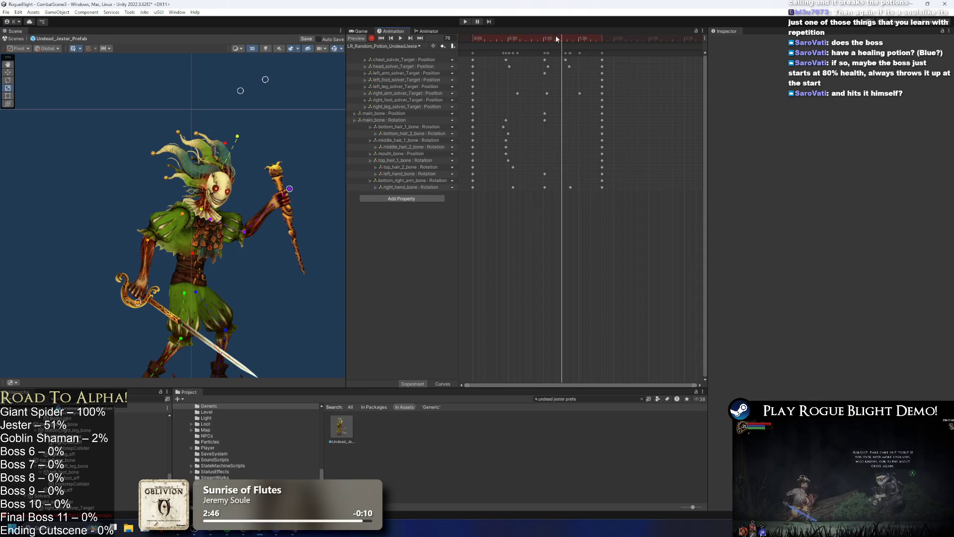
left_click_drag(580, 93, 572, 93)
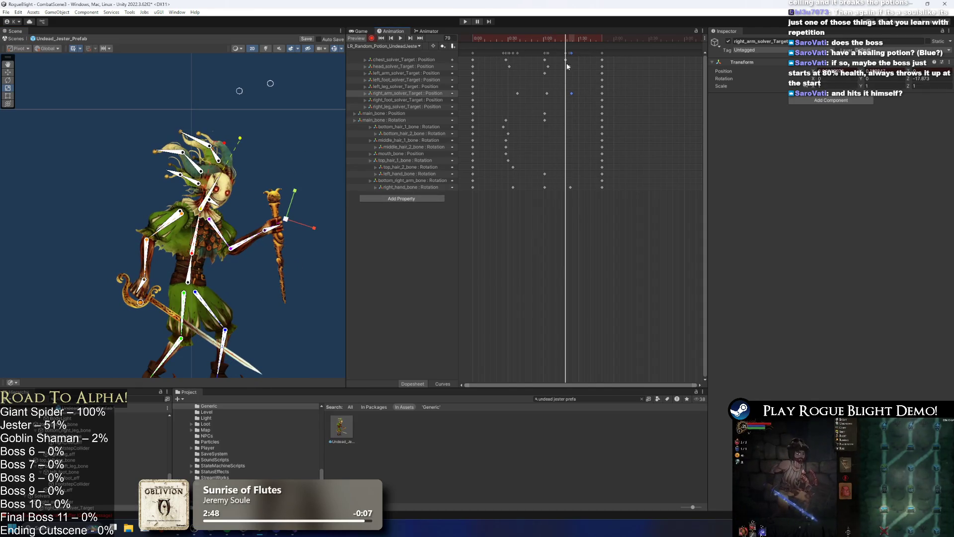
left_click(464, 38)
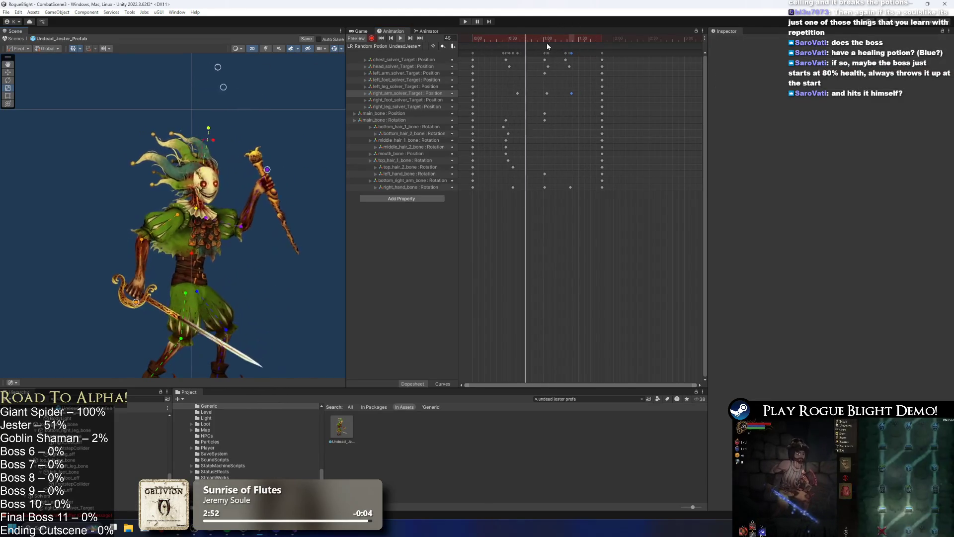
left_click_drag(563, 38, 571, 39)
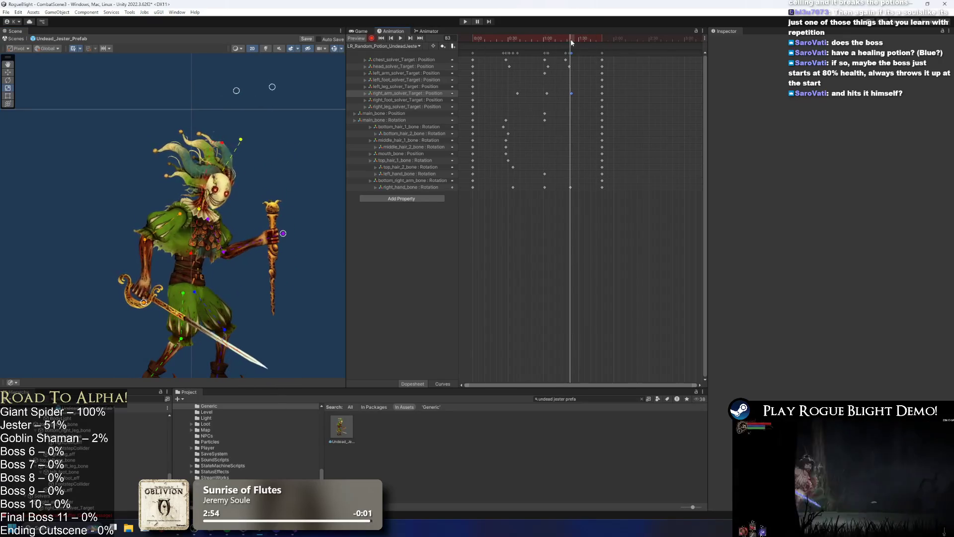
left_click_drag(571, 93, 580, 93)
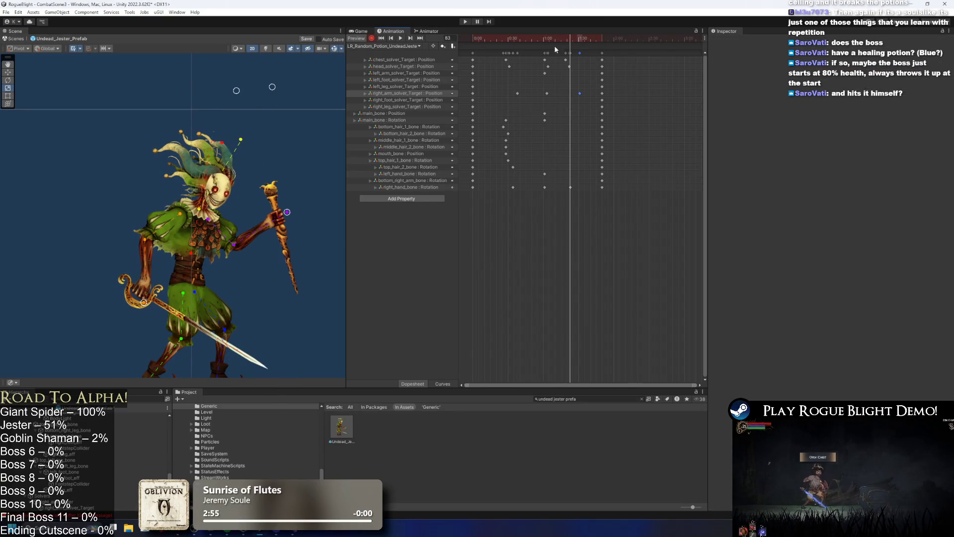
mouse_move(510, 89)
left_mouse_down()
mouse_move(599, 99)
mouse_move(555, 93)
left_mouse_up()
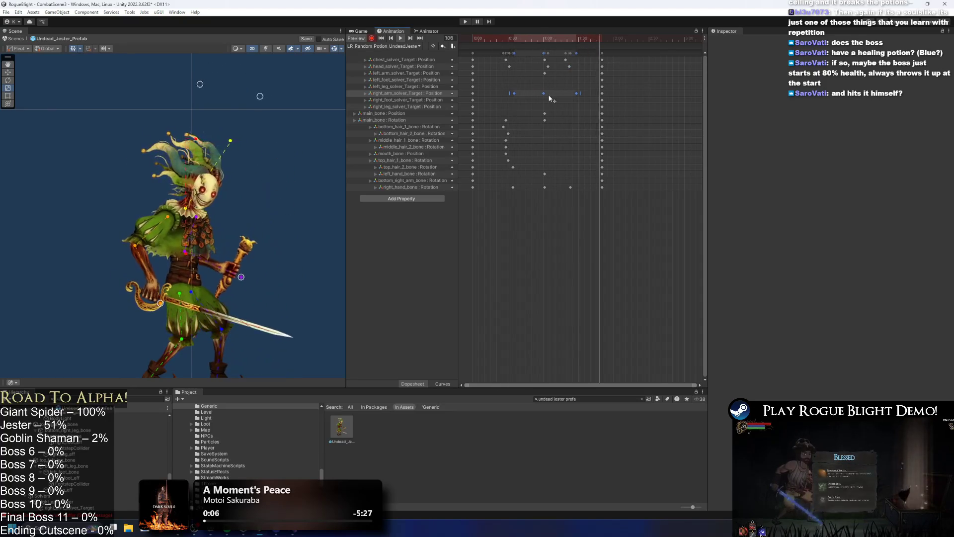
left_click(640, 103)
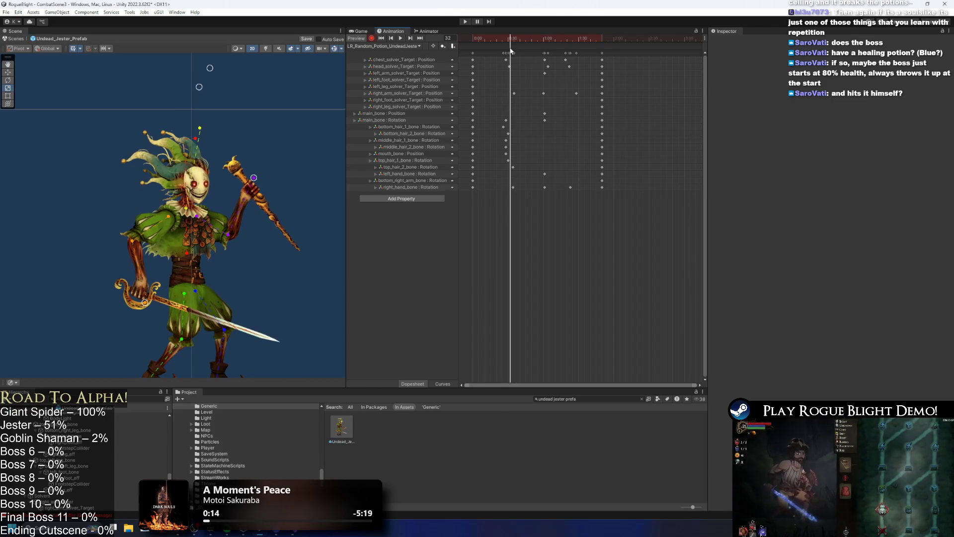
Step: At frame 31, pull the jester's arm target left to key it
left_click_drag(513, 41, 510, 39)
mouse_move(199, 87)
left_mouse_down()
mouse_move(192, 84)
mouse_move(204, 60)
left_mouse_up()
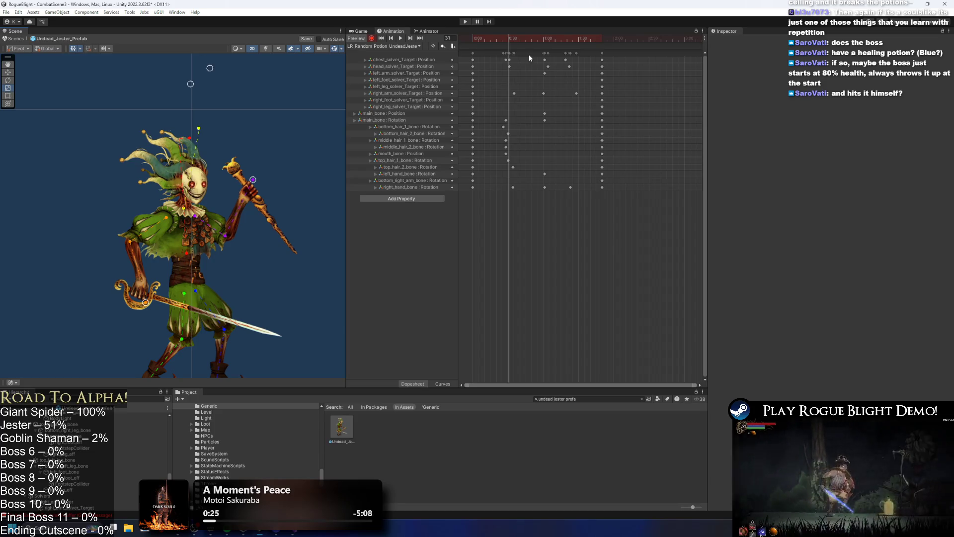
mouse_move(482, 37)
left_mouse_down()
mouse_move(565, 39)
mouse_move(499, 40)
left_mouse_up()
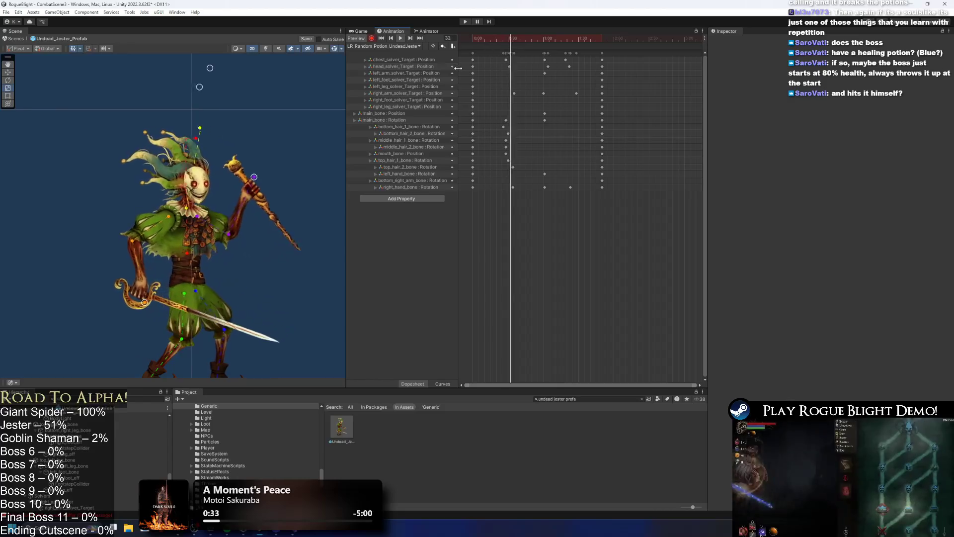
Step: Key main_bone at the hips on frame 26, then shift the hips right at frame 45
left_click_drag(530, 35, 500, 43)
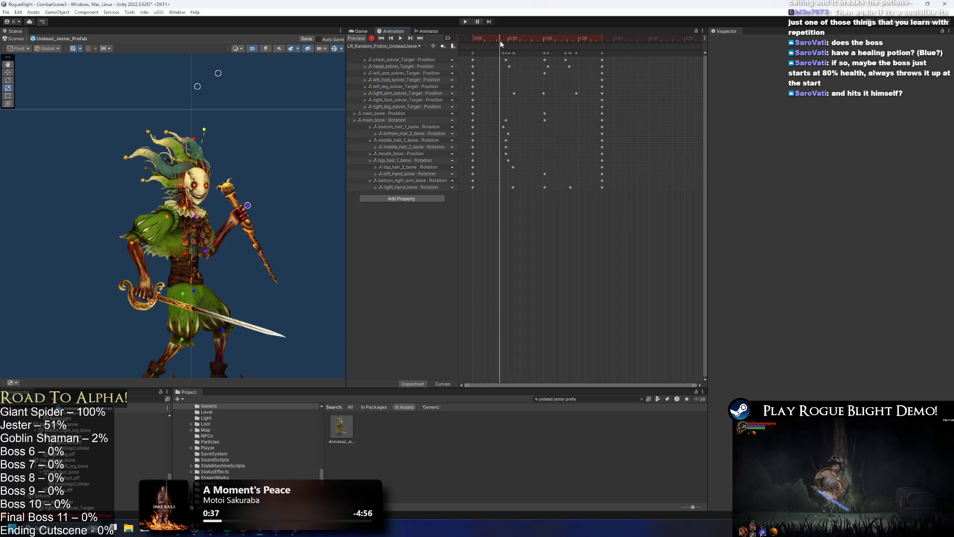
left_click(178, 281)
left_click_drag(178, 281, 179, 284)
left_click_drag(479, 38, 545, 40)
left_click_drag(189, 284, 200, 285)
Step: At frame 64, move the right arm and staff rightward and preview the clip
left_click_drag(545, 41, 549, 39)
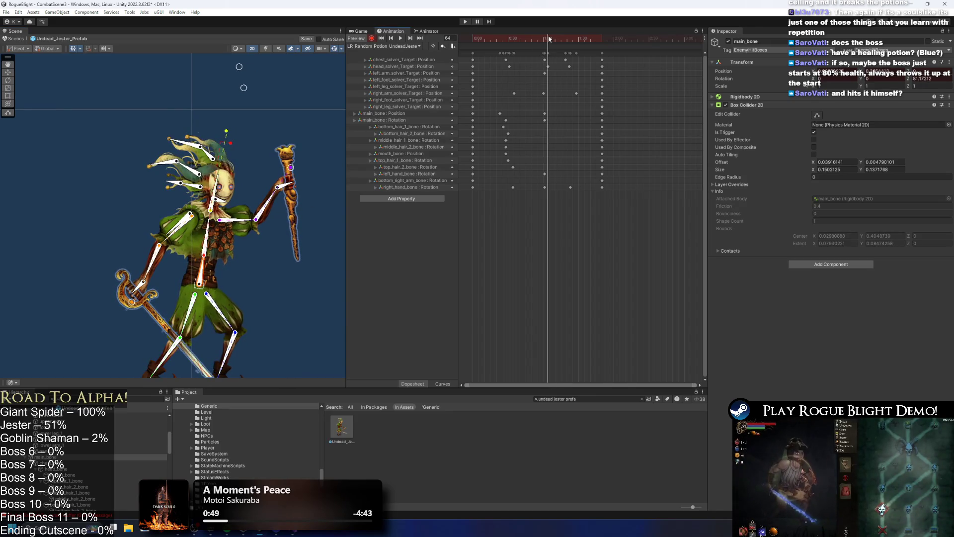
left_click_drag(292, 168, 300, 167)
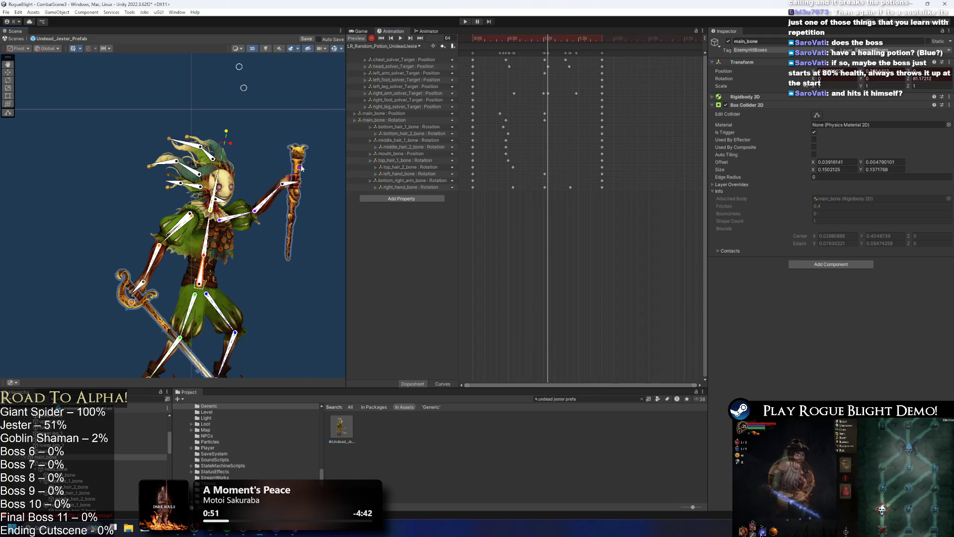
left_click_drag(544, 94, 547, 94)
left_click_drag(547, 39, 566, 43)
key("space")
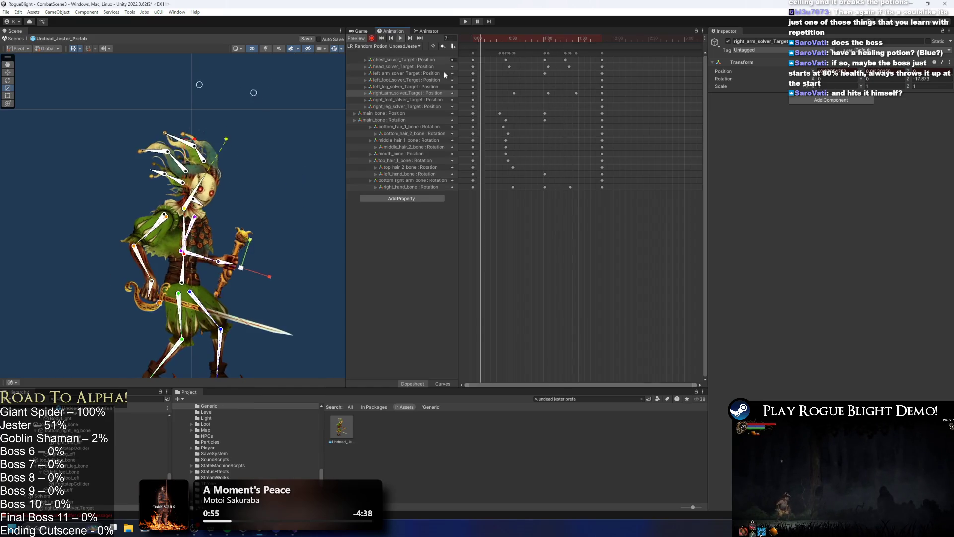
left_click(270, 80)
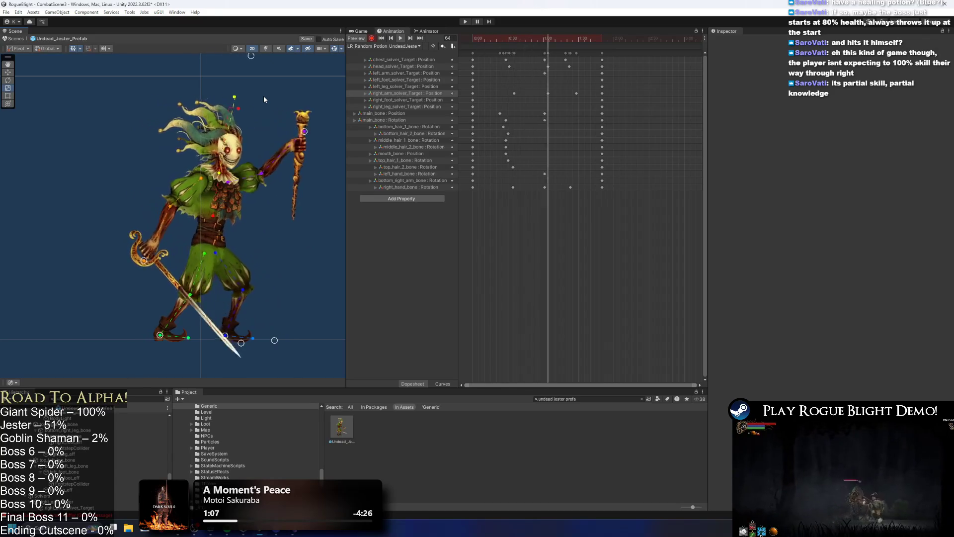
Step: At frame 65, re-pose the arm so the staff stands upright, then preview
left_click(550, 40)
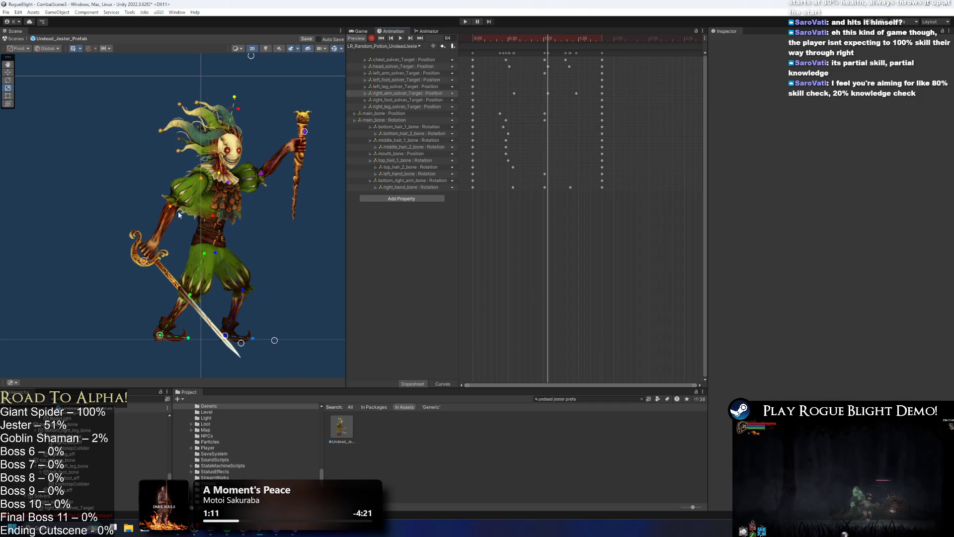
left_click(204, 242)
left_click_drag(313, 121, 305, 121)
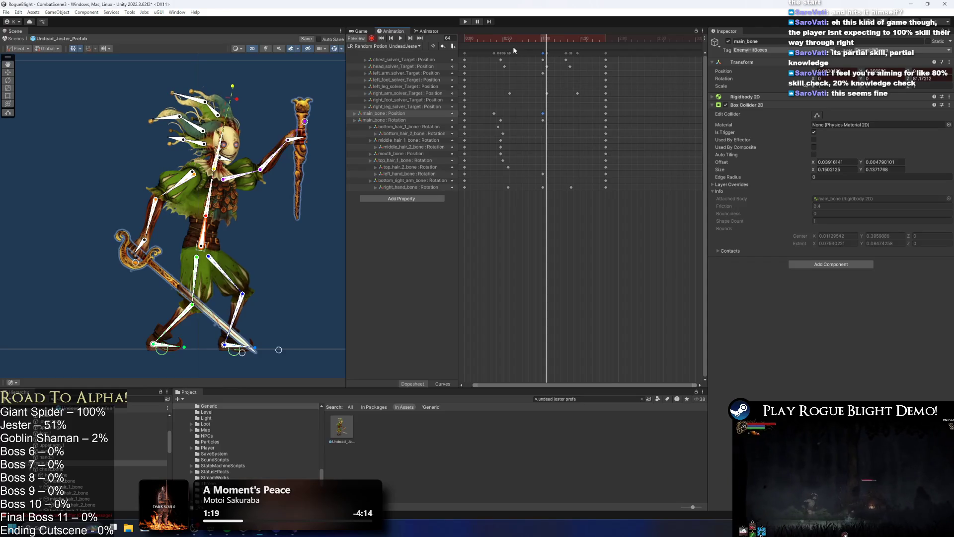
key("space")
left_click(277, 77)
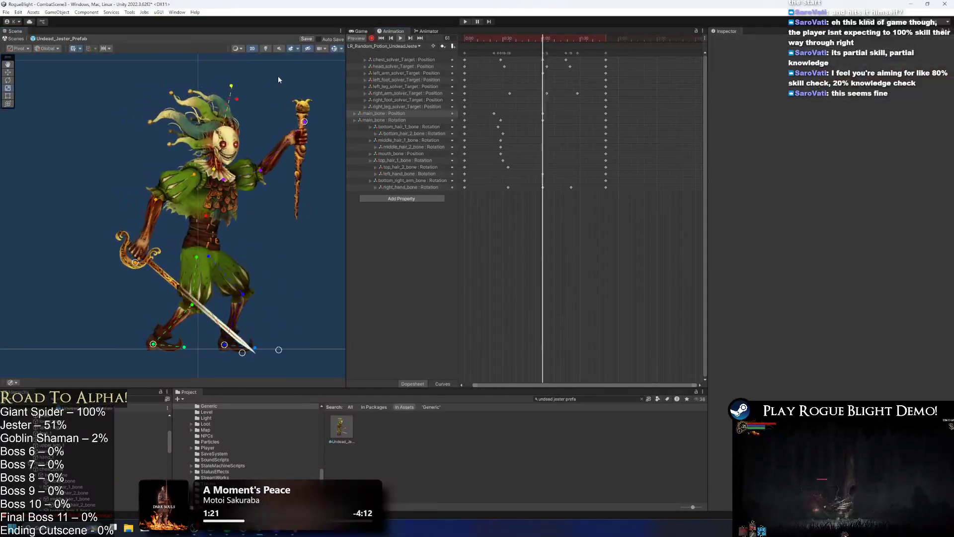
left_click(545, 39)
left_click_drag(546, 41, 544, 41)
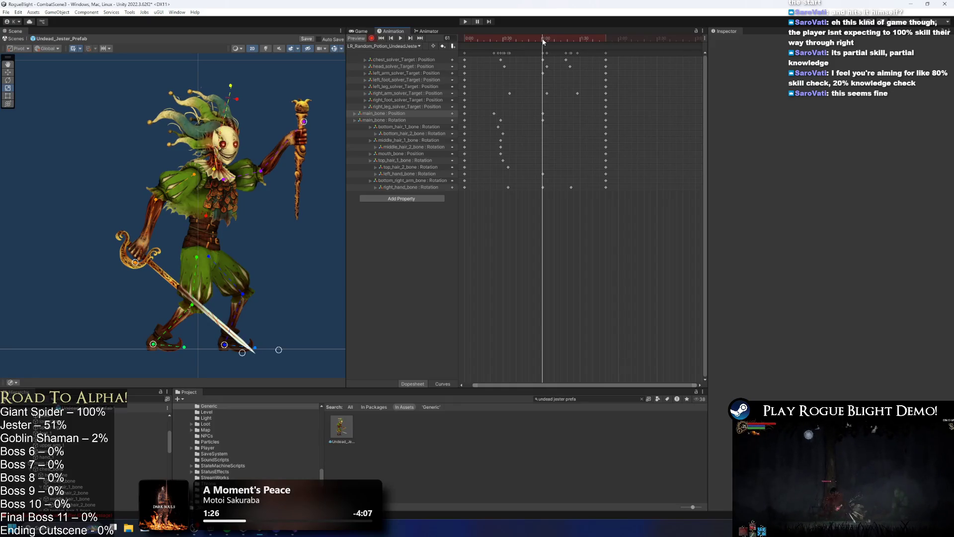
Step: Rotate the body around main_bone at frame 24 and key a main_bone position up-right at frame 82
left_click(206, 245)
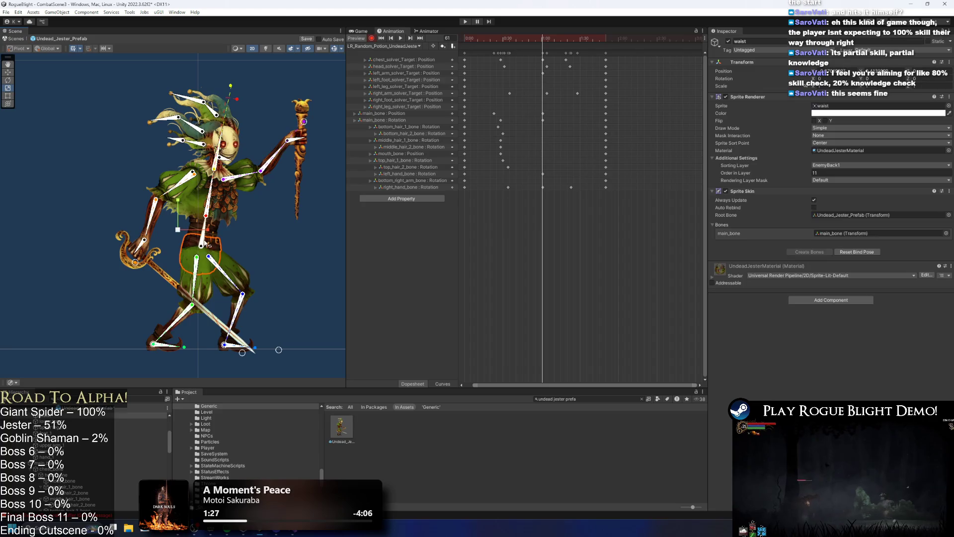
left_click_drag(542, 40, 494, 49)
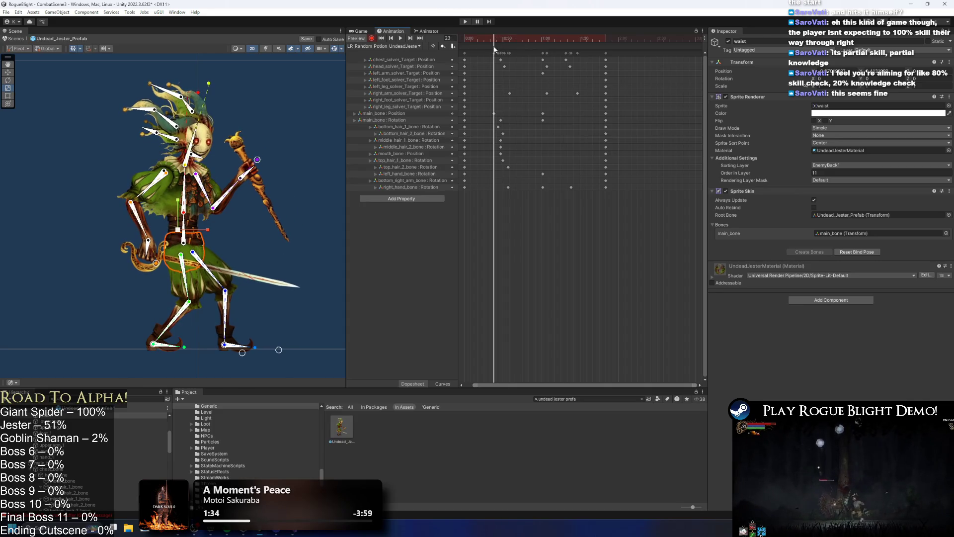
left_click_drag(183, 243, 190, 245)
mouse_move(497, 48)
left_mouse_down()
mouse_move(462, 46)
mouse_move(569, 38)
left_mouse_up()
left_click_drag(207, 239, 287, 216)
key("space")
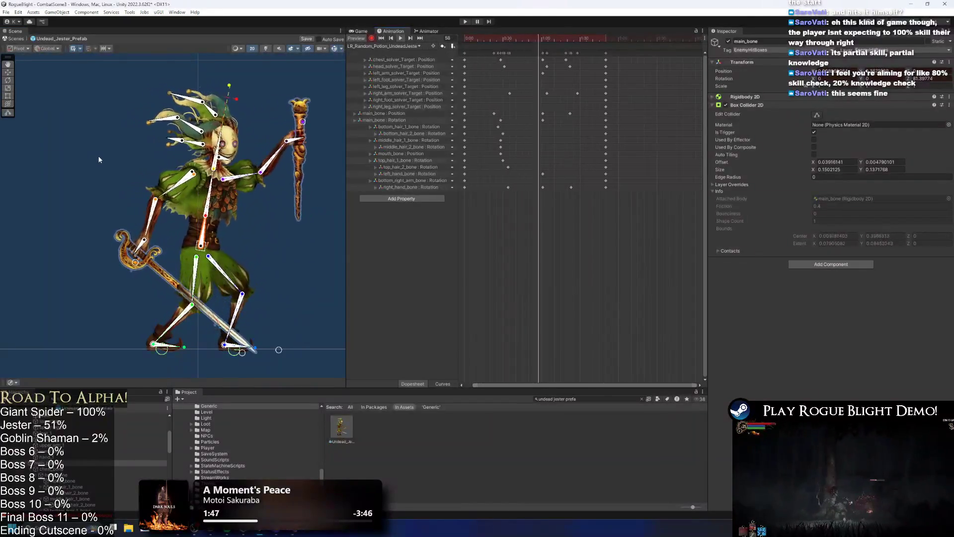
Step: Pull the main_bone Position key earlier and push the right_arm_solver key slightly later
left_click(100, 142)
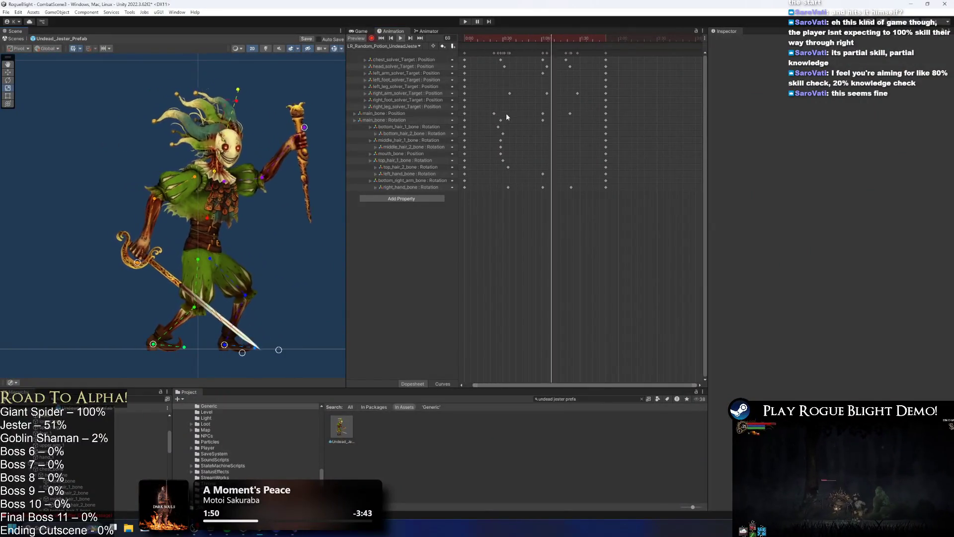
left_click(544, 113)
left_click_drag(543, 113, 533, 114)
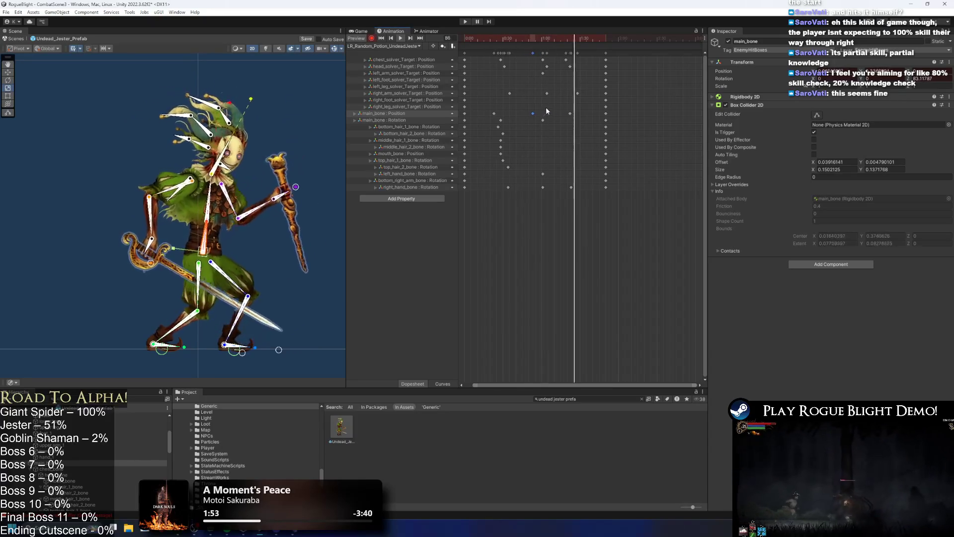
left_click(297, 94)
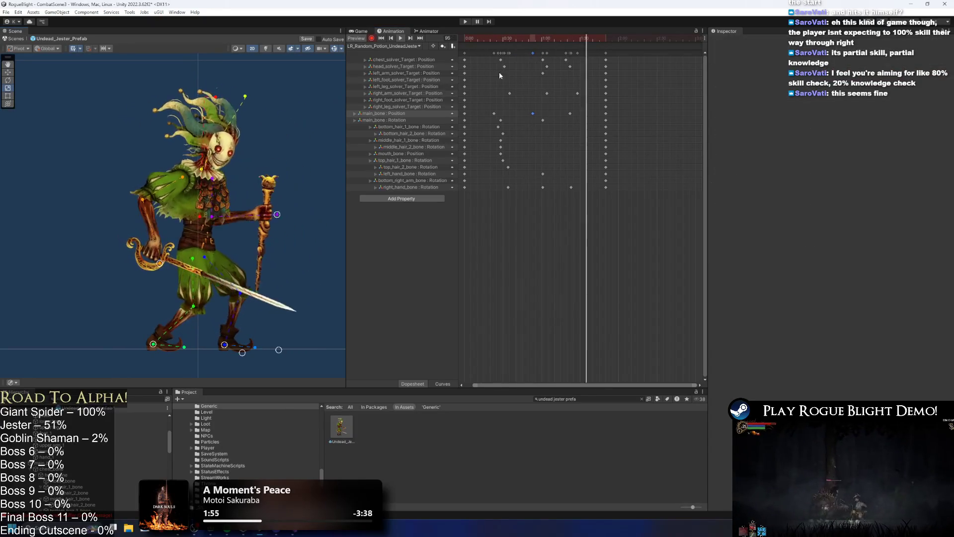
left_click(548, 40)
left_click_drag(548, 40, 552, 39)
left_click(202, 249)
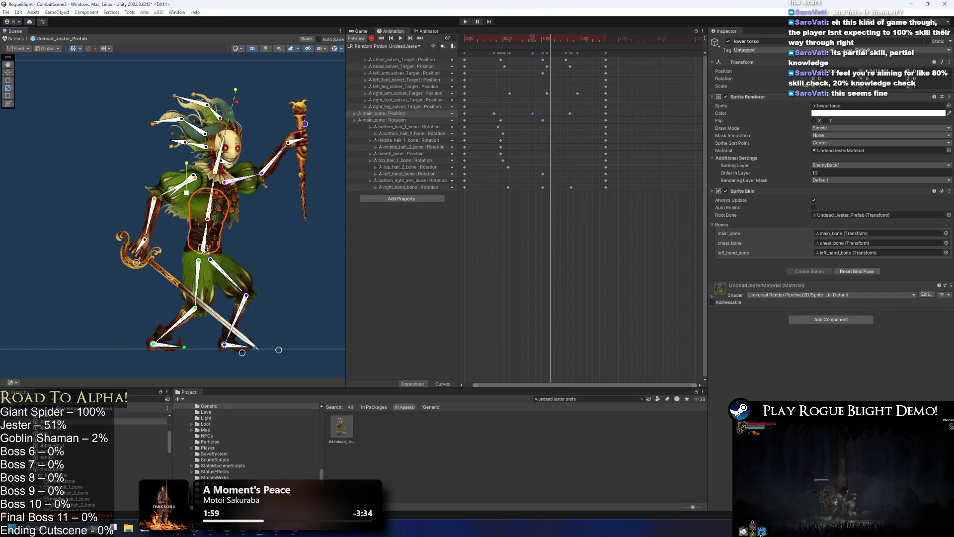
left_click(207, 252)
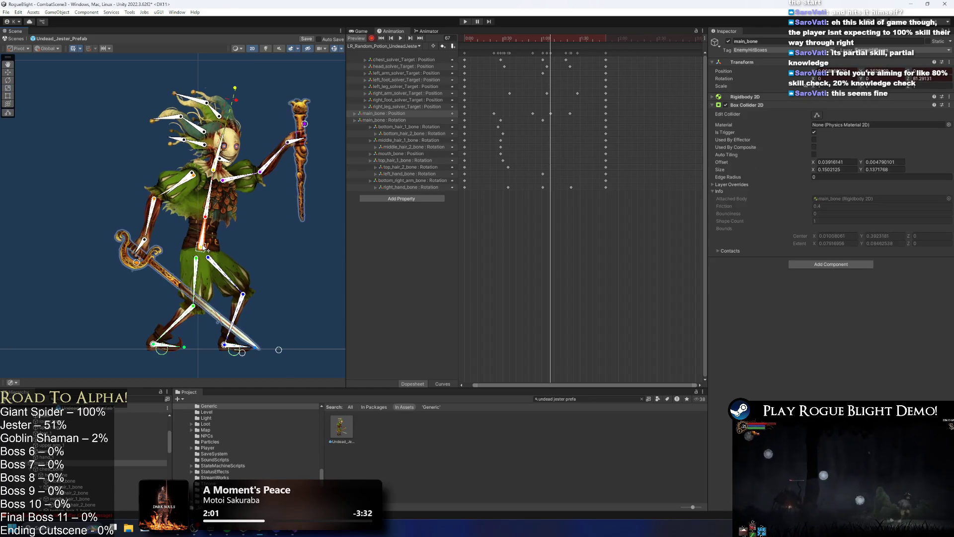
key("space")
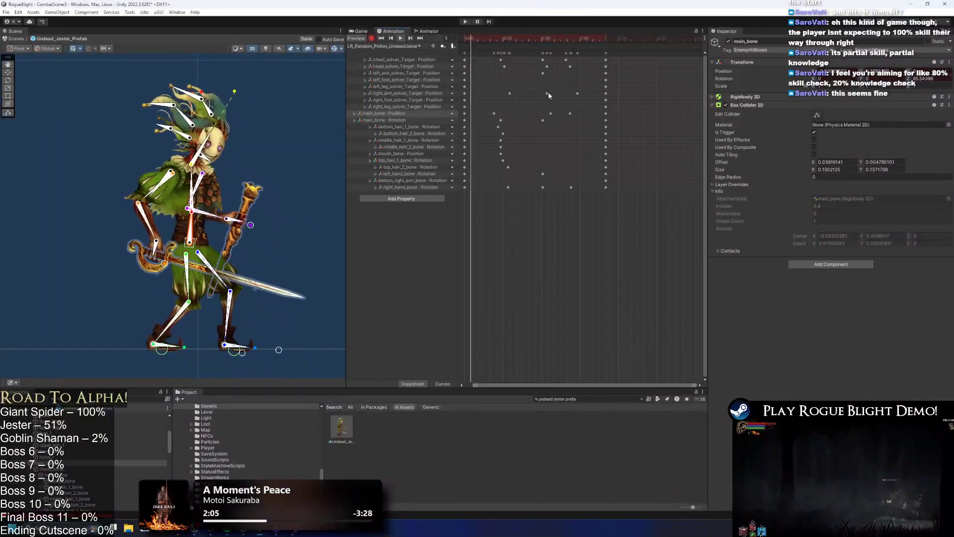
left_click_drag(550, 113, 540, 113)
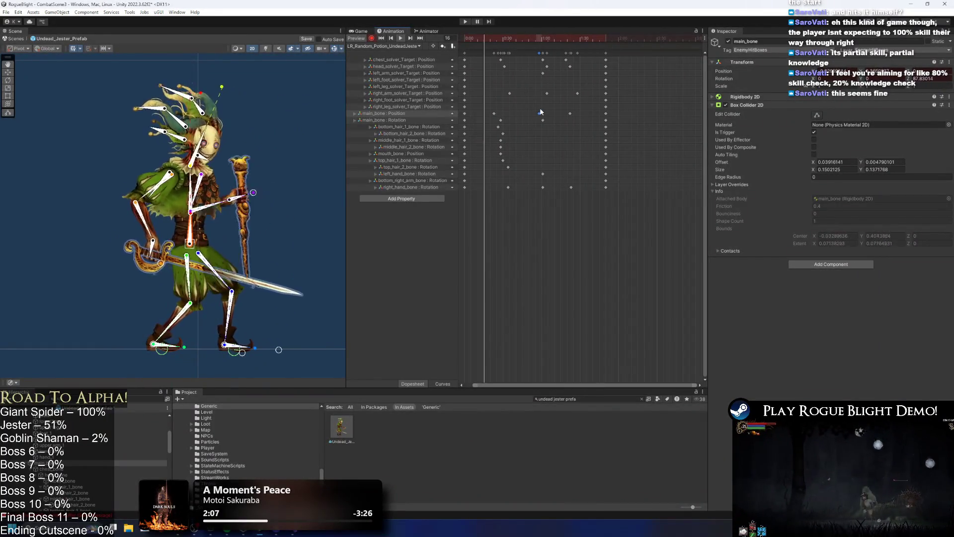
left_click_drag(539, 112, 534, 111)
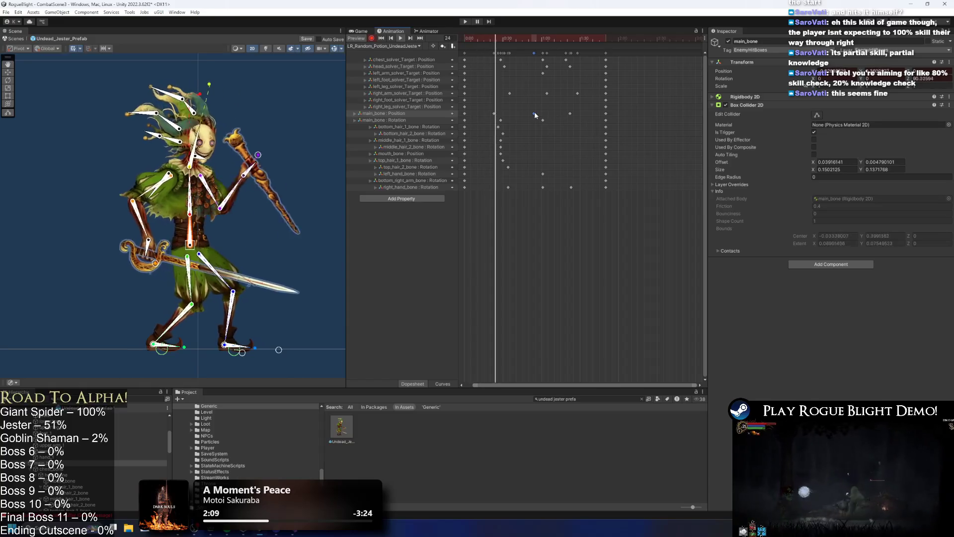
left_click(308, 87)
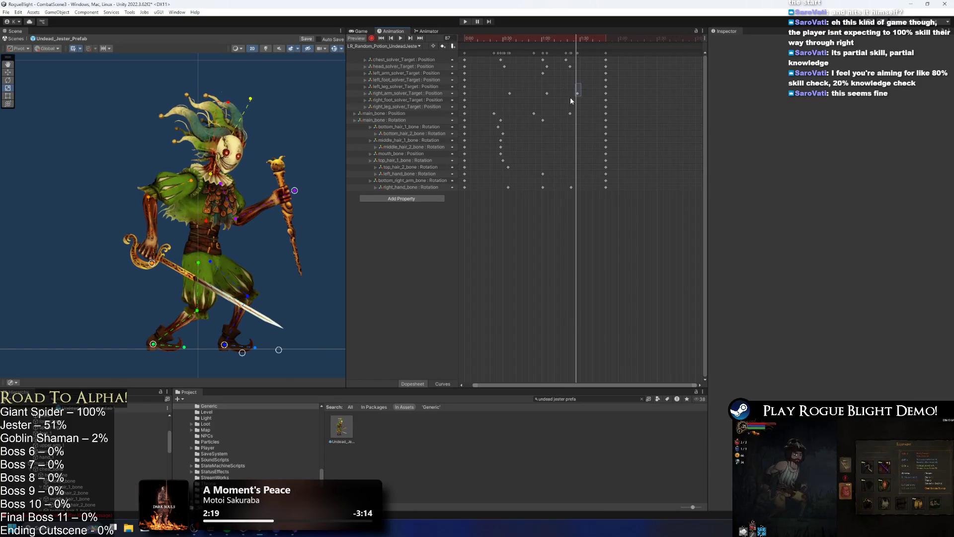
left_click_drag(583, 94, 587, 93)
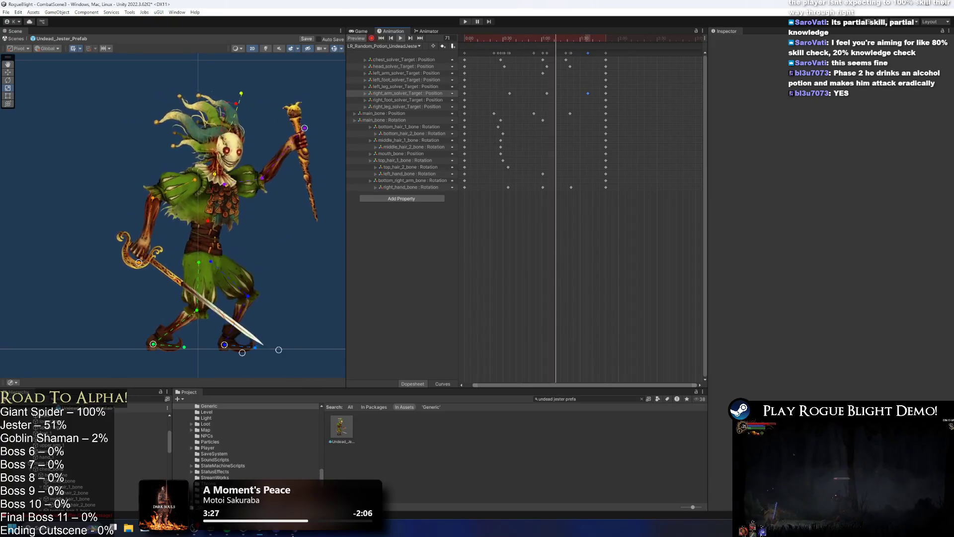
Step: Search the Visual Studio Solution Explorer for ToDO
key("alt+Tab")
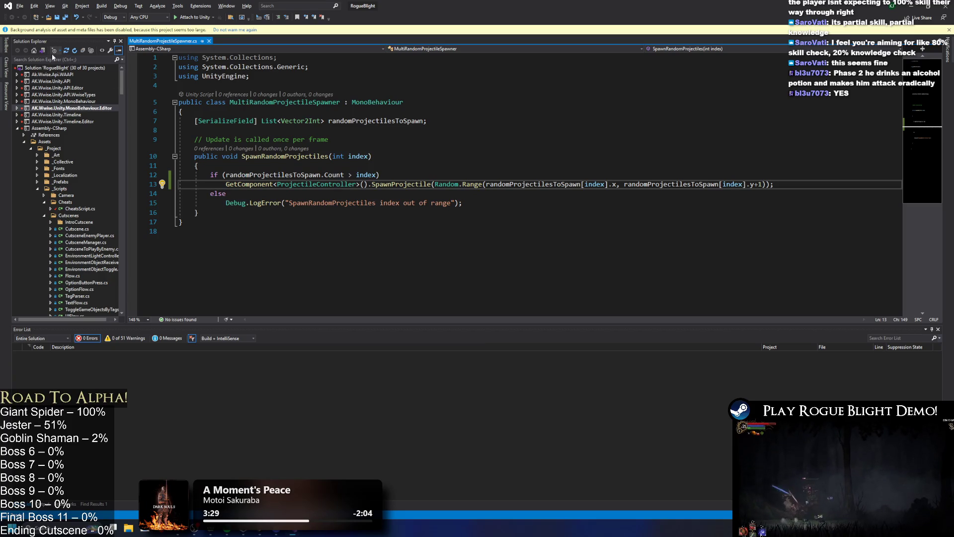
left_click(36, 60)
type("ToDO")
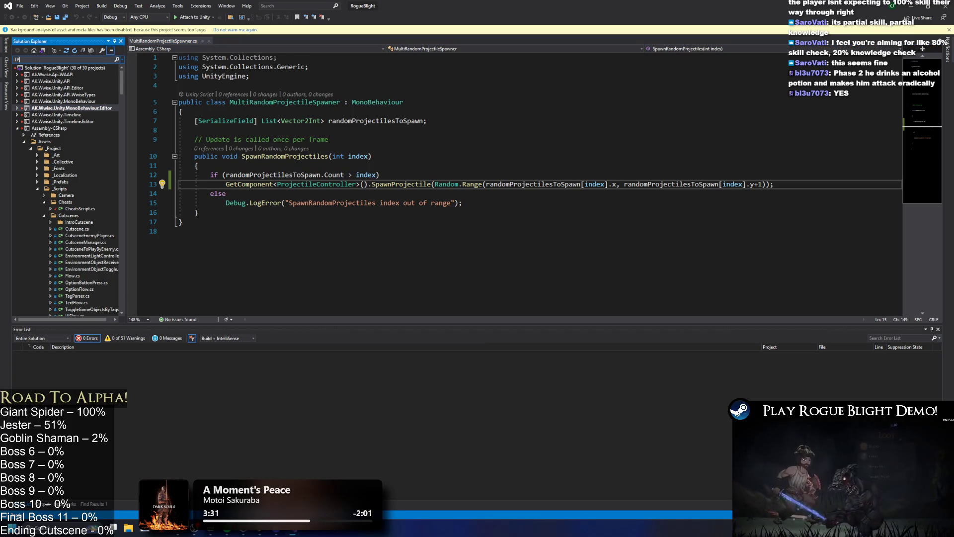
key("Return")
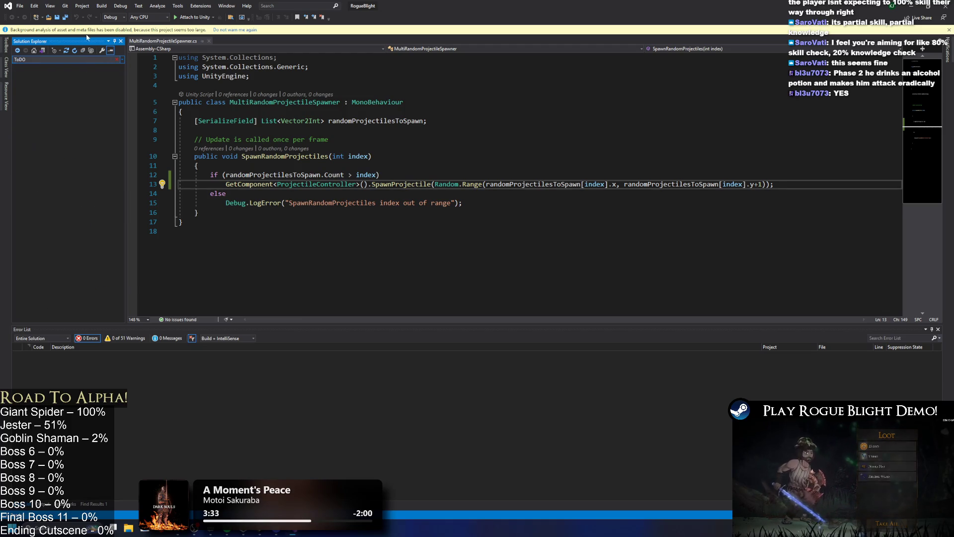
left_click(85, 114)
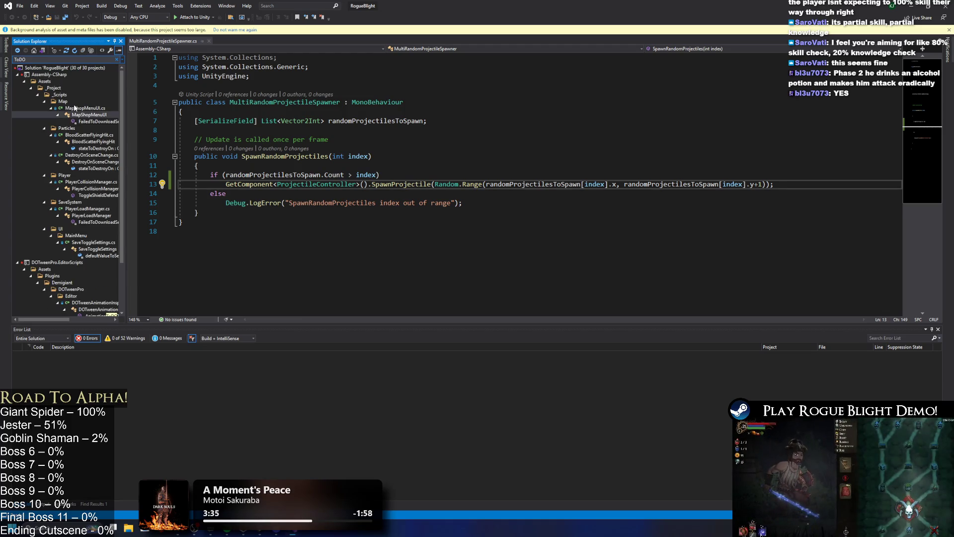
key("ctrl+semicolon")
type("tod")
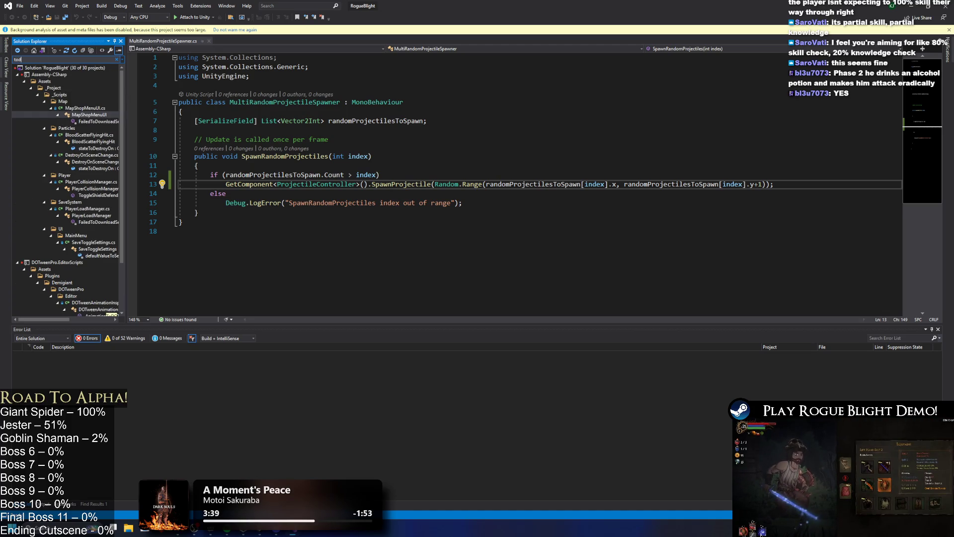
key("BackSpace")
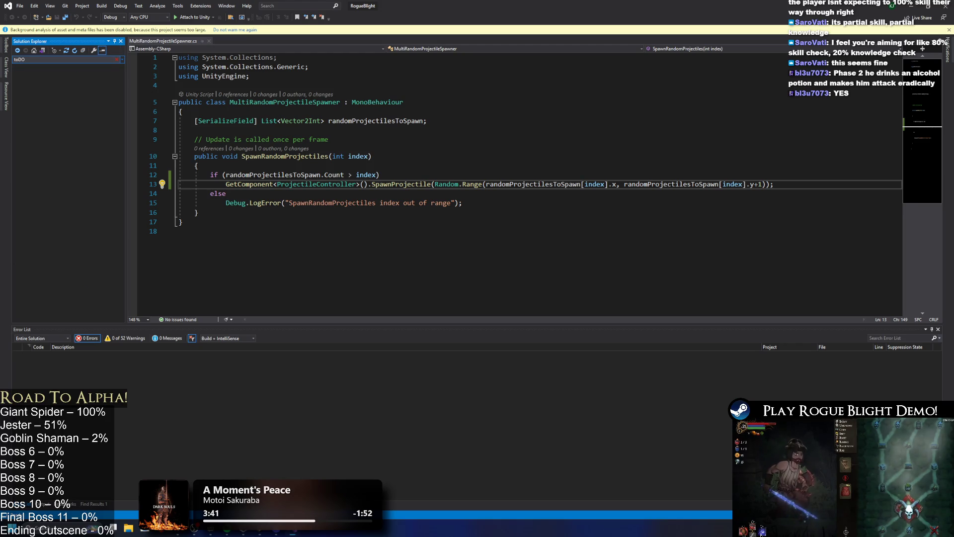
scroll(107, 95, "down", 3)
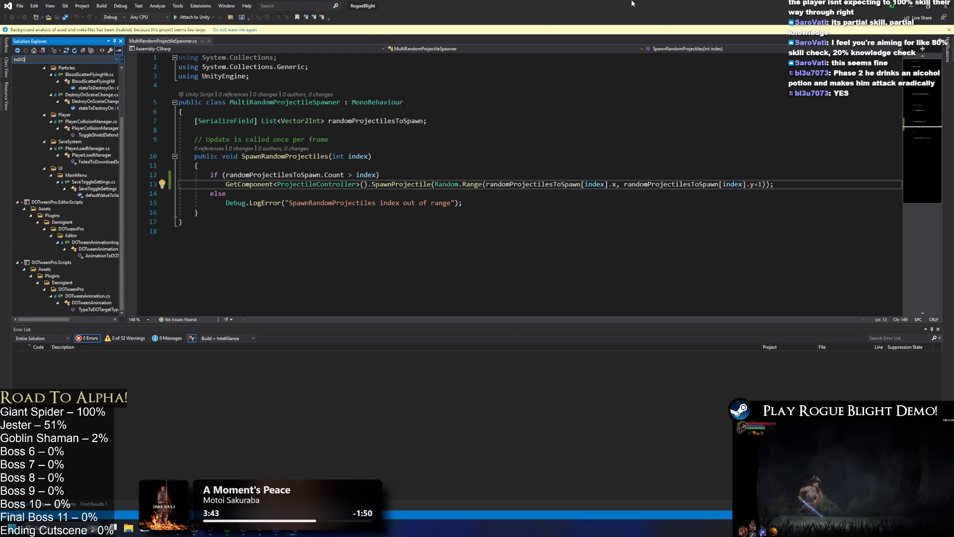
Step: Search Unity's project assets for TODO and open the TODO text asset
key("alt+Tab")
left_click(586, 399)
type("TODO")
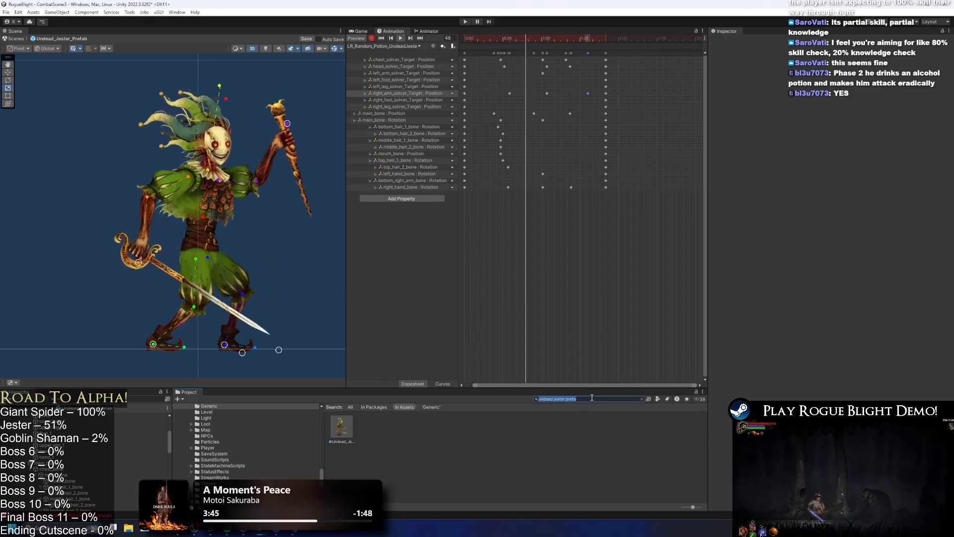
left_click(347, 431)
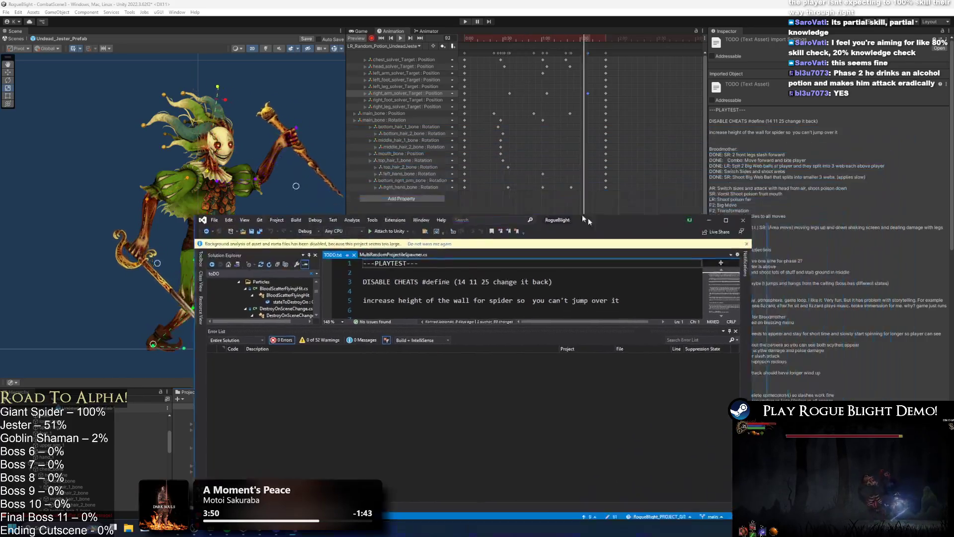
Step: Delete the Broodmother notes block from TODO.txt, leaving blank lines, and save
double_click(588, 220)
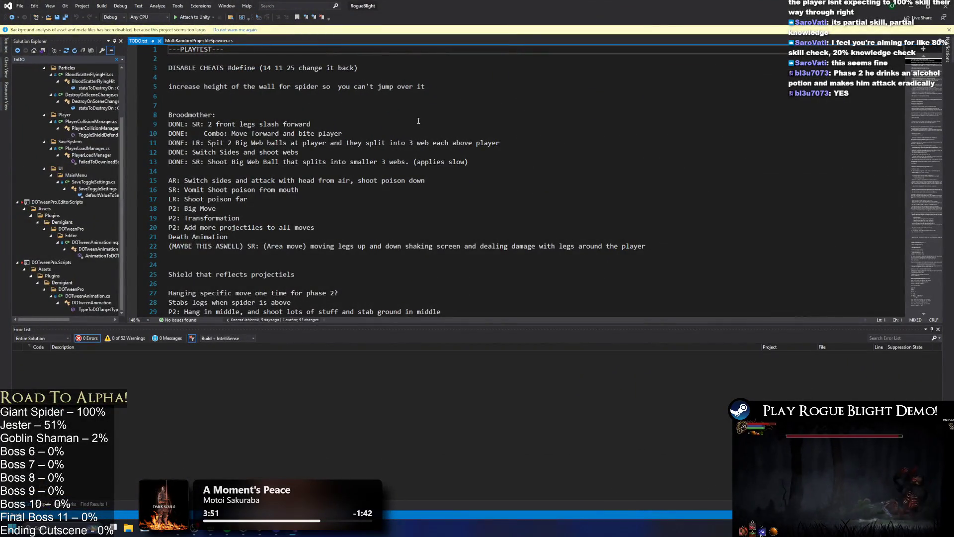
left_click(252, 104)
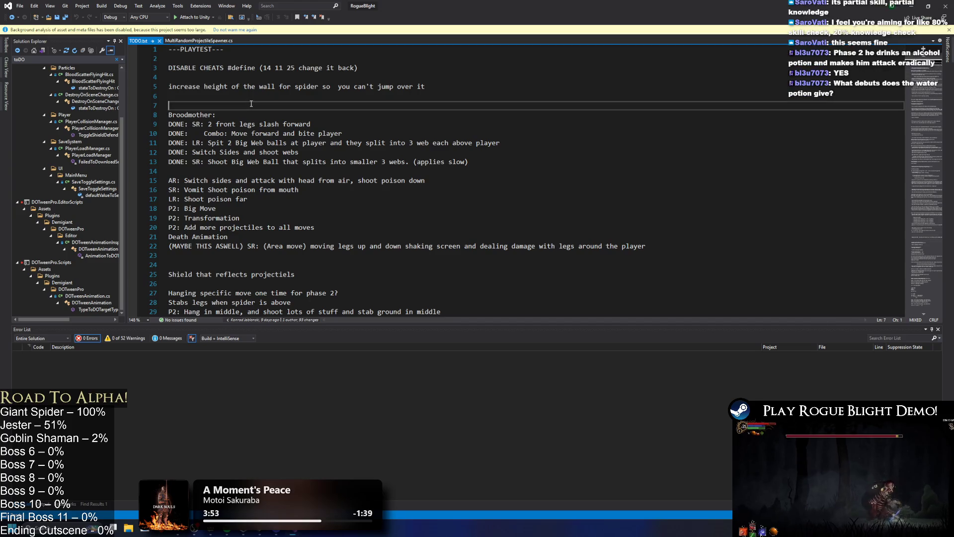
mouse_move(249, 104)
left_mouse_down()
mouse_move(467, 163)
mouse_move(670, 269)
left_mouse_up()
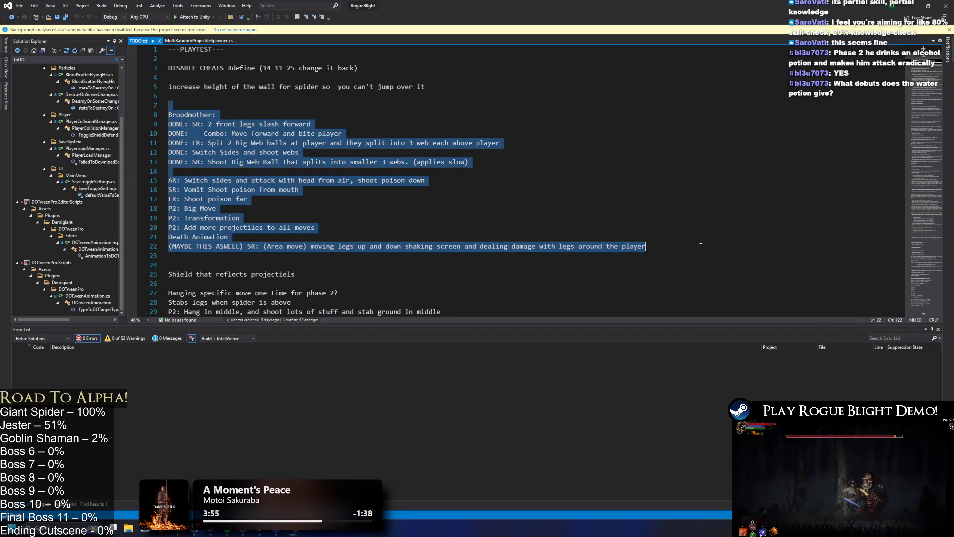
key("Delete")
key("Return")
key("Up")
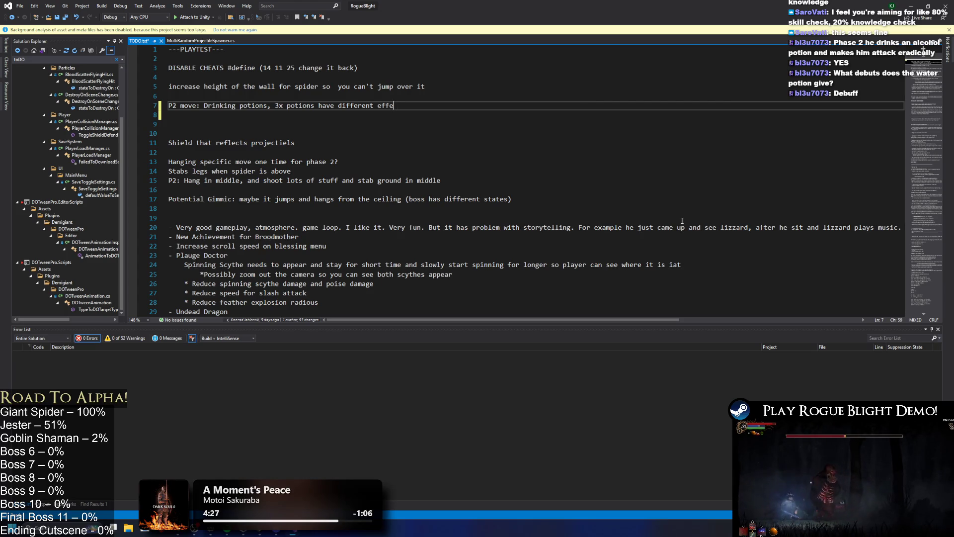
key("ctrl+s")
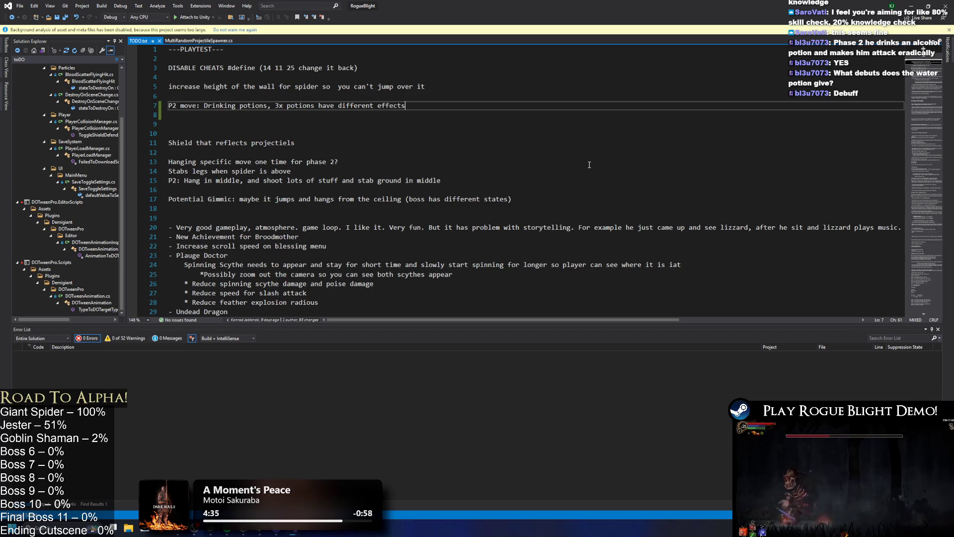
Step: Delete the spider wall note, save TODO.txt and return to Unity
left_click_drag(432, 87, 365, 77)
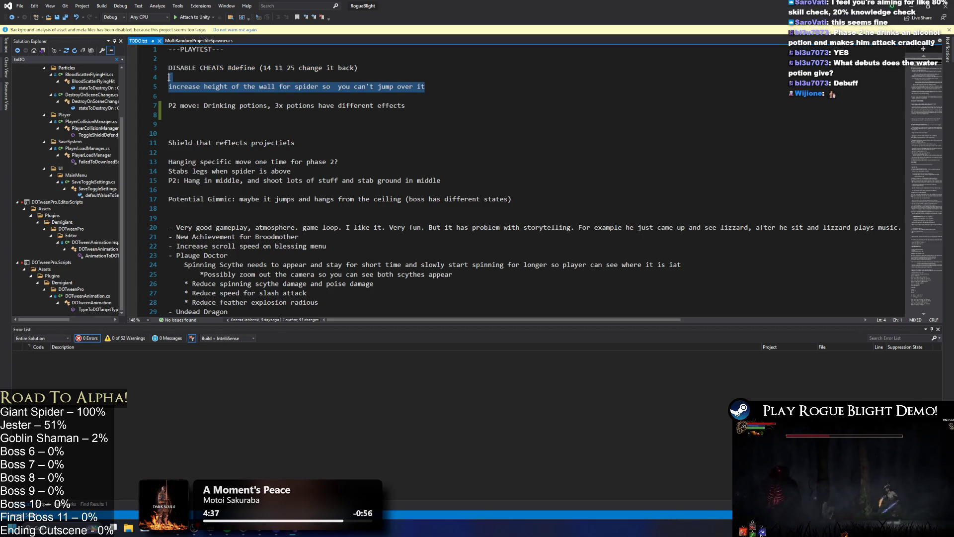
key("Delete")
left_click(191, 88)
type("Jester:")
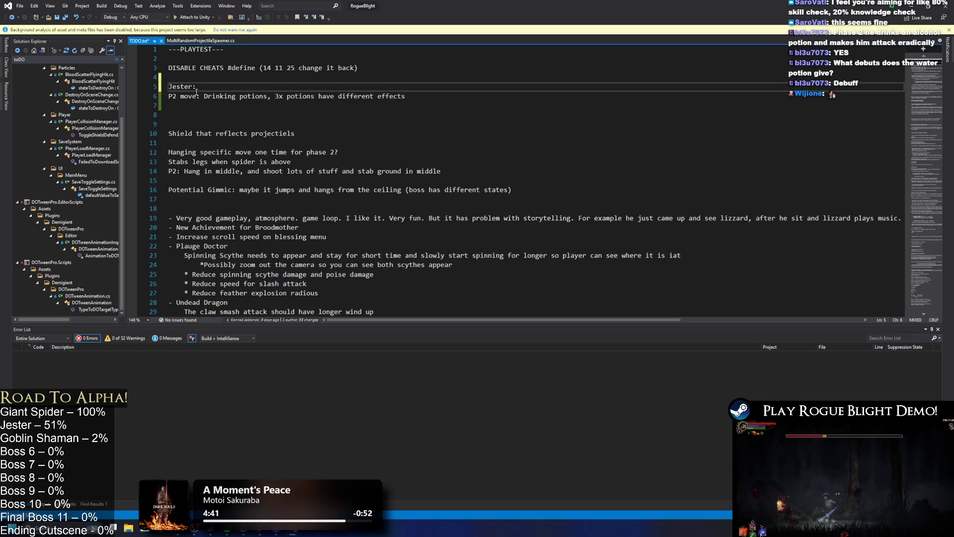
left_click(223, 102)
left_click(704, 80)
key("ctrl+s")
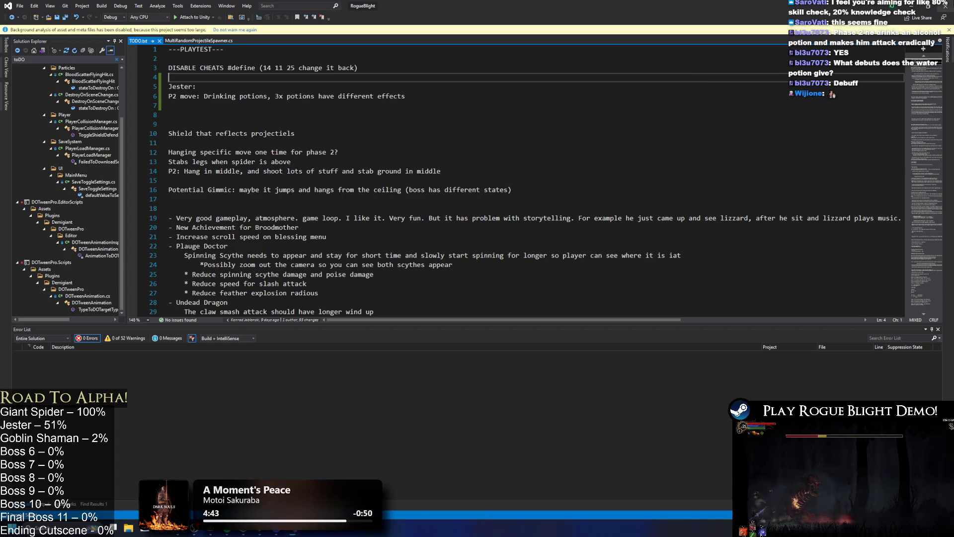
key("alt+Tab")
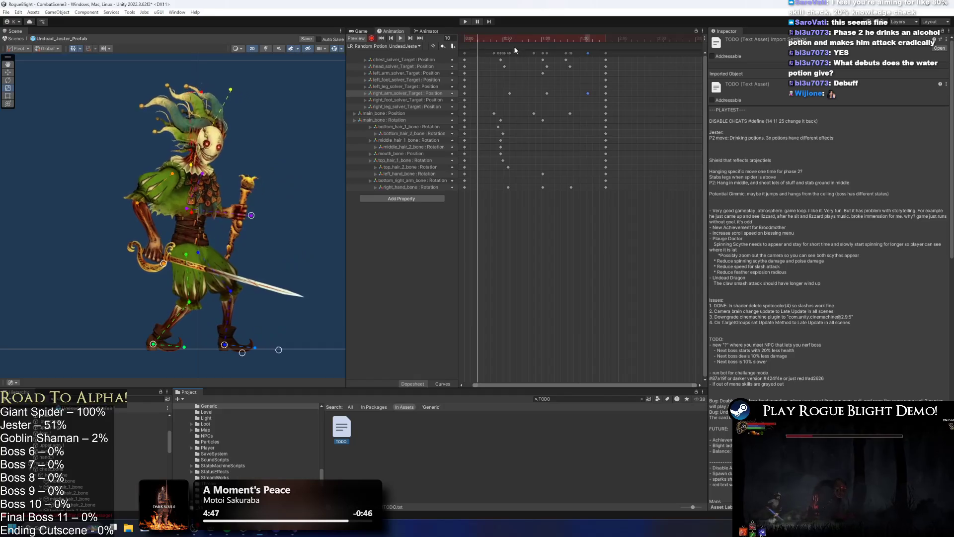
Step: At frame 60, bend the jester's bottom and middle hair strands downward
left_click(552, 39)
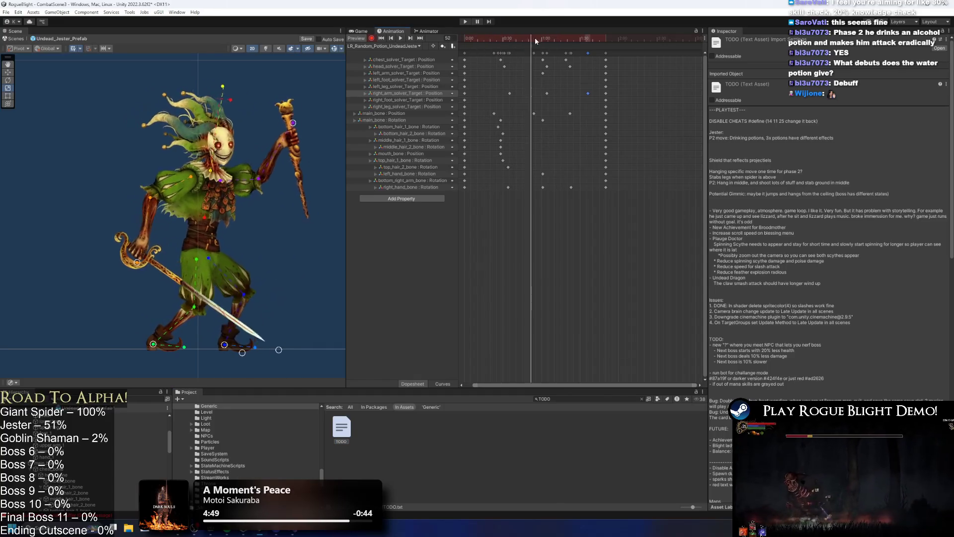
left_click_drag(553, 39, 541, 37)
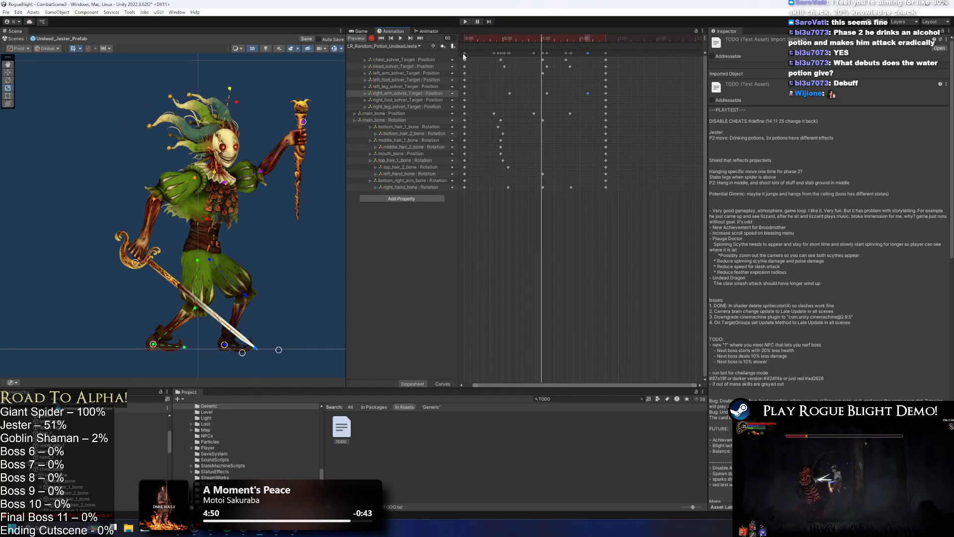
left_click(173, 119)
scroll(178, 121, "up", 2)
scroll(174, 147, "up", 2)
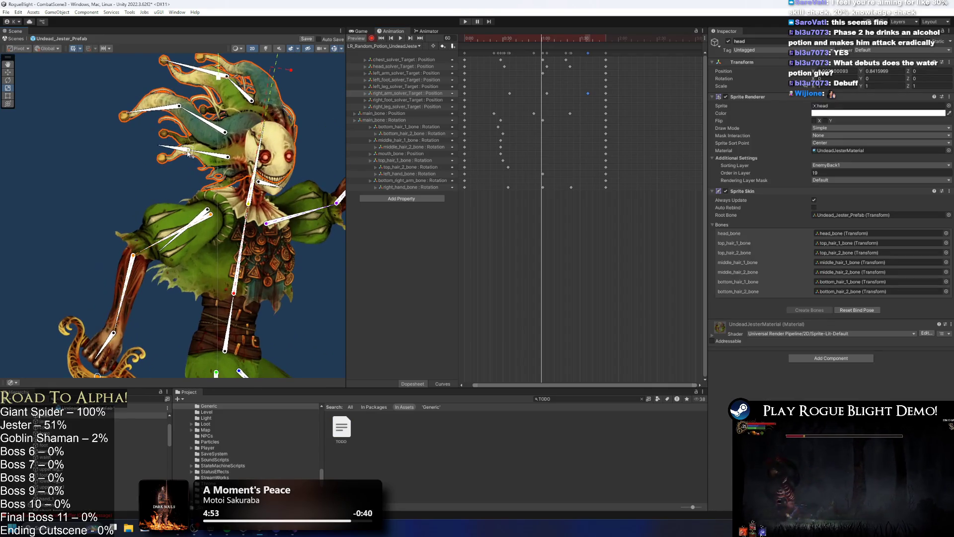
left_click_drag(209, 153, 209, 158)
mouse_move(206, 121)
left_mouse_down()
mouse_move(232, 88)
mouse_move(201, 87)
left_mouse_up()
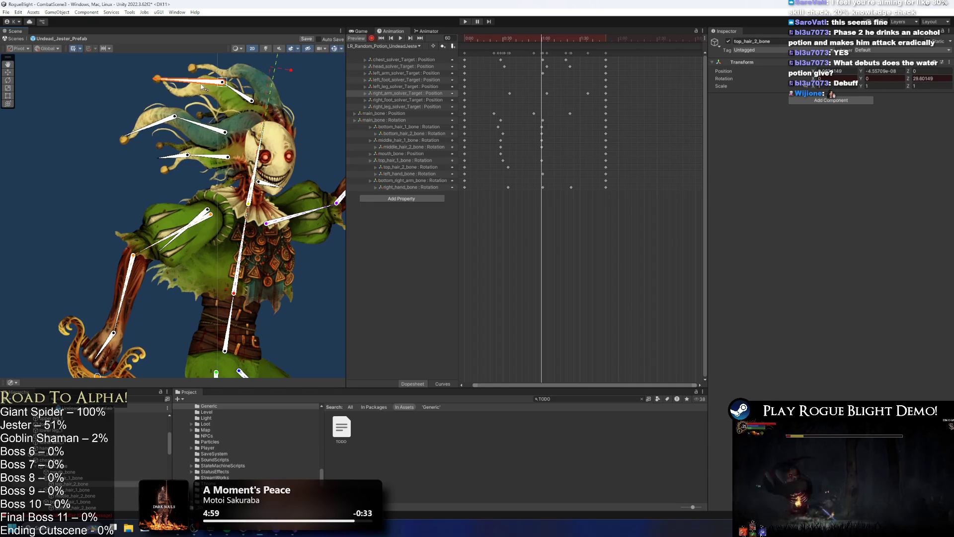
Step: At frame 83, lift the top, middle and bottom hair strands back up
left_click_drag(546, 40, 575, 39)
left_click_drag(260, 76, 250, 65)
left_click_drag(211, 107, 215, 95)
left_click_drag(202, 143, 206, 133)
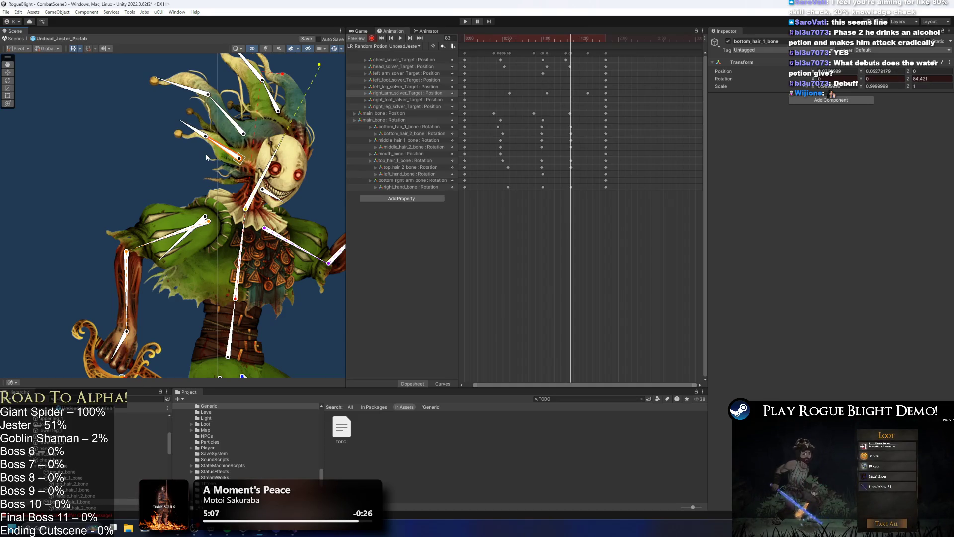
Step: In the Dopesheet, shift the middle_hair_2_bone and bottom_hair_2_bone keys slightly later
mouse_move(480, 130)
left_mouse_down()
mouse_move(580, 143)
mouse_move(546, 136)
left_mouse_up()
left_click_drag(474, 125, 572, 130)
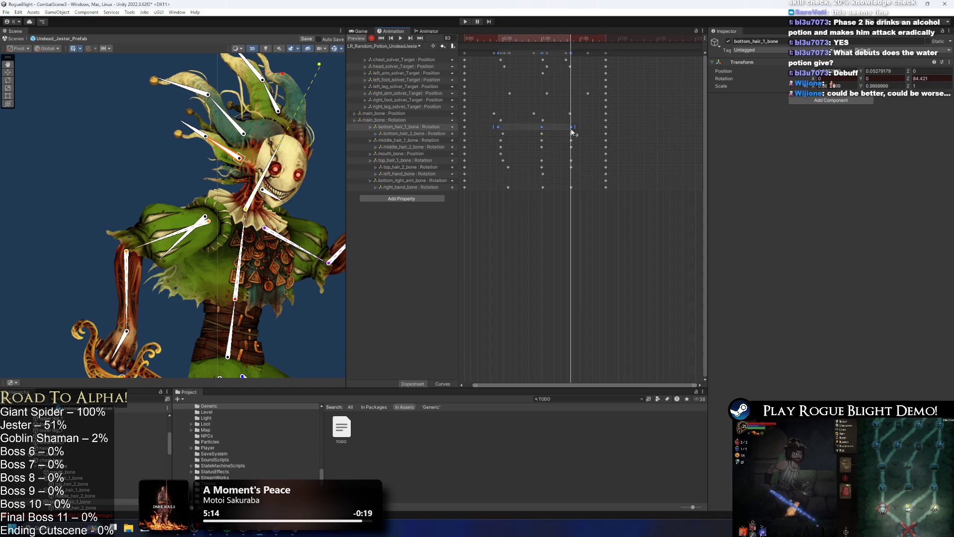
left_click(478, 133)
mouse_move(483, 144)
left_mouse_down()
mouse_move(558, 149)
mouse_move(549, 147)
mouse_move(578, 133)
left_mouse_up()
left_click(542, 133)
left_click(560, 133)
left_click_drag(480, 151, 503, 157)
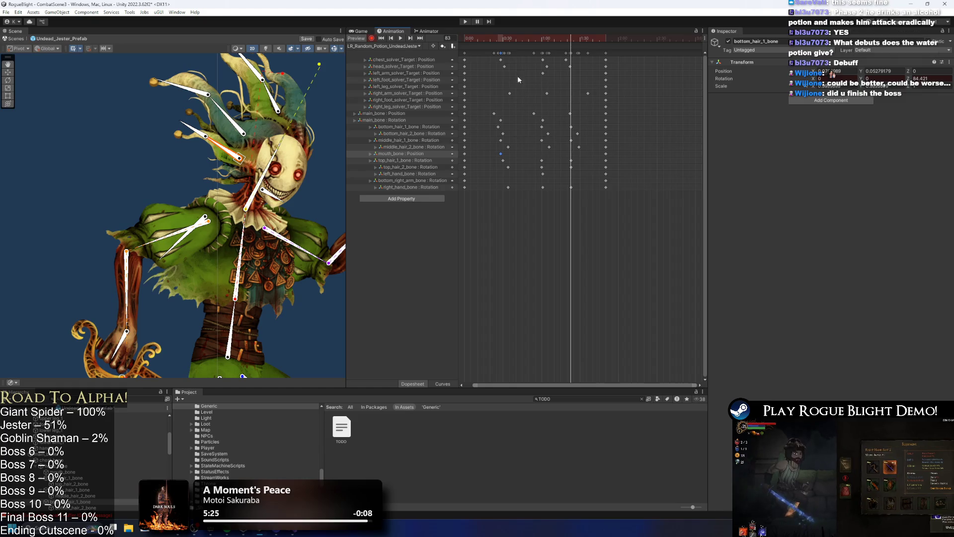
left_click(542, 39)
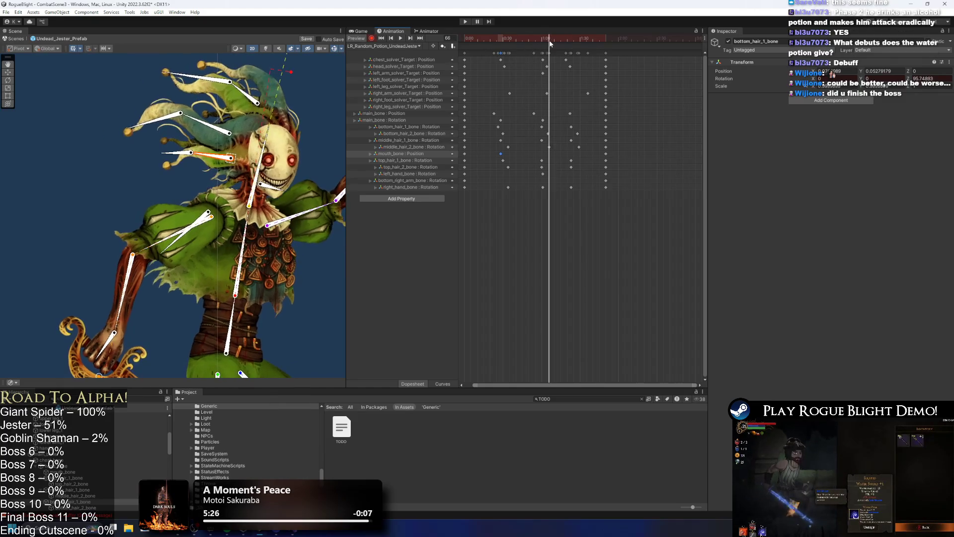
scroll(272, 188, "up", 5)
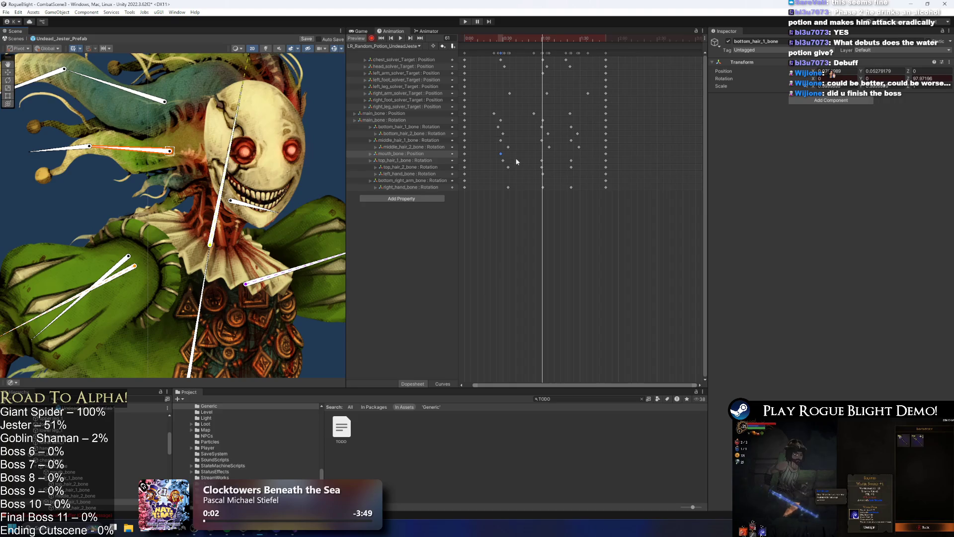
Step: Stop recording and hide the skull mask to reveal the jester's face
left_click(372, 39)
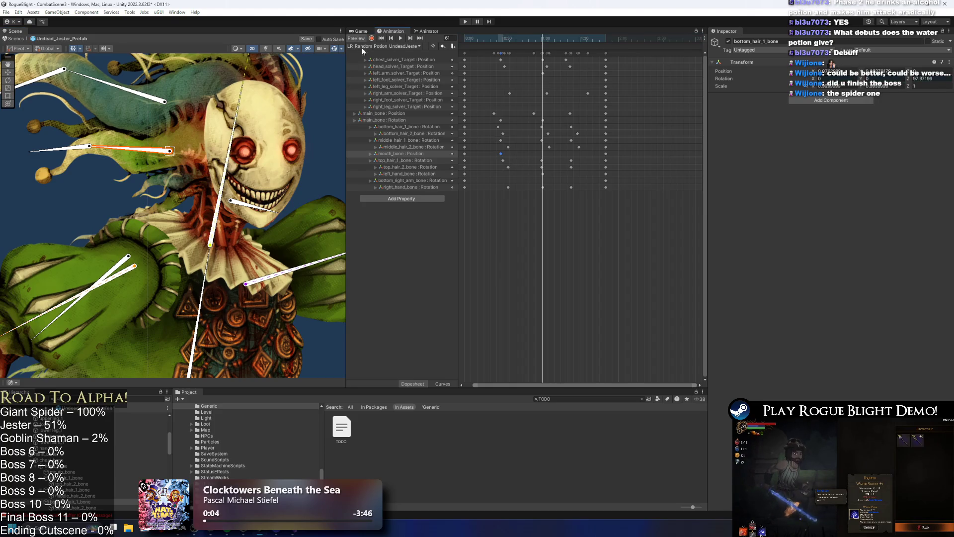
left_click(258, 106)
left_click(729, 41)
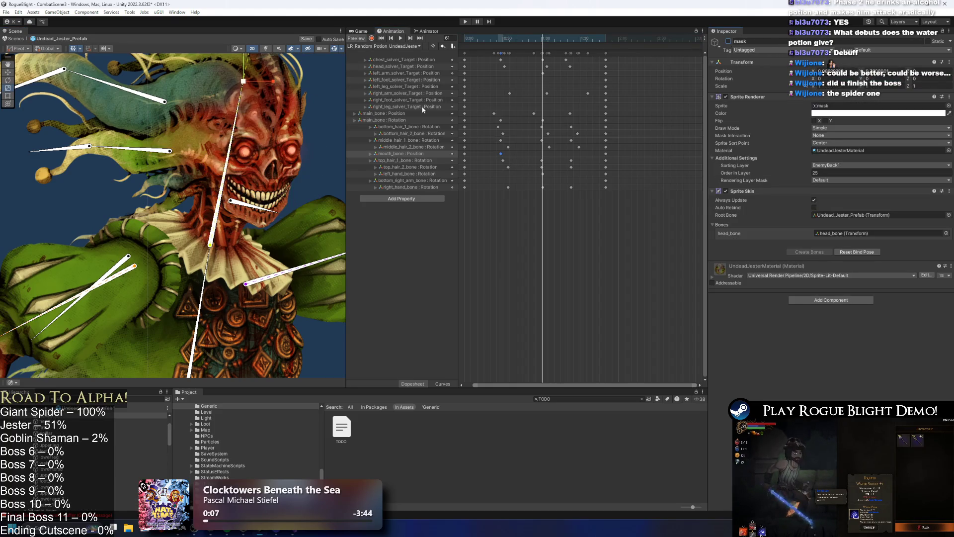
mouse_move(528, 44)
left_mouse_down()
mouse_move(437, 50)
mouse_move(526, 44)
left_mouse_up()
Step: Key mouth_bone at frame 48 and open at frame 74, then play the preview
left_click(198, 191)
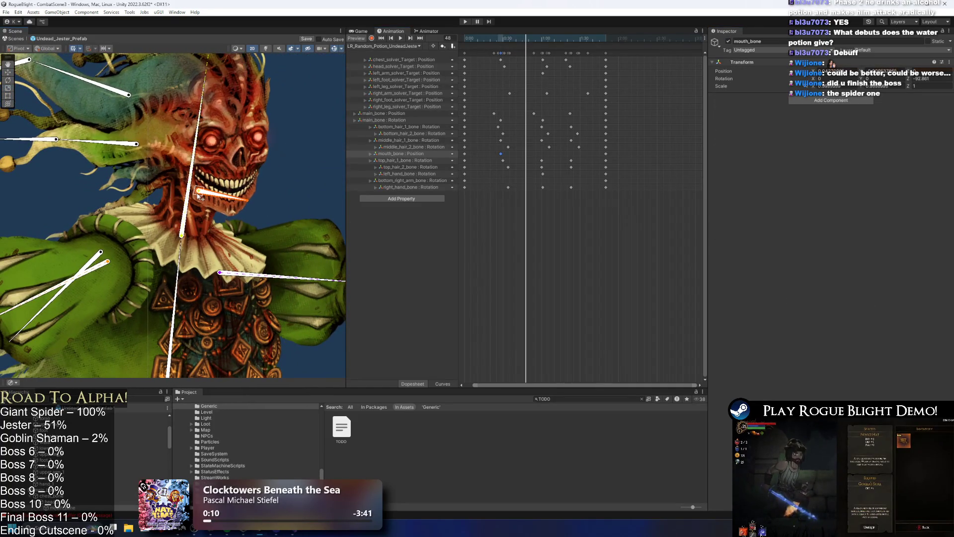
left_click_drag(198, 192, 200, 194)
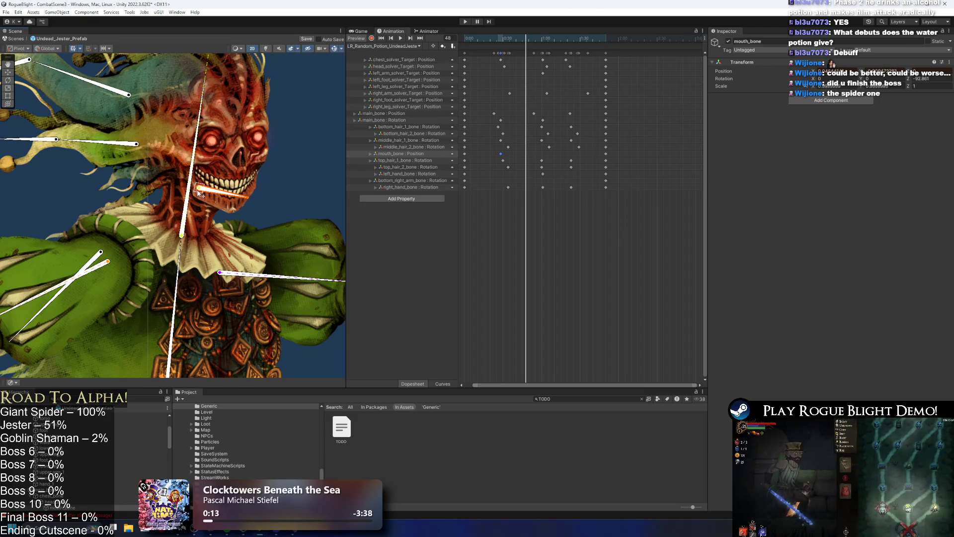
left_click(371, 39)
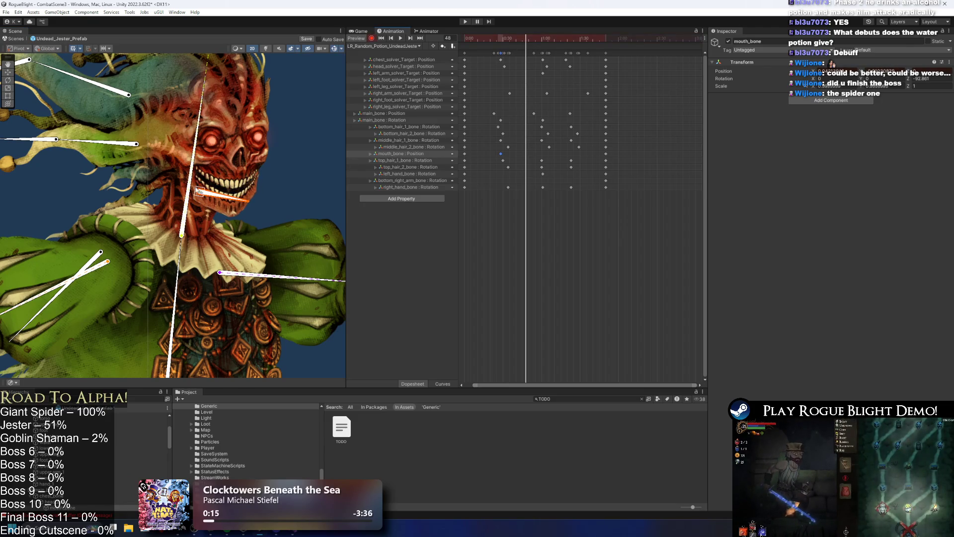
left_click_drag(199, 190, 200, 190)
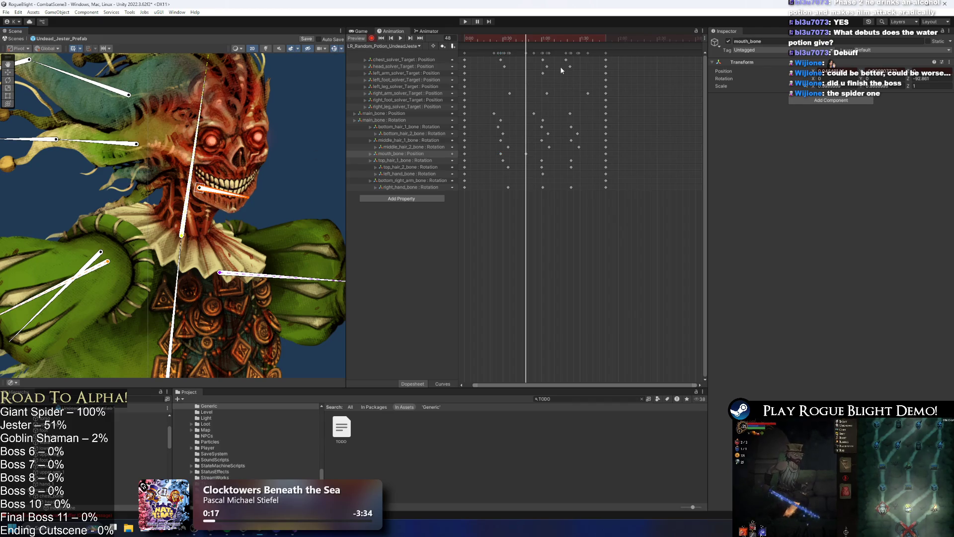
left_click_drag(530, 45, 560, 39)
left_click_drag(239, 218, 239, 222)
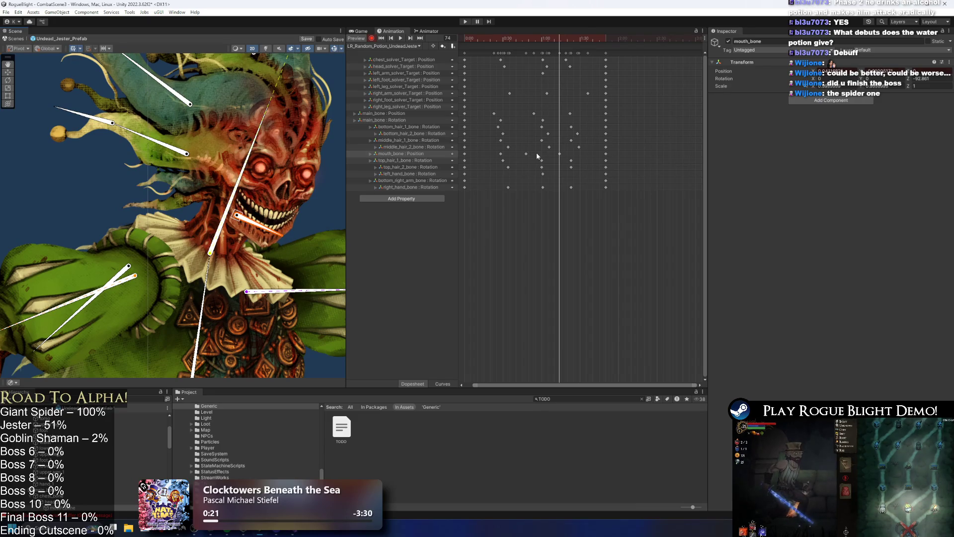
key("comma")
key("comma")
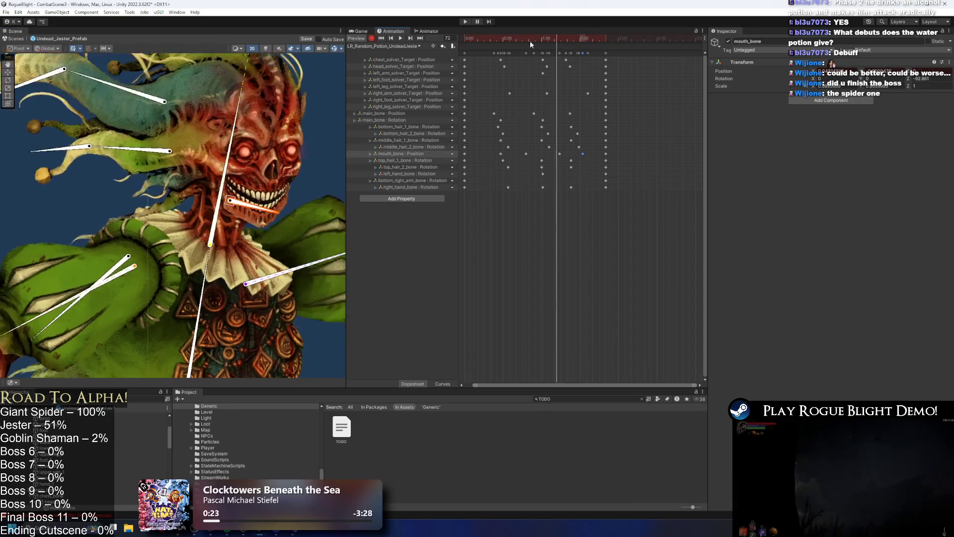
key("space")
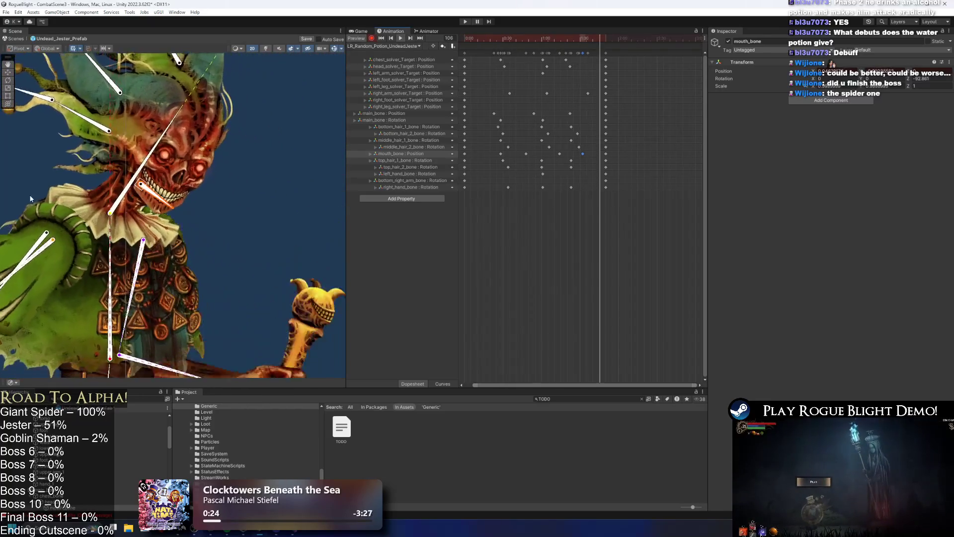
left_click(199, 191)
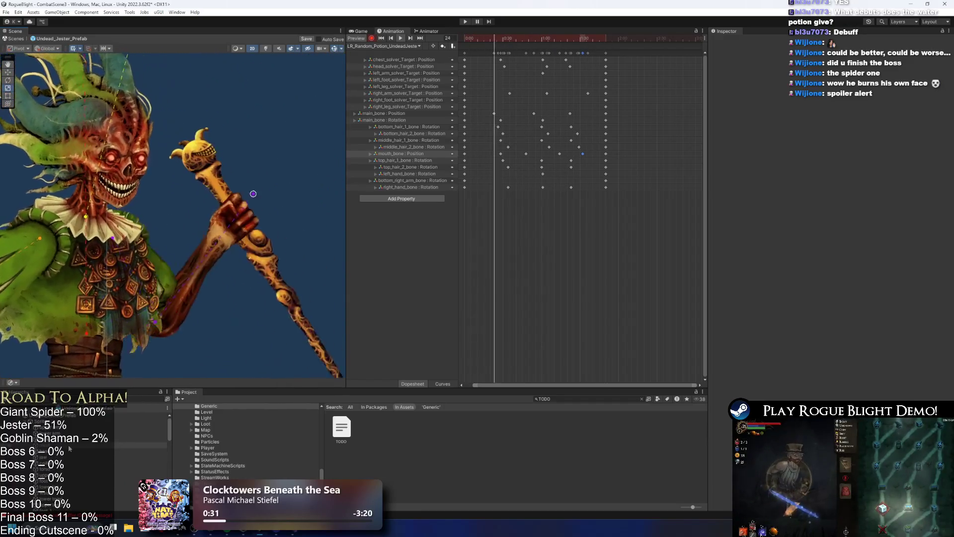
Step: Re-tick the mask object's active checkbox in the Inspector, then deselect it
left_click(71, 446)
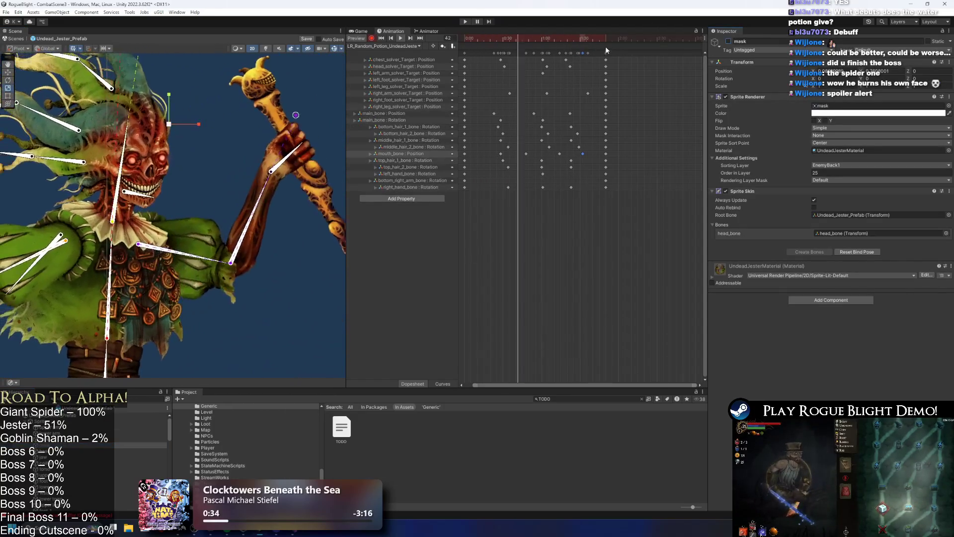
left_click(728, 42)
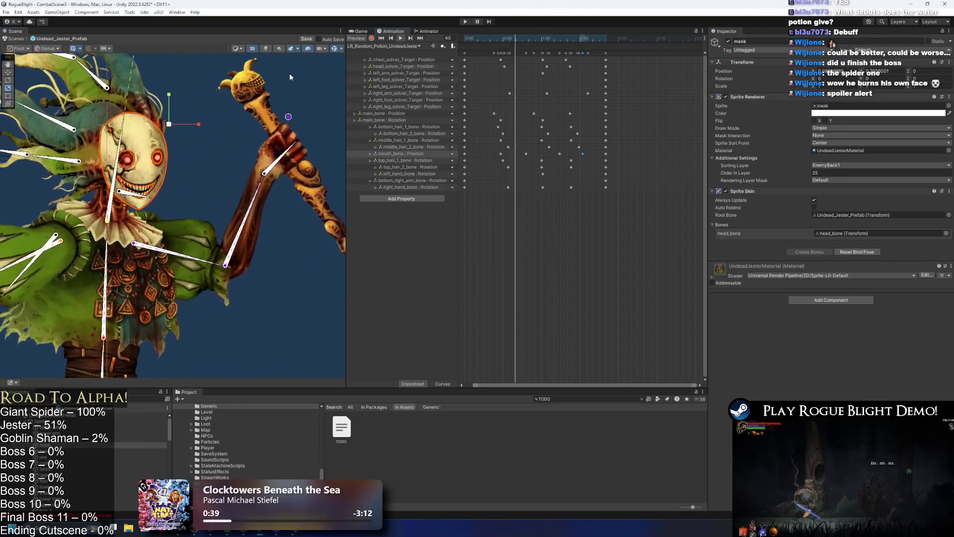
left_click(291, 77)
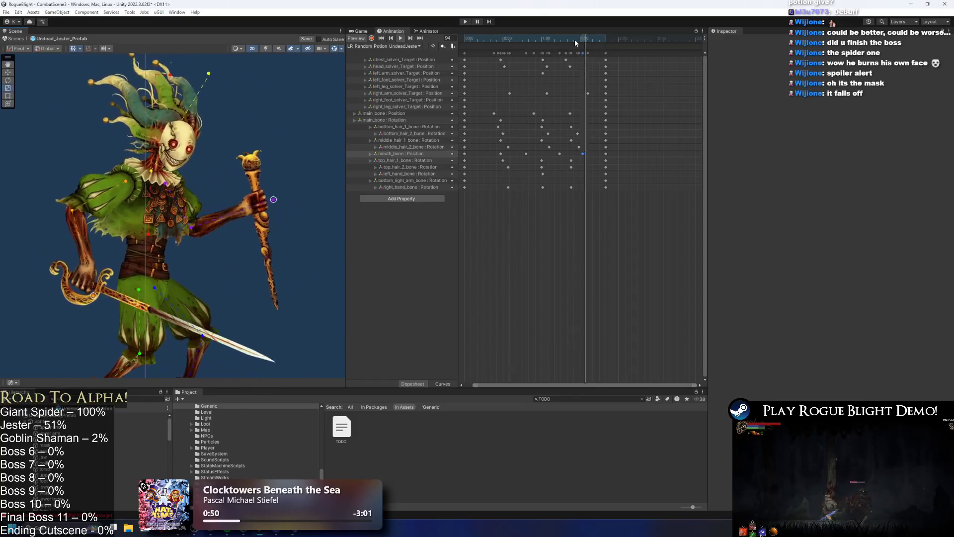
Step: Add a frame-62 animation event calling SpawnRandomProjectiles, then reselect Undead_Jester and add a list element
left_click_drag(520, 37, 543, 46)
right_click(544, 46)
left_click(546, 49)
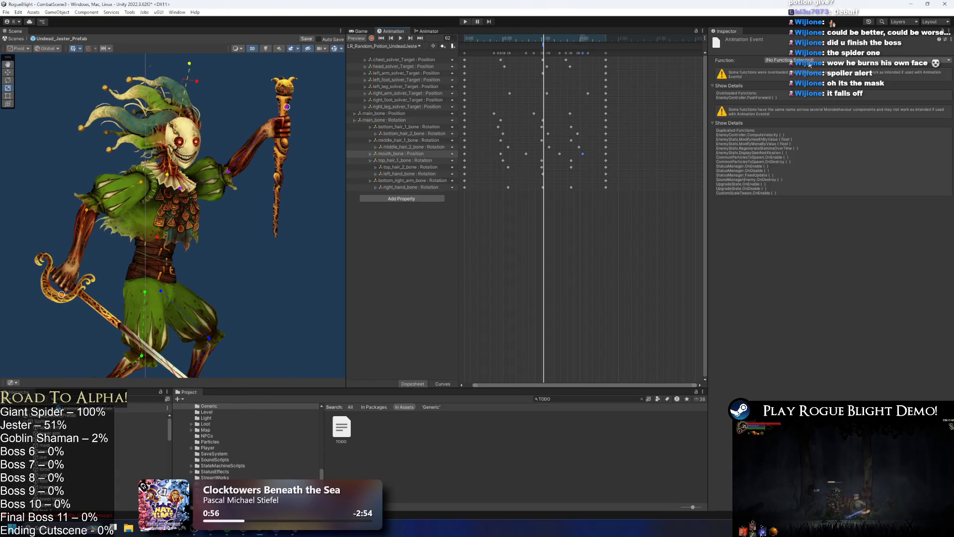
left_click(809, 62)
left_click(702, 162)
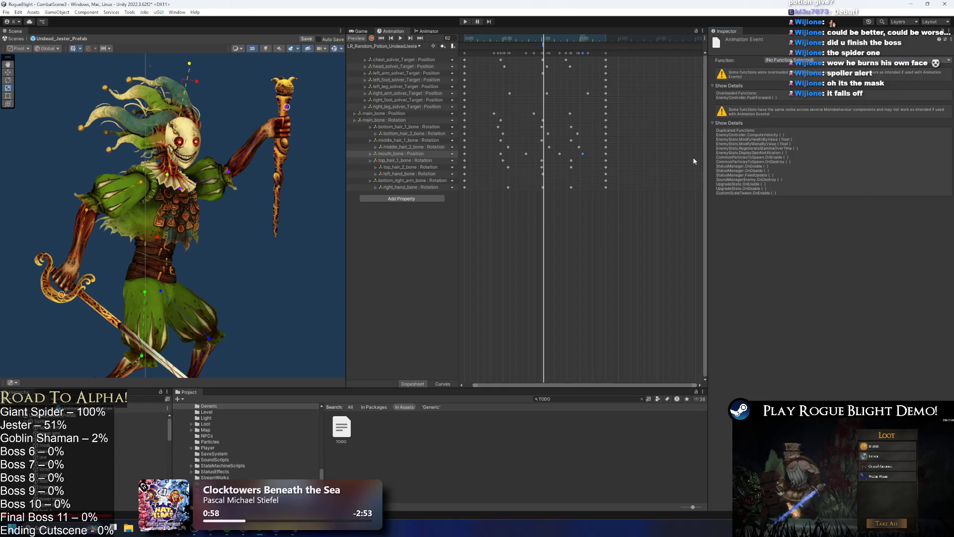
left_click(792, 59)
mouse_move(820, 191)
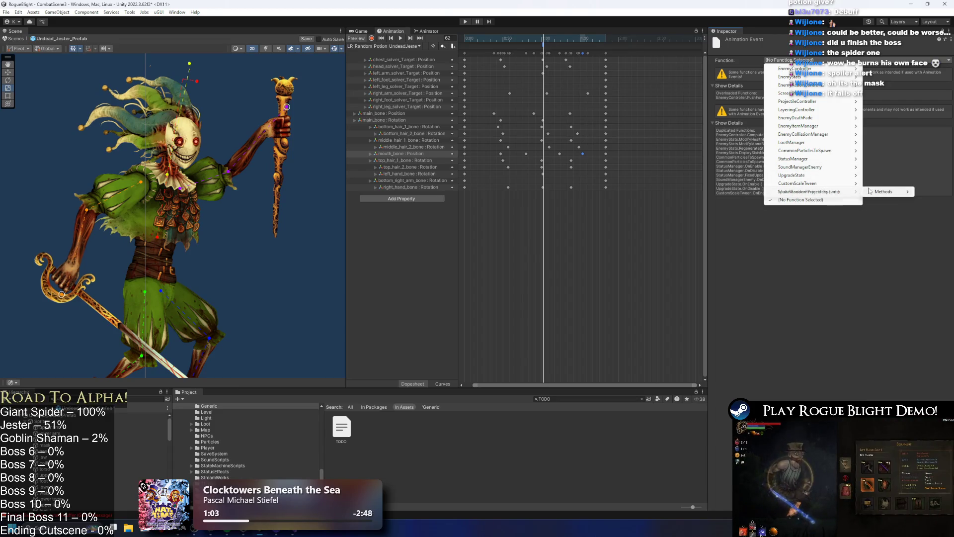
left_click(888, 191)
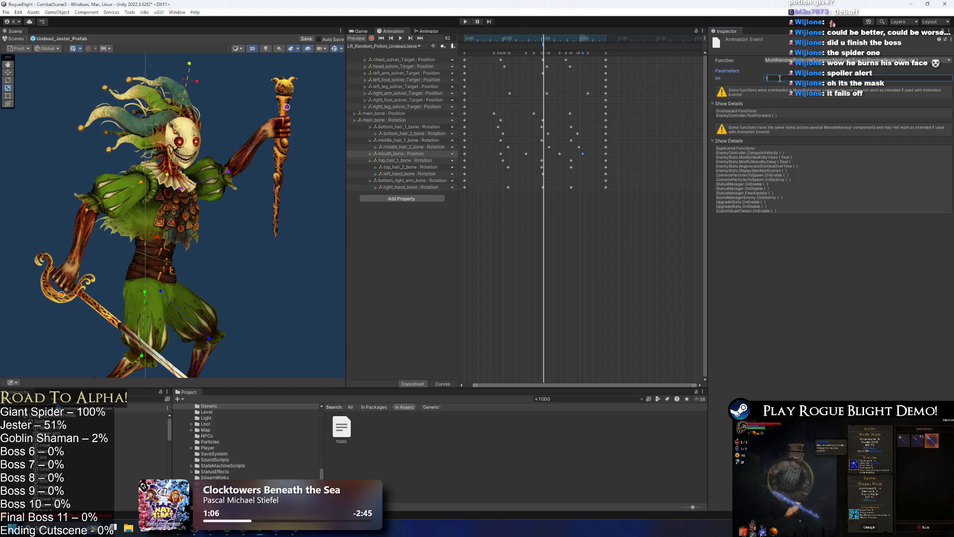
type("2")
left_click(139, 415)
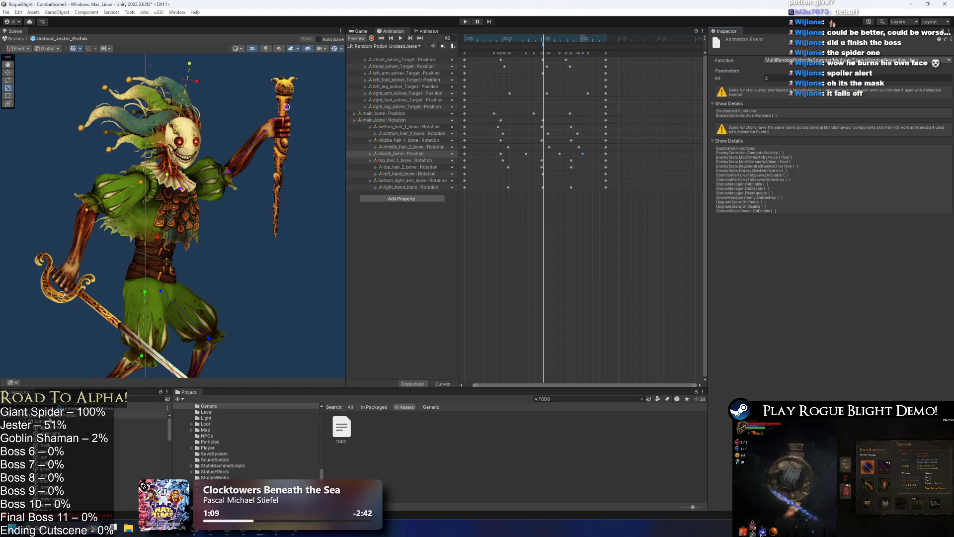
left_click(928, 487)
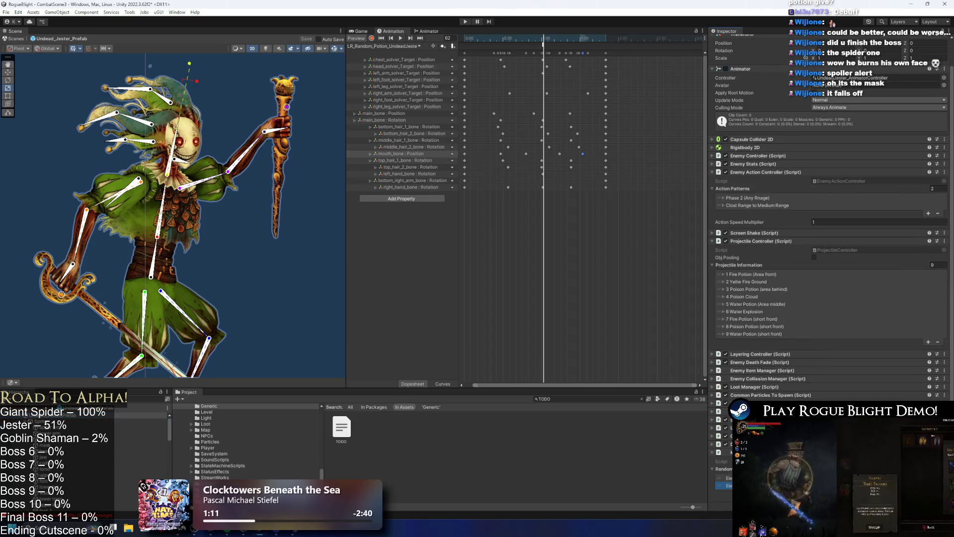
Step: Paste a copy of the 7 Fire Potion entry into a new Projectile Information element
left_click(928, 495)
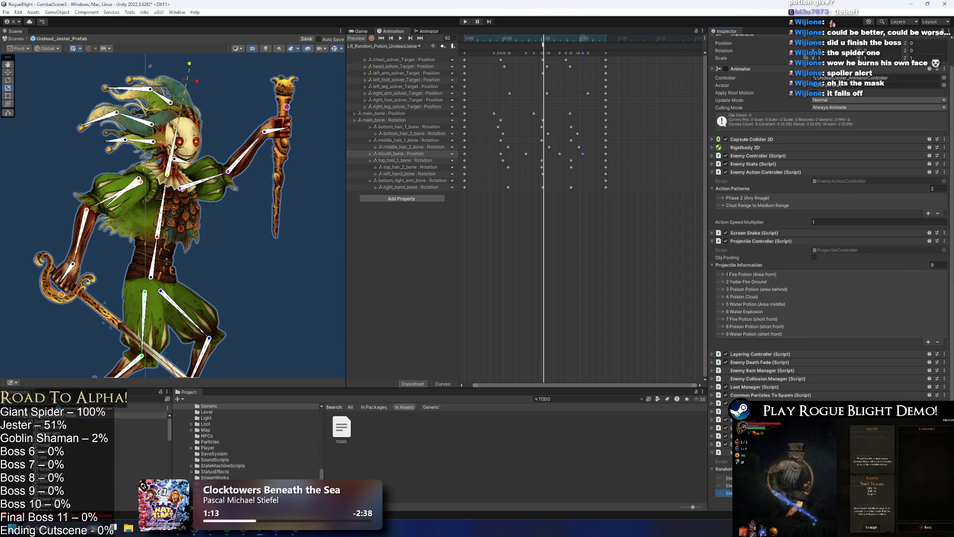
left_click(928, 503)
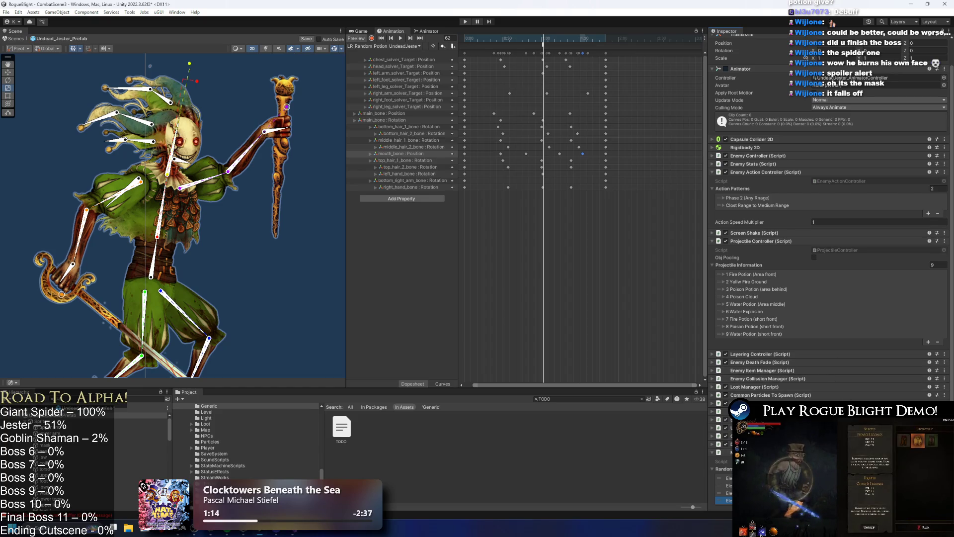
scroll(928, 502, "down", 1)
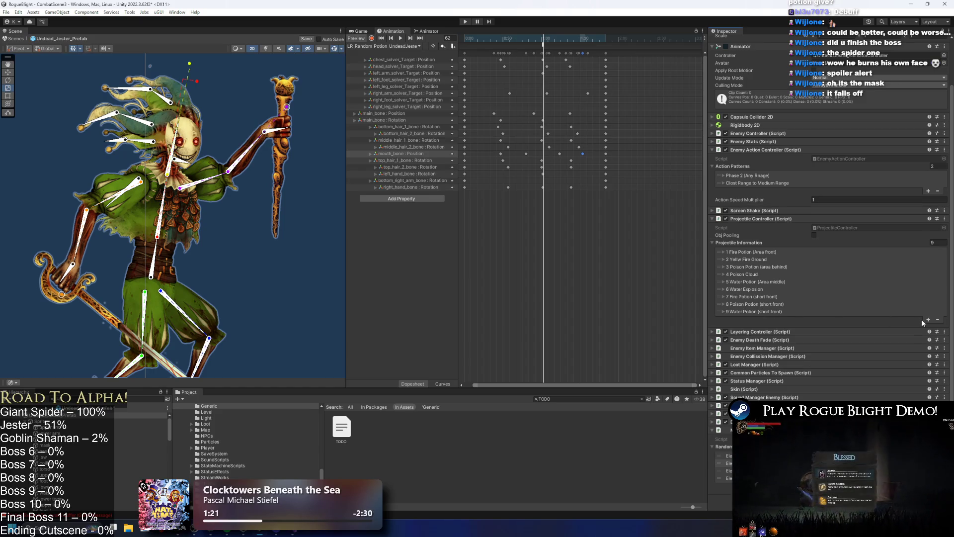
right_click(767, 299)
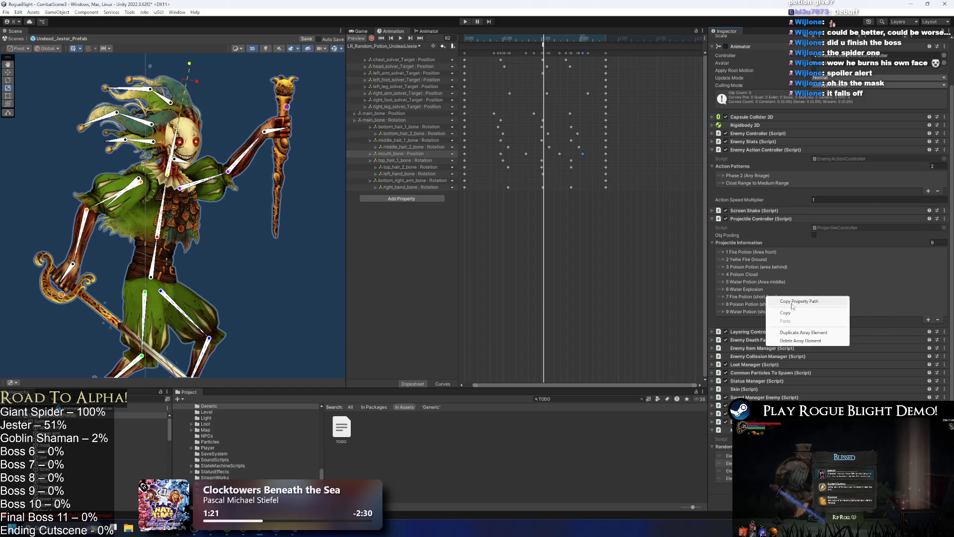
left_click(927, 319)
right_click(767, 319)
left_click(788, 336)
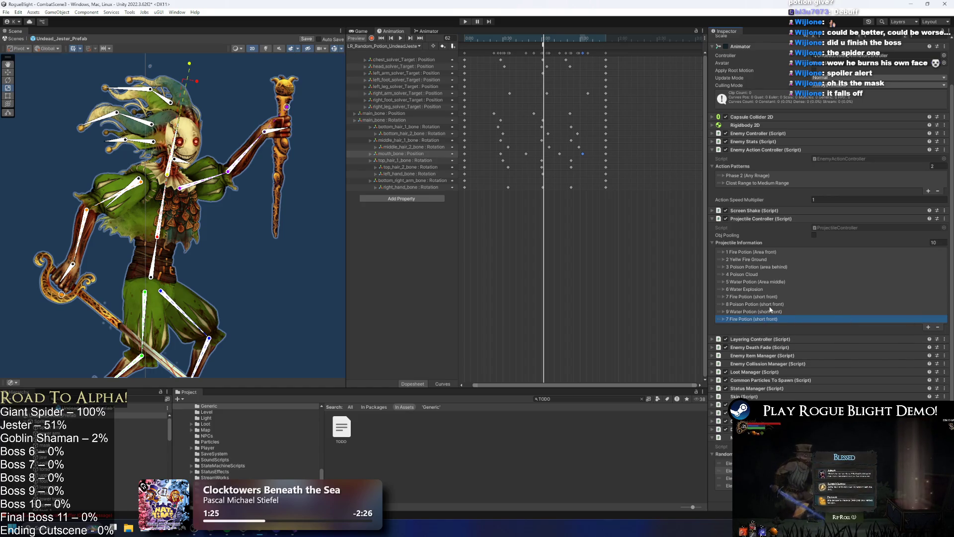
Step: Copy the 8 Poison Potion entry into another new element
right_click(751, 304)
left_click(768, 320)
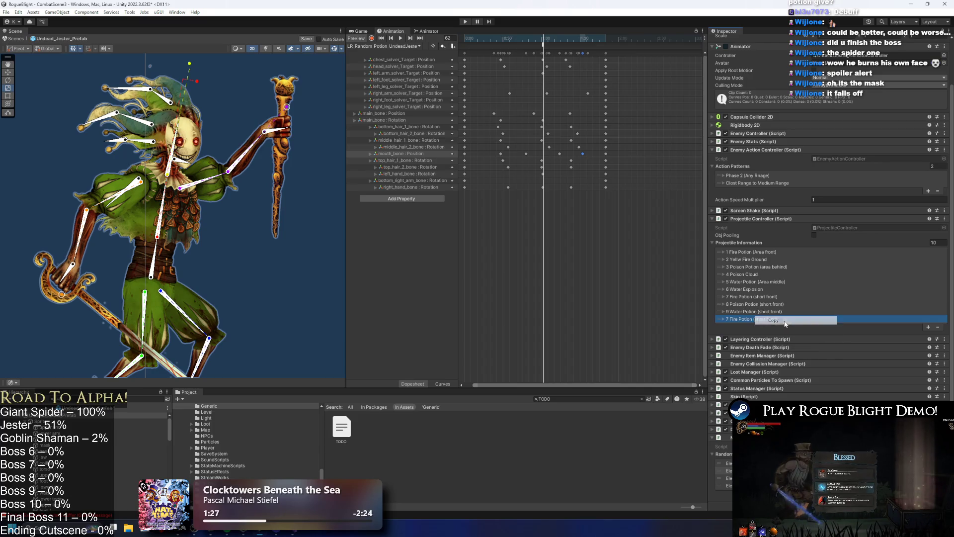
left_click(929, 328)
right_click(764, 326)
left_click(786, 349)
Step: Copy the 9 Water Potion entry into a twelfth element
right_click(779, 317)
left_click(786, 328)
left_click(929, 334)
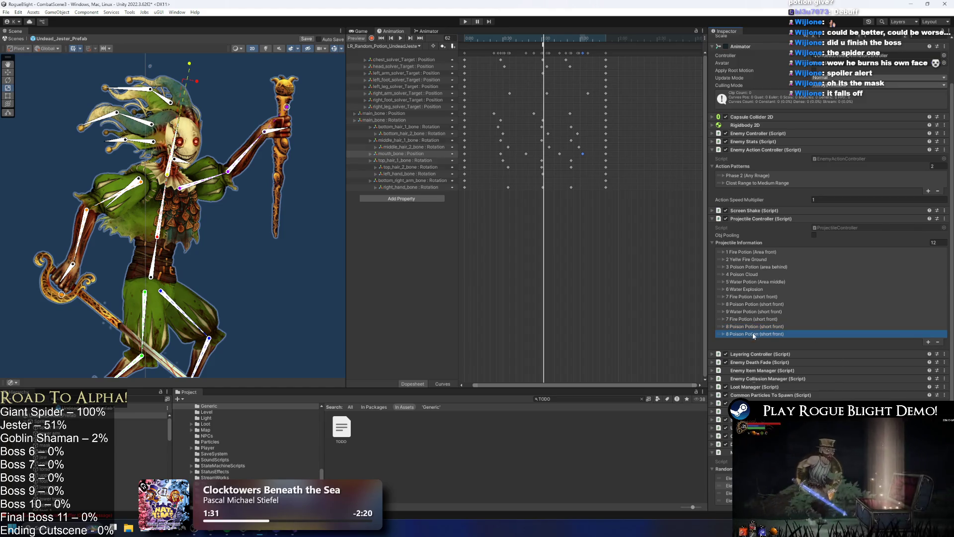
right_click(753, 334)
left_click(787, 358)
left_click(755, 319)
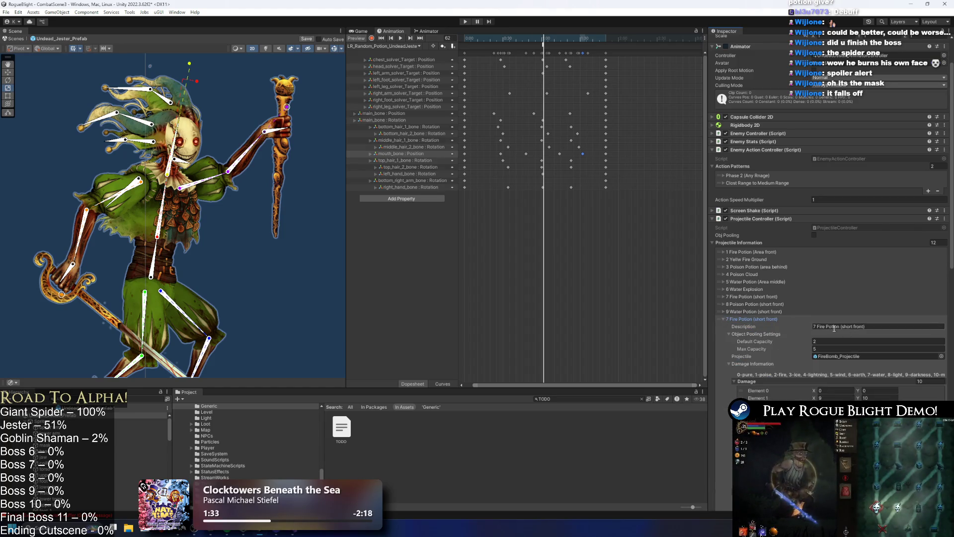
Step: Renumber the copied Fire, Poison and Water Potion descriptions to 10, 11 and 12
left_click(814, 326)
type("7")
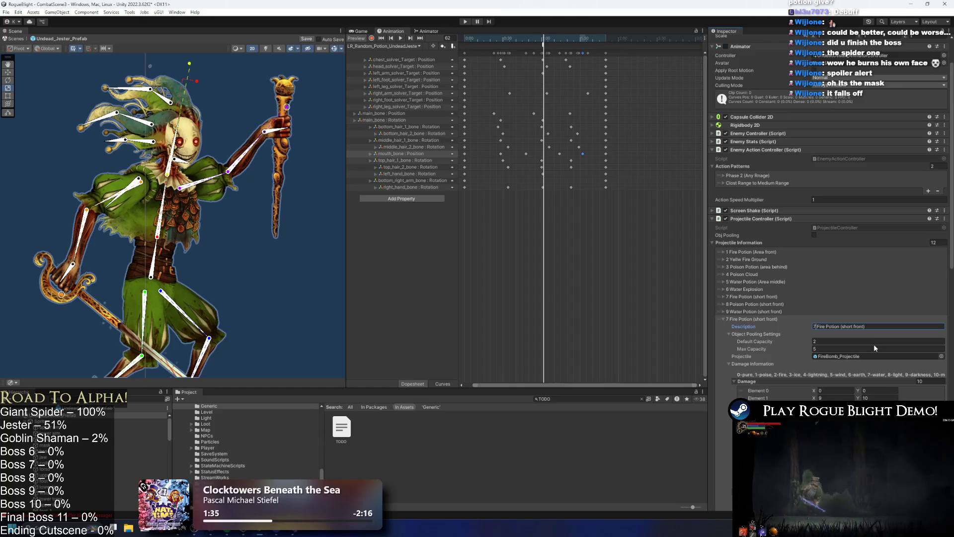
key("BackSpace")
type("10")
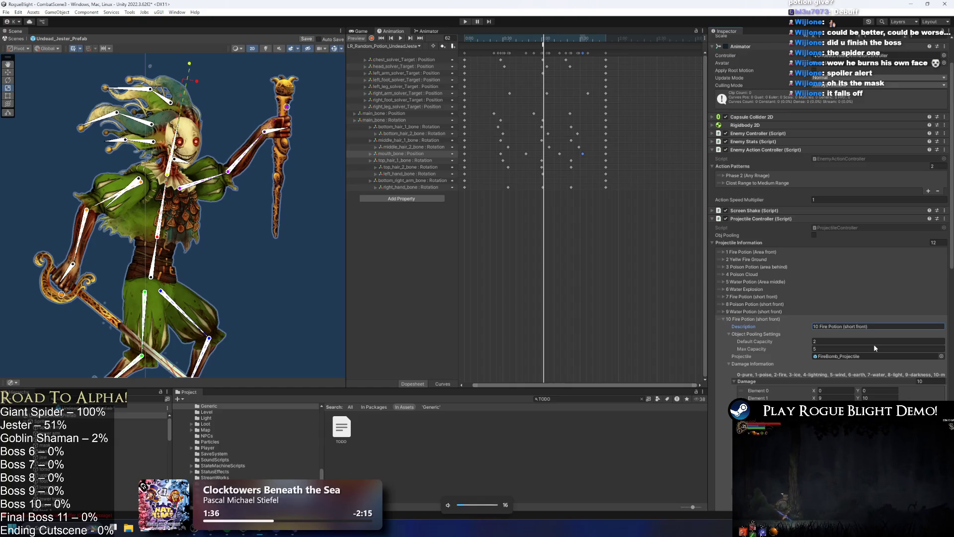
left_click(771, 318)
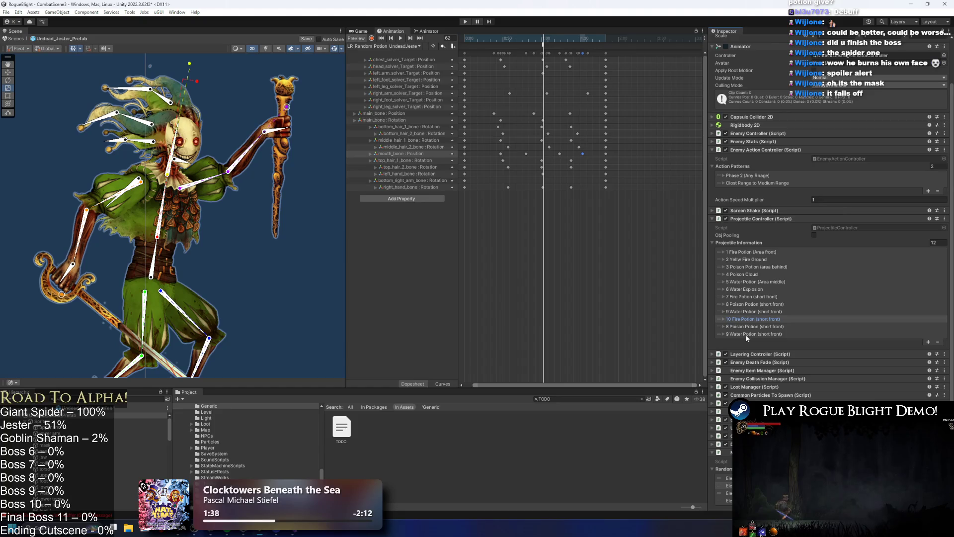
left_click(766, 327)
left_click(815, 334)
key("BackSpace")
type("11 Poison Potion (short front")
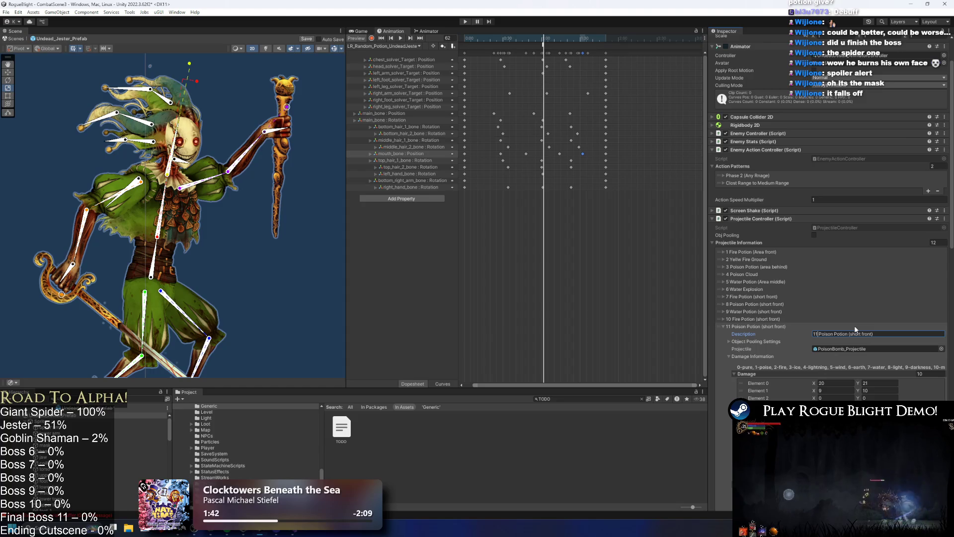
left_click(744, 326)
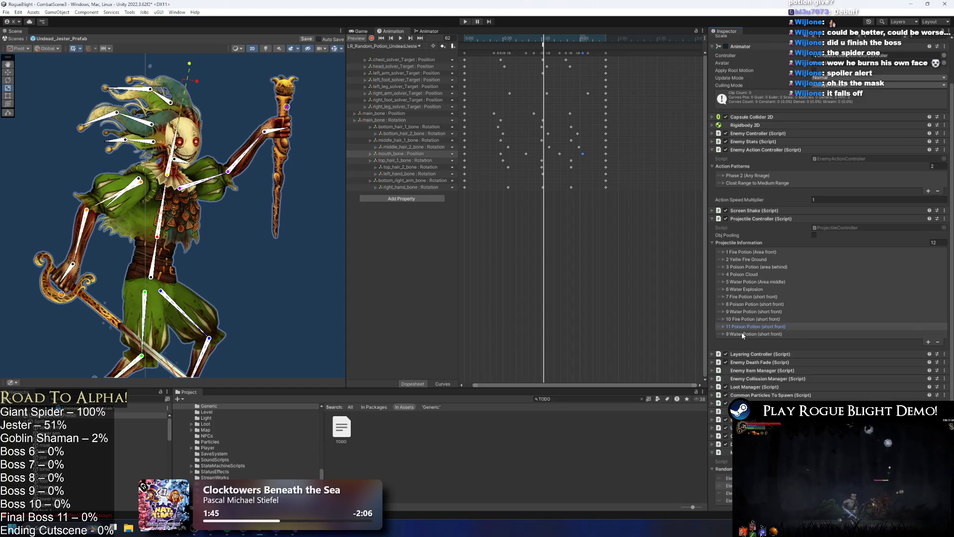
left_click(742, 333)
left_click(816, 341)
key("BackSpace")
key("BackSpace")
type("12 Water Potion (short front")
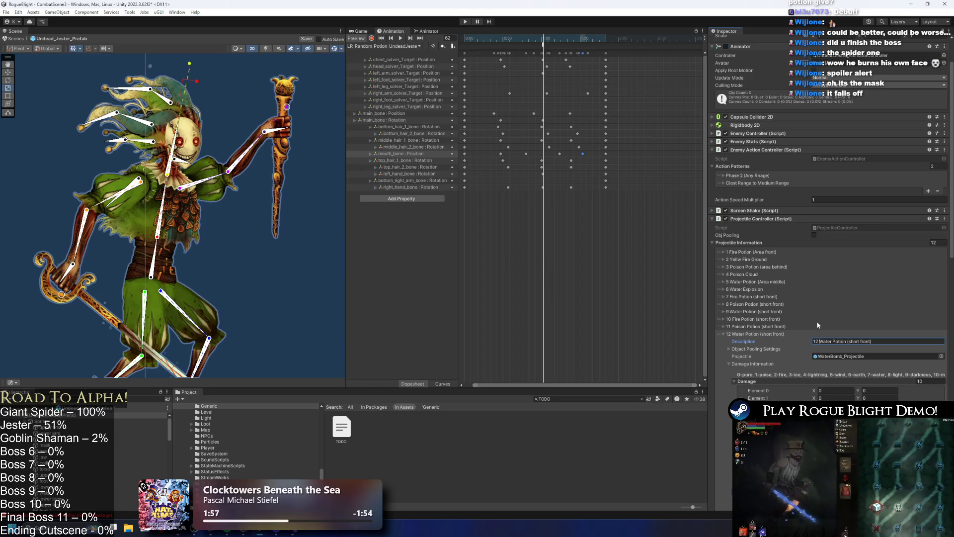
Step: Change 'short' to 'long' in all three new potion descriptions
left_click(770, 319)
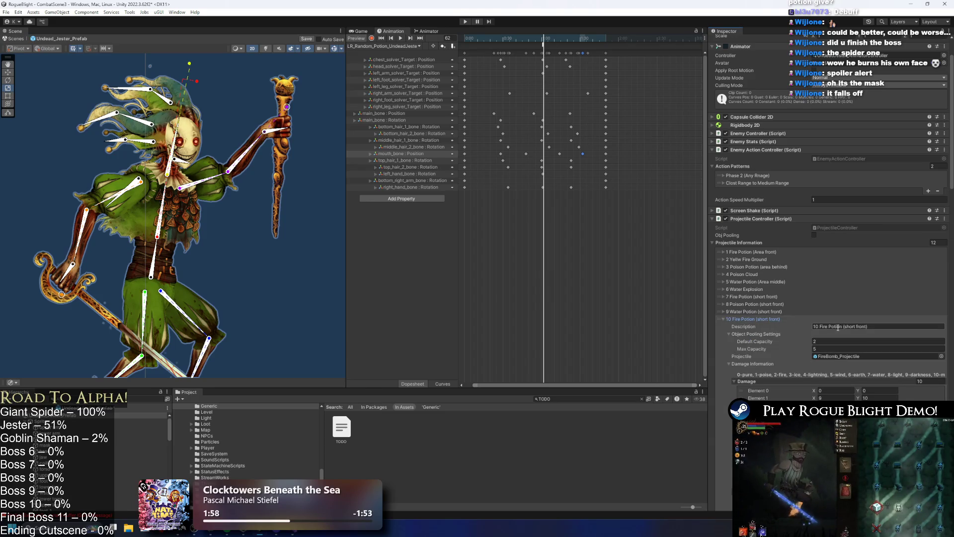
key("BackSpace")
key("BackSpace")
key("BackSpace")
type("long")
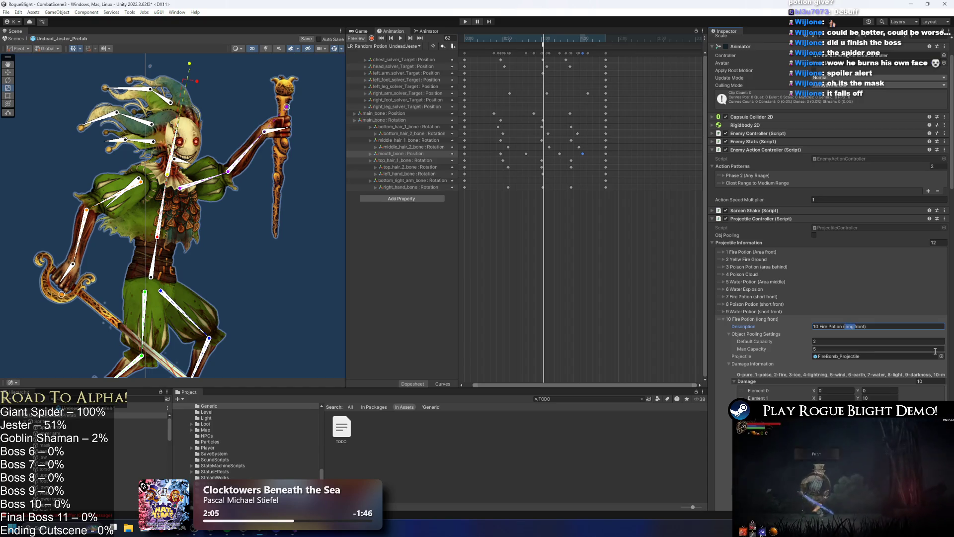
left_click(767, 318)
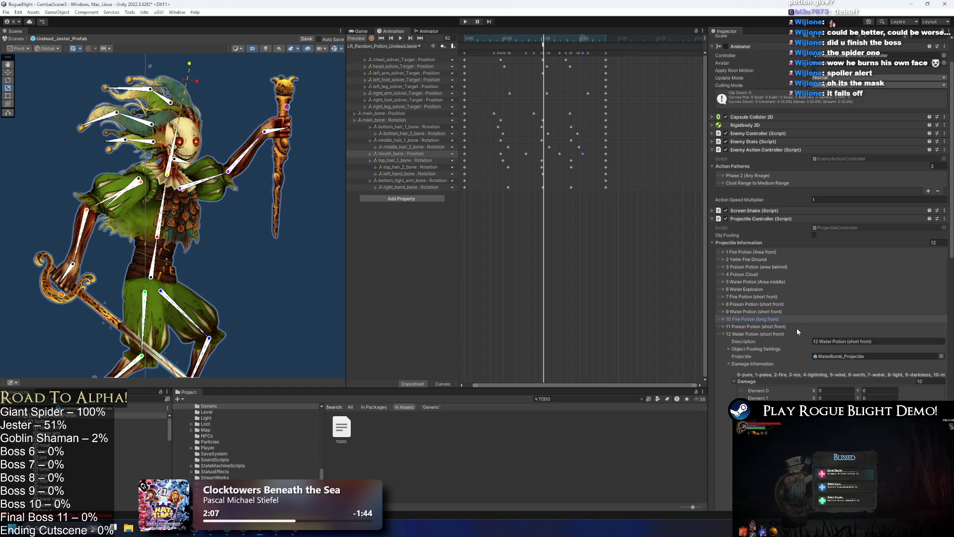
left_click(798, 327)
double_click(862, 334)
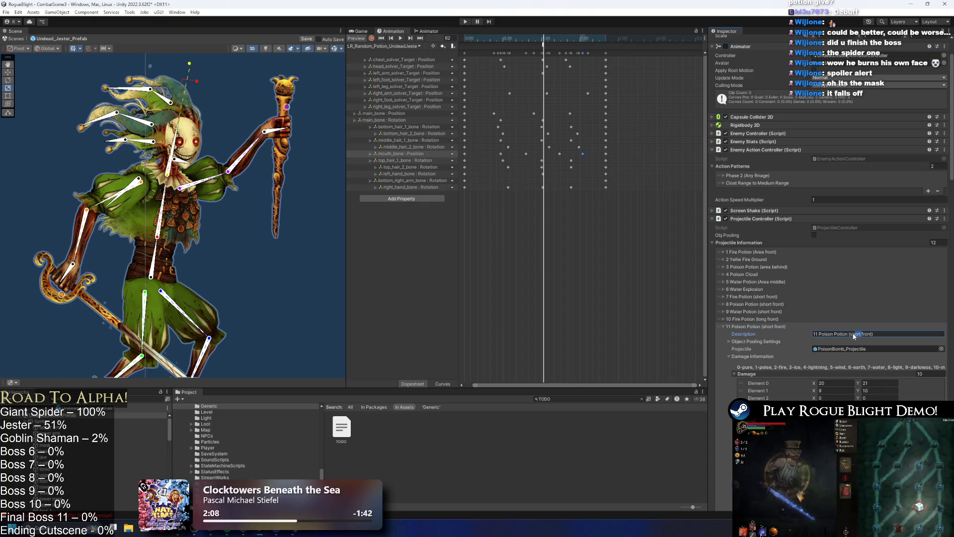
type("long")
left_click(772, 326)
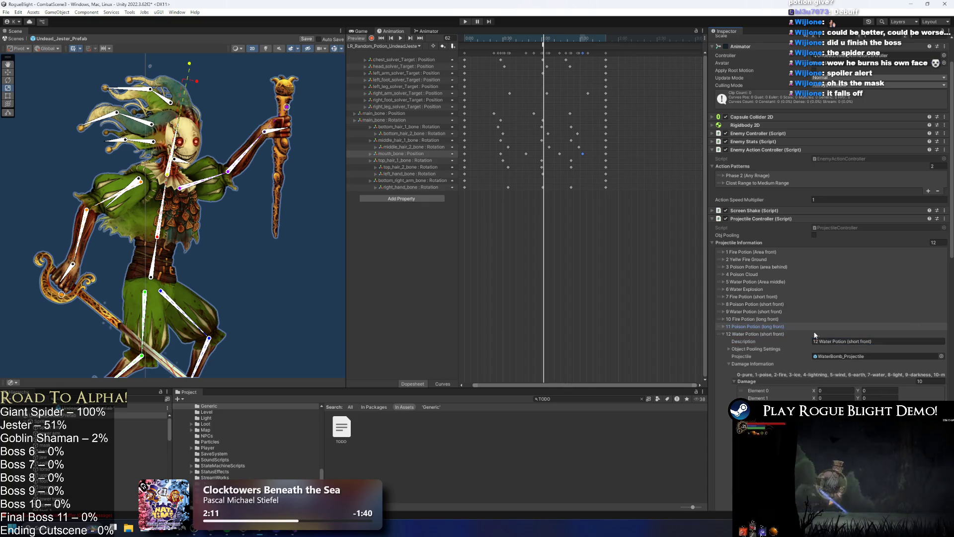
left_click(825, 332)
double_click(853, 341)
type("long")
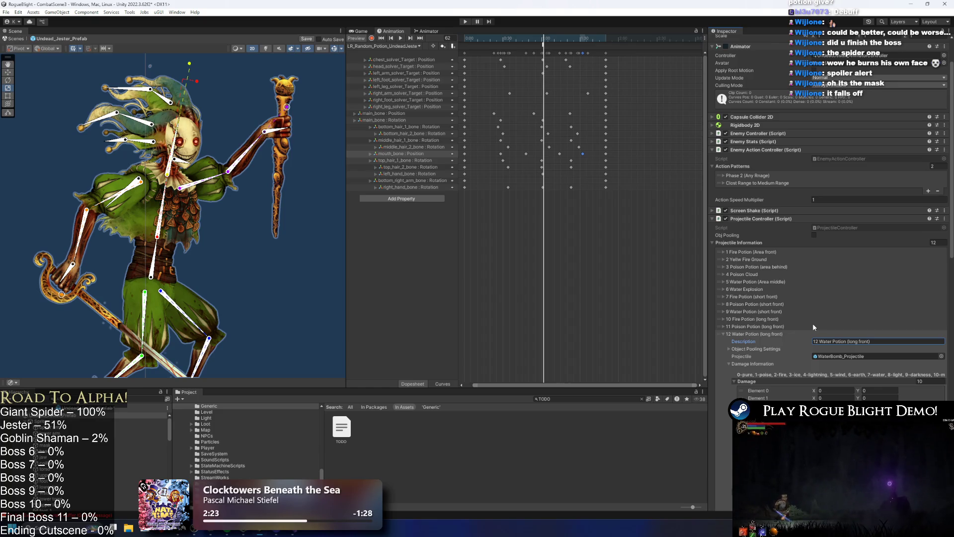
left_click(779, 319)
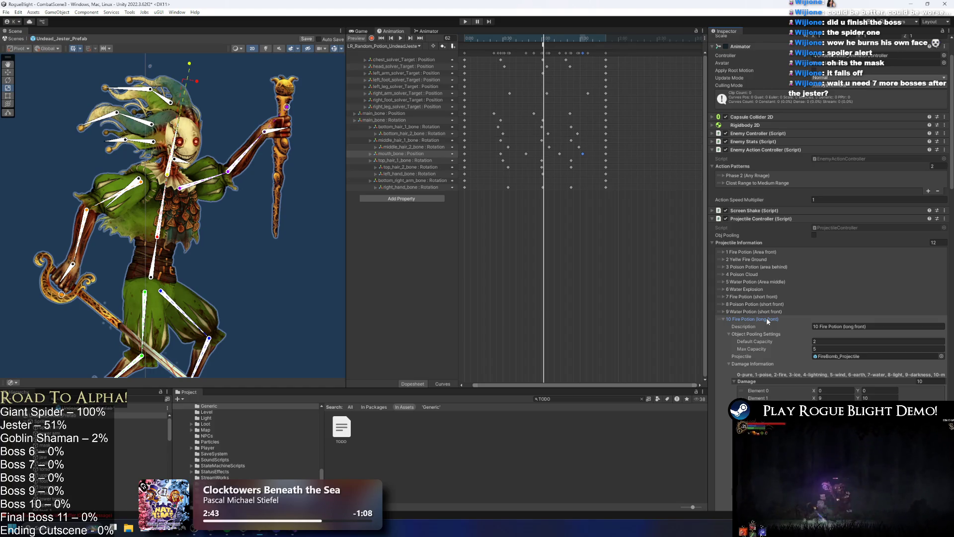
key("super")
key("Escape")
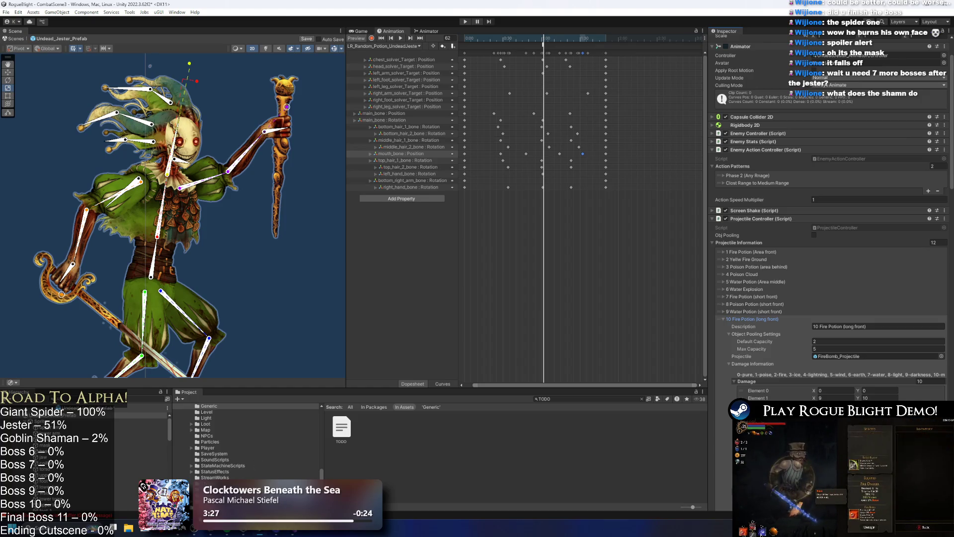
key("super")
type("g")
key("Escape")
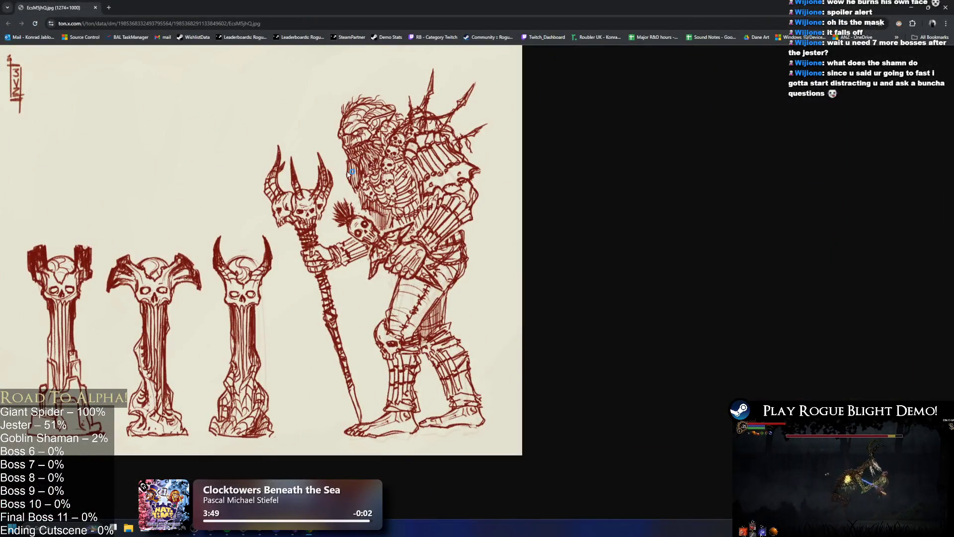
Step: Look over the red-ink creature sketch in Chrome, then close the browser
scroll(363, 307, "down", 2)
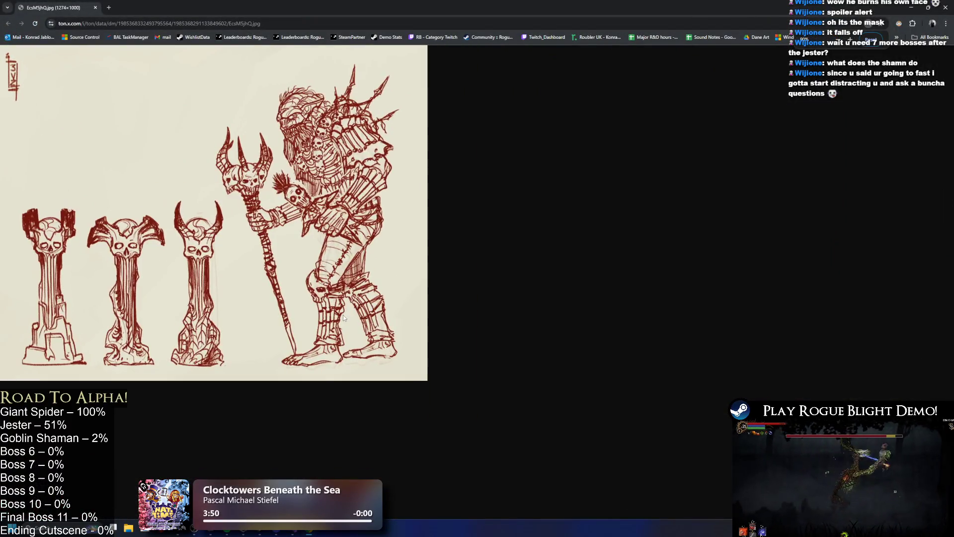
scroll(348, 323, "up", 1)
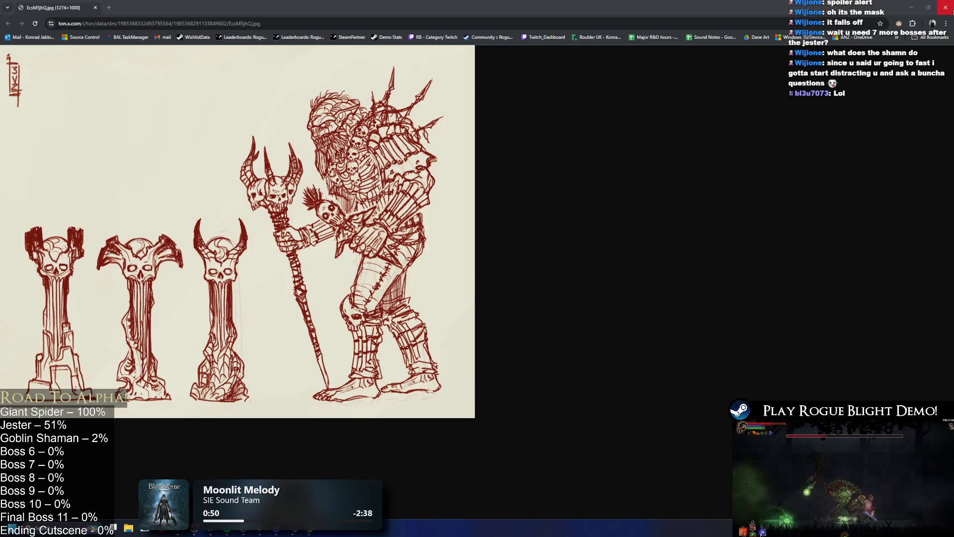
left_click(944, 14)
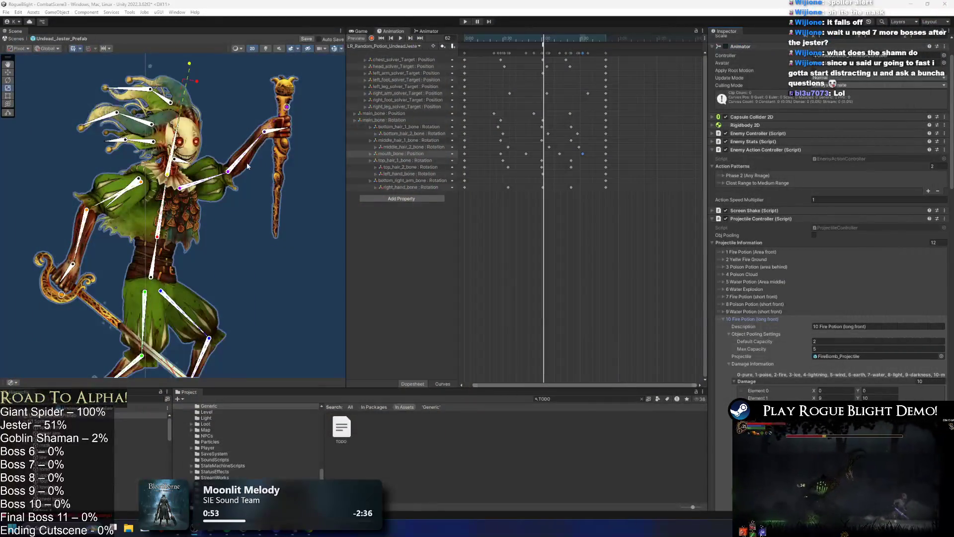
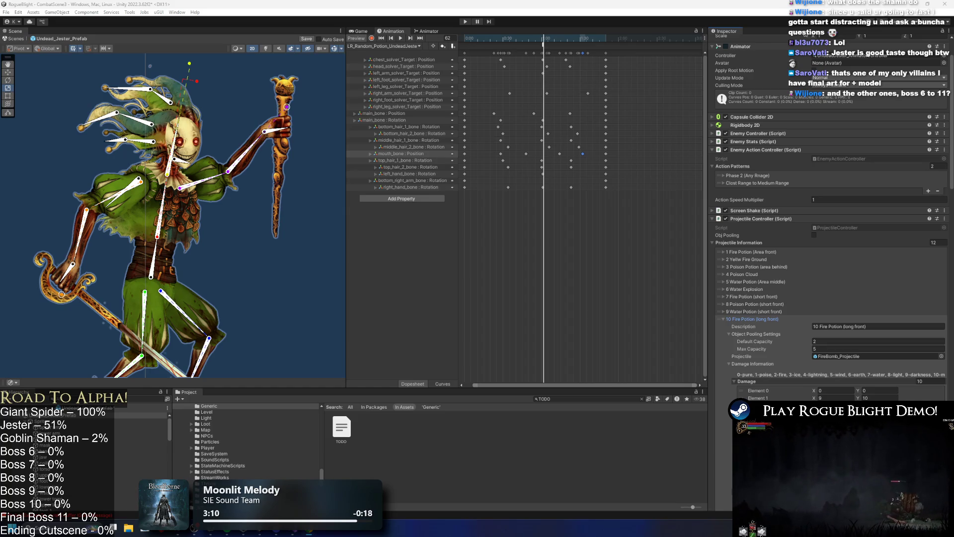
Step: Bring the Bosses spreadsheet forward and turn on Dark Reader dark mode
key("alt+Tab")
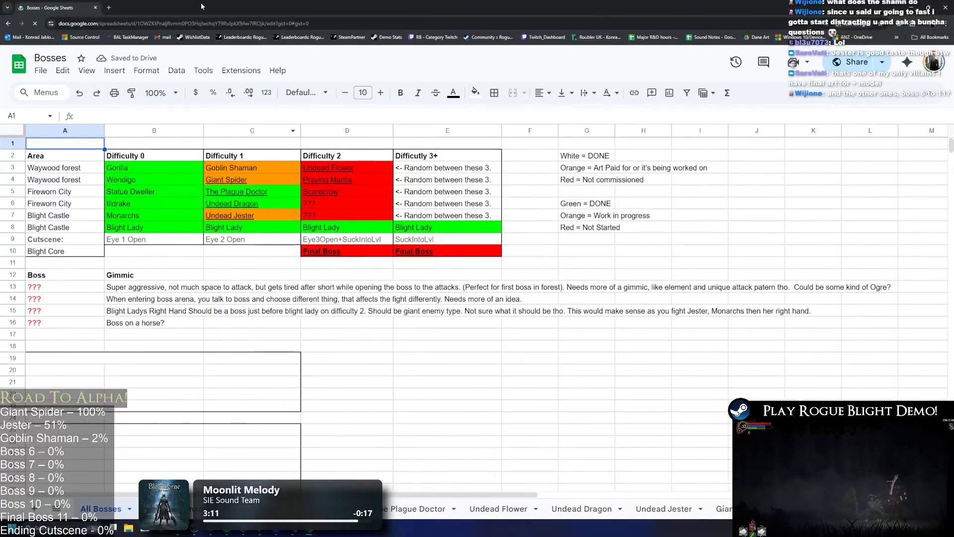
left_click(900, 33)
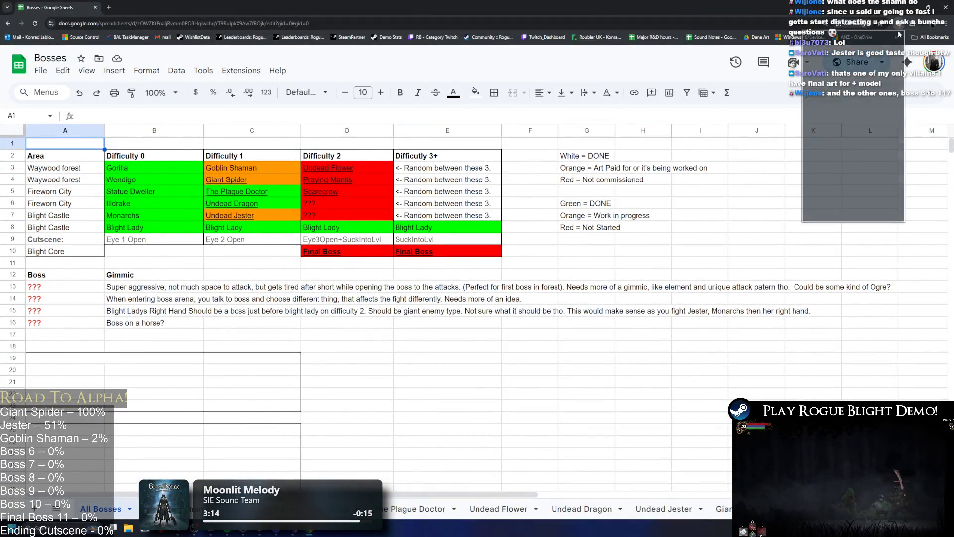
left_click(872, 55)
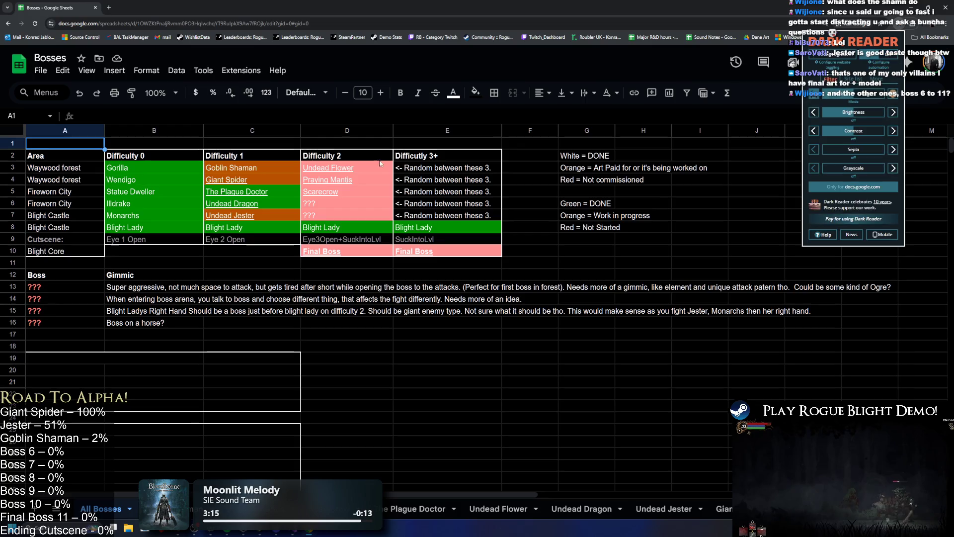
Step: Fill Giant Spider's cell C4 green to mark it done
left_click(253, 182)
left_click(475, 93)
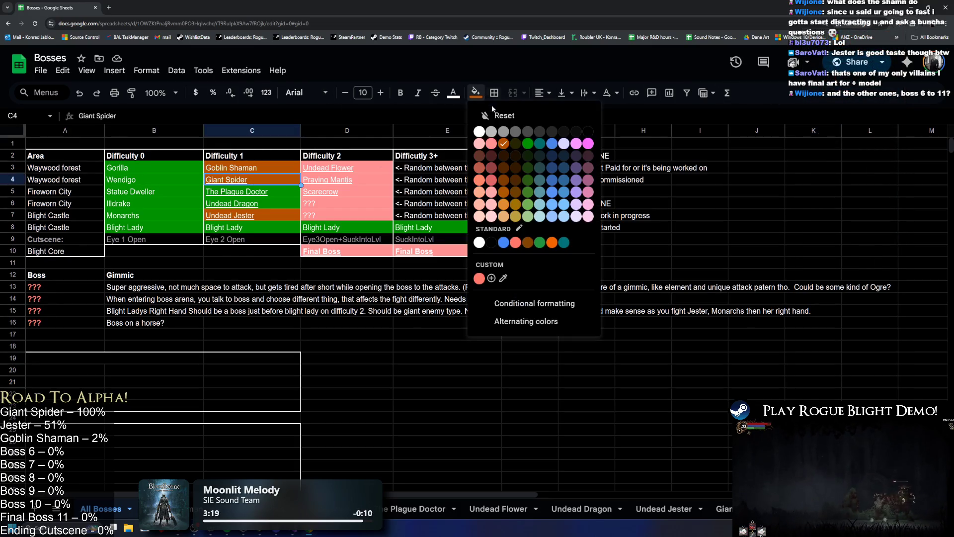
left_click(527, 143)
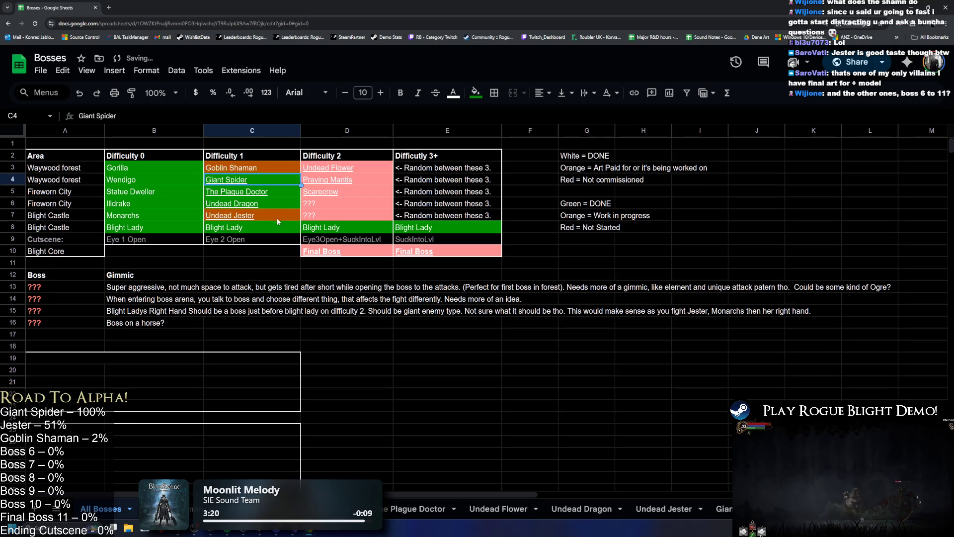
Step: Look over the Undead Jester, Gorilla, Wendigo, Statue Dweller, Monarchs and Blight Lady cells
left_click(279, 222)
left_click_drag(130, 168, 140, 184)
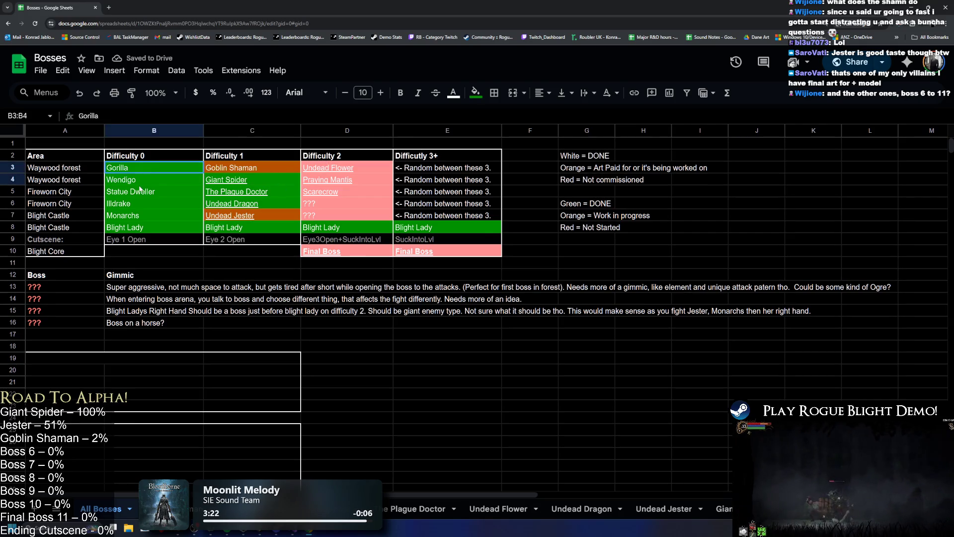
left_click(133, 195)
left_click(131, 205)
left_click(128, 219)
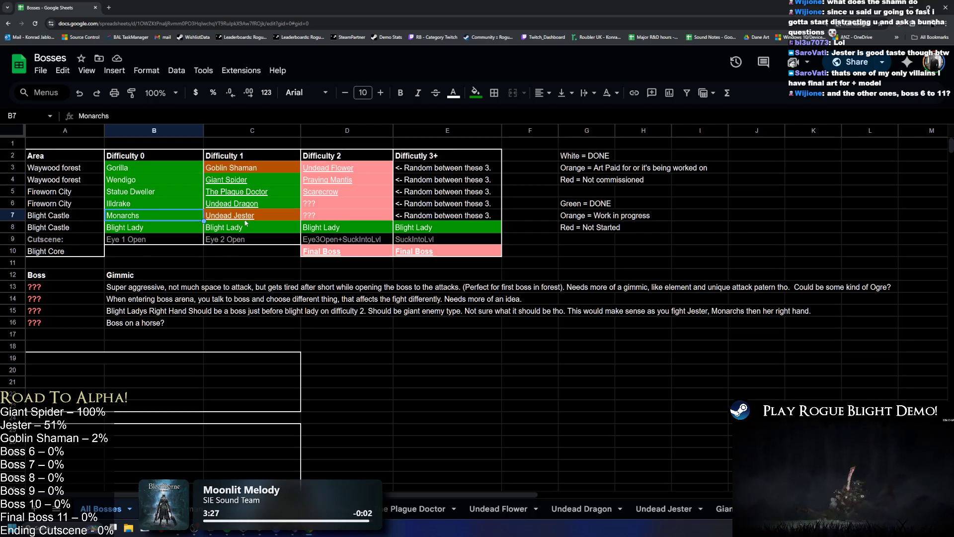
left_click(169, 232)
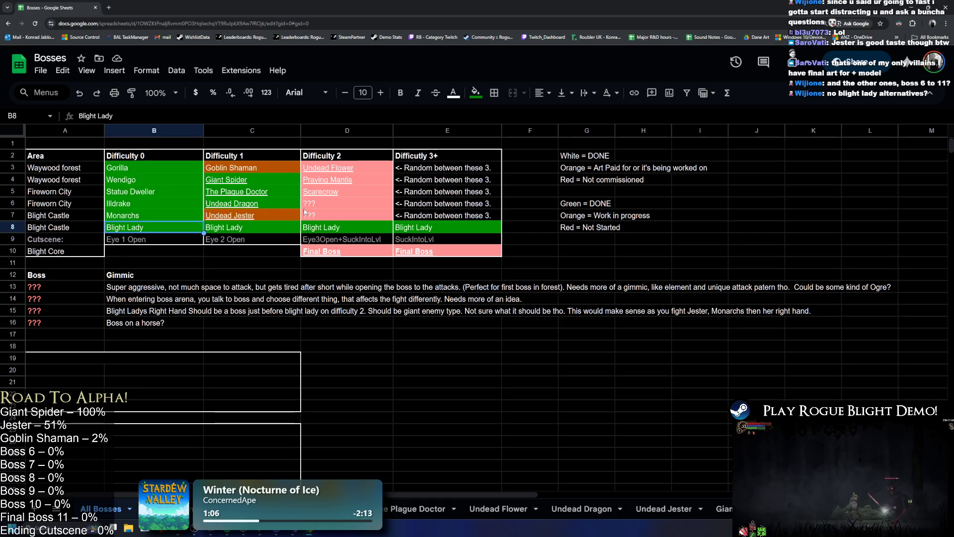
Step: Check the Undead Jester and Scarecrow cells in the boss grid
left_click(292, 211)
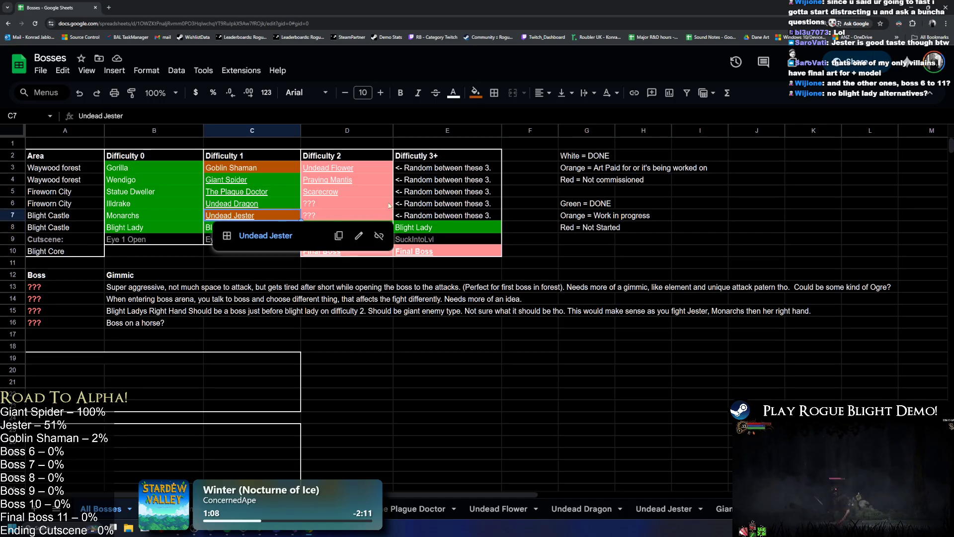
left_click(388, 193)
left_click(614, 193)
left_click(519, 219)
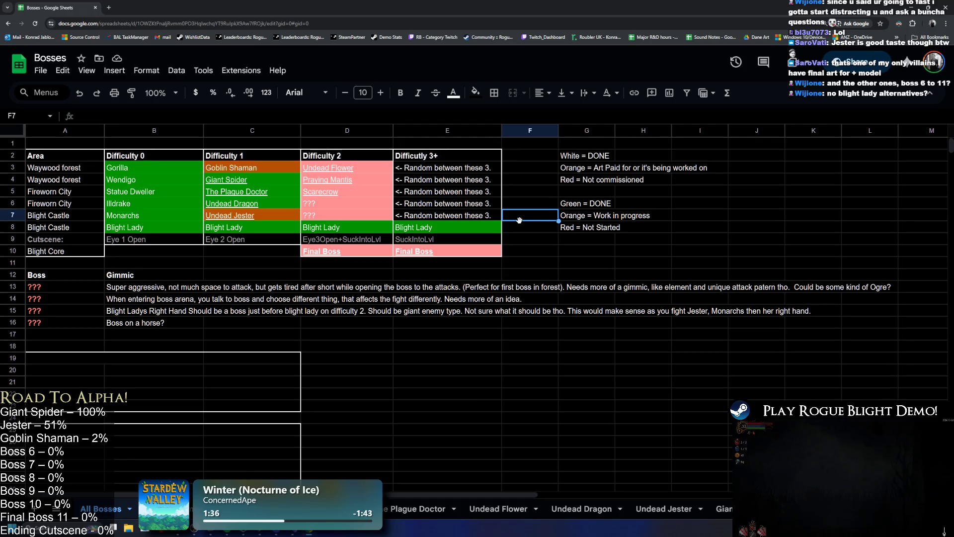
Step: Select the Difficulty 0–1 bosses B3:C8, Difficulty 2 bosses D3:D7 and Final Boss cells D10:D12
left_click_drag(160, 168, 255, 230)
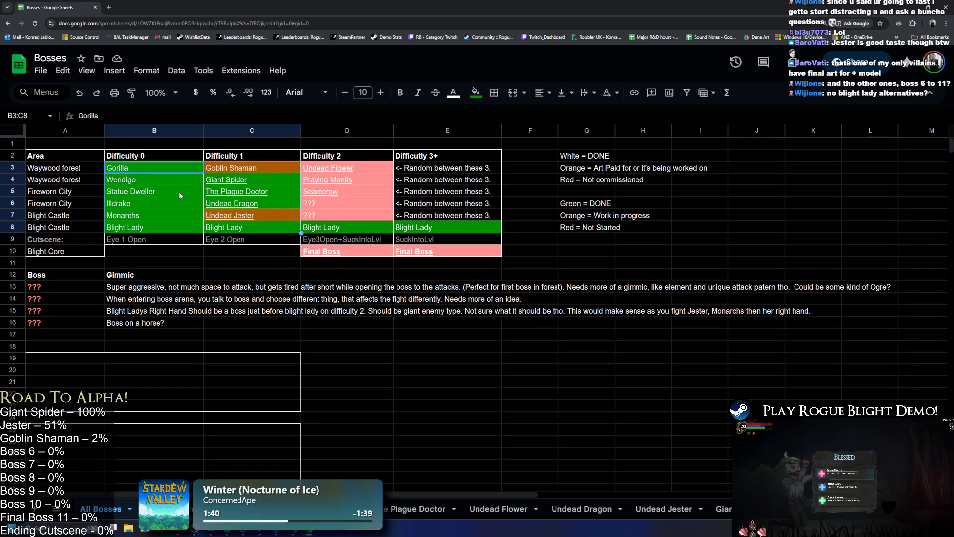
left_click_drag(338, 168, 348, 219)
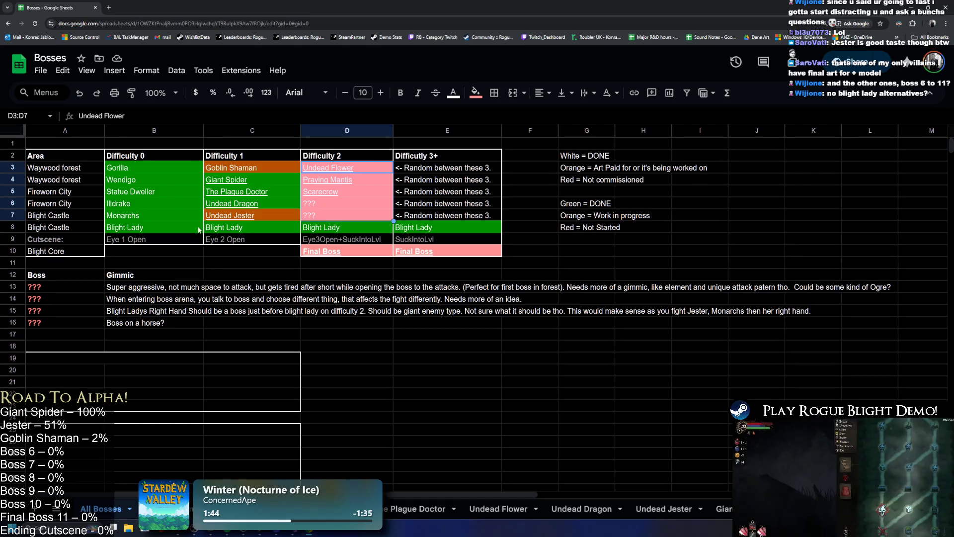
left_click(332, 255)
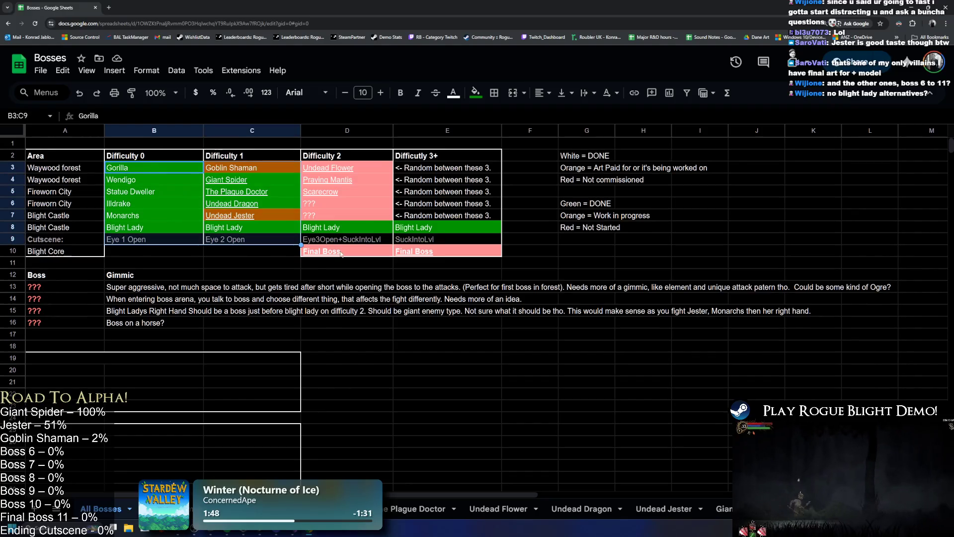
key("Down")
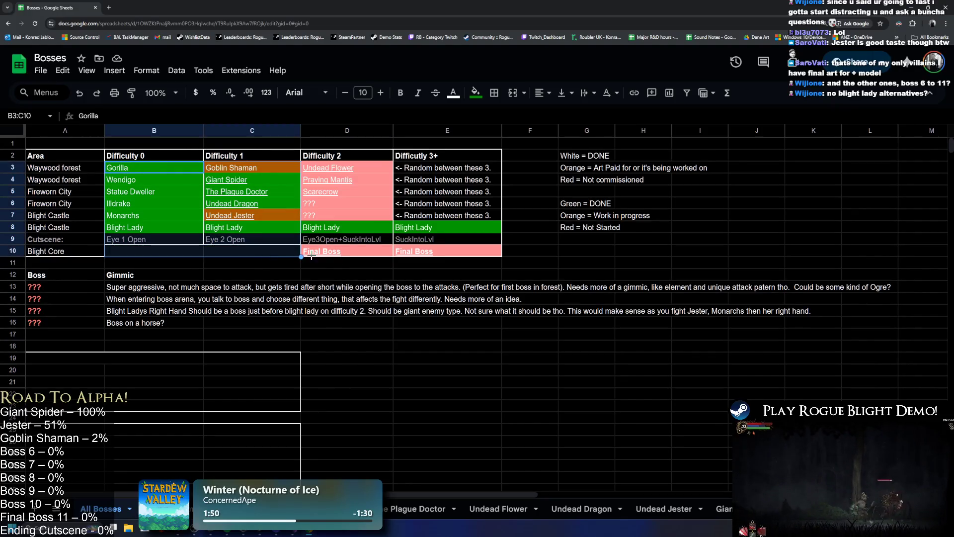
left_click_drag(347, 251, 347, 274)
left_click_drag(339, 168, 336, 221)
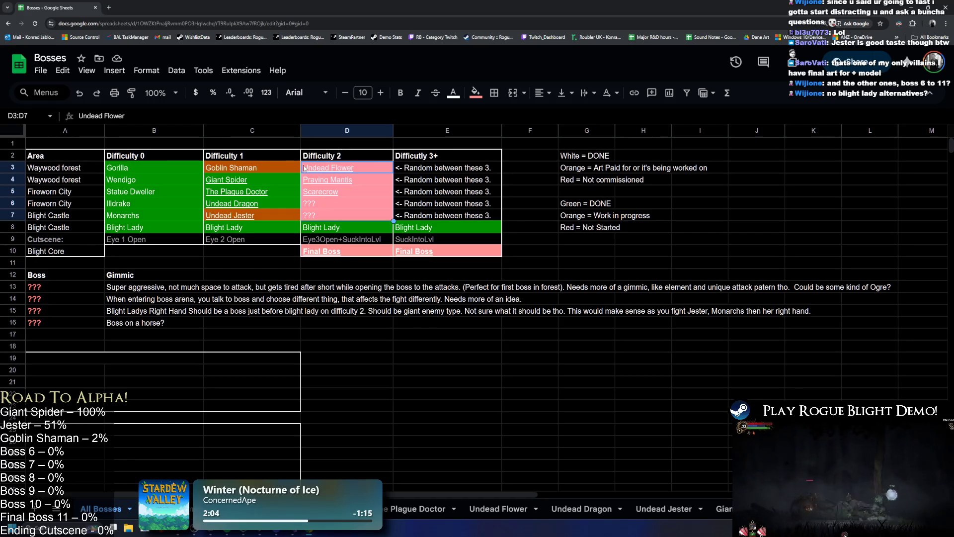
Step: Select the range C4:D9 and the Undead Jester cell, then go back to Unity
left_click(279, 182)
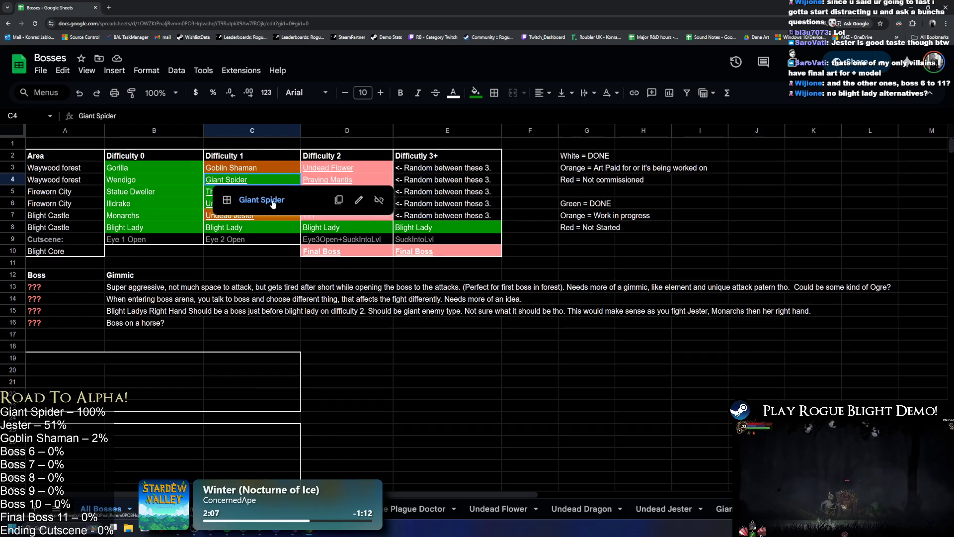
left_click(383, 233, "shift")
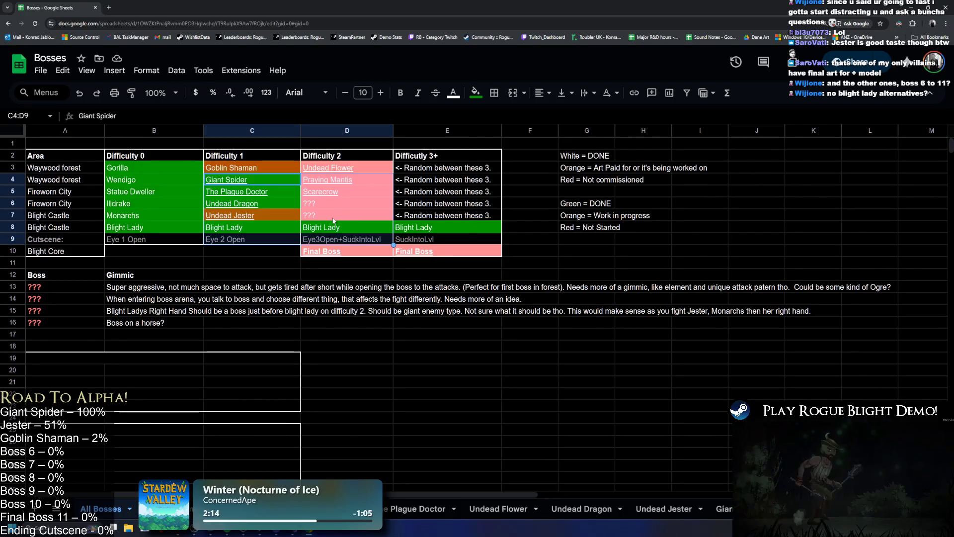
left_click(248, 215)
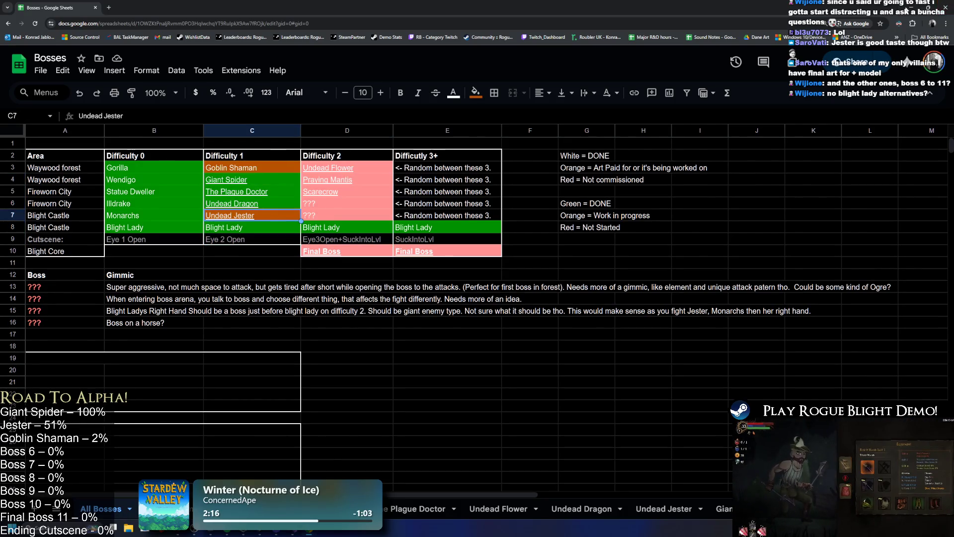
left_click(906, 8)
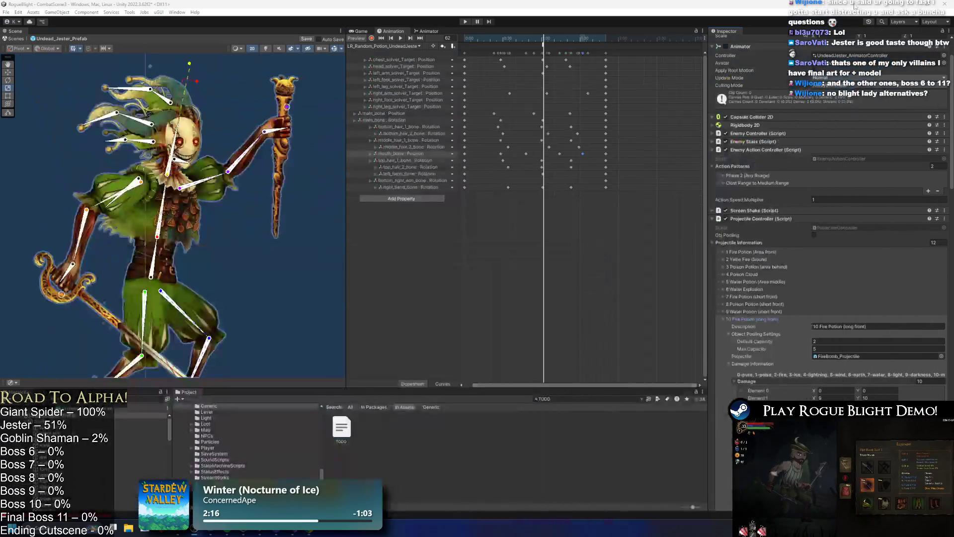
Step: Inspect the SpawnRandomProjectiles event at frame 63 and collapse the Fire and Water Potion entries
left_click(544, 44)
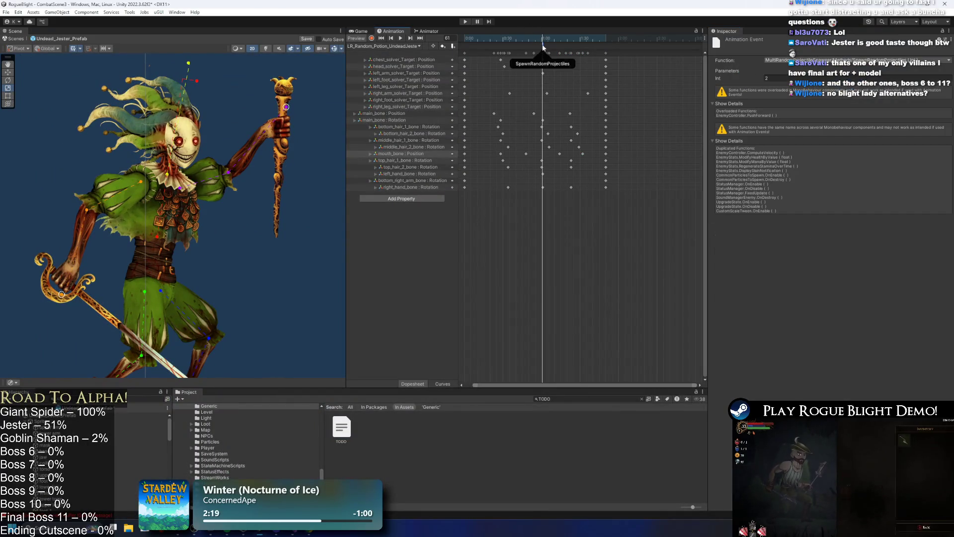
left_click(546, 39)
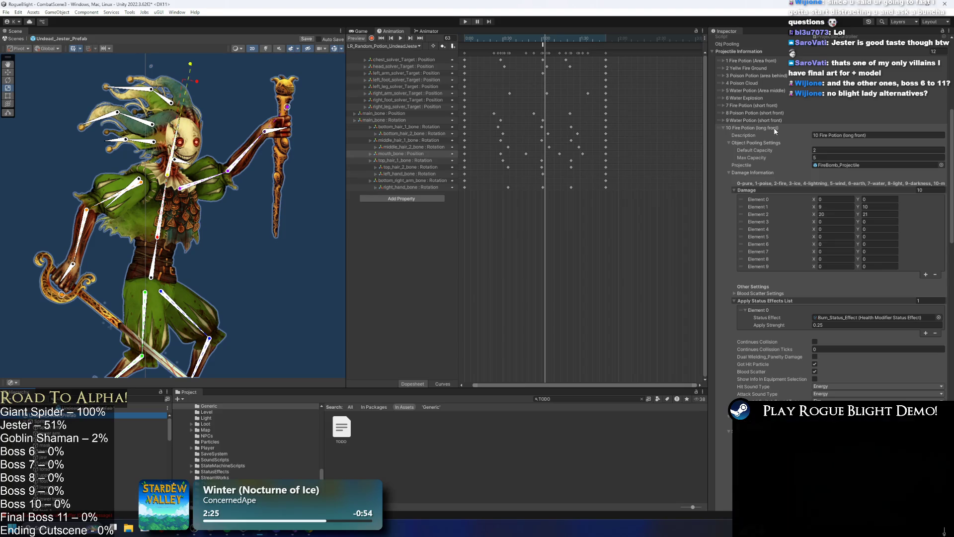
left_click(774, 128)
scroll(835, 224, "down", 3)
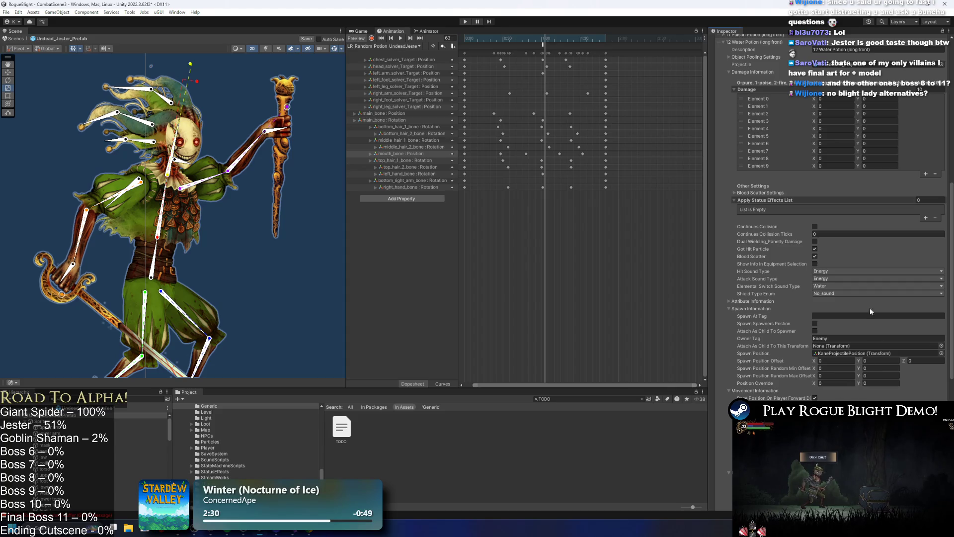
scroll(758, 137, "up", 3)
left_click(764, 122)
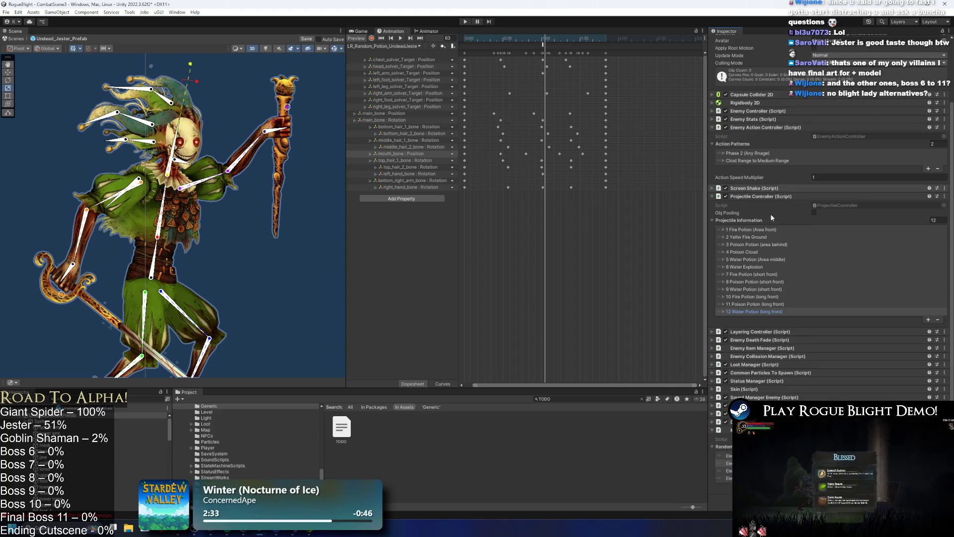
Step: Expand and compare the Poison and Fire Potion entries, then collapse both
left_click(760, 114)
scroll(839, 264, "down", 3)
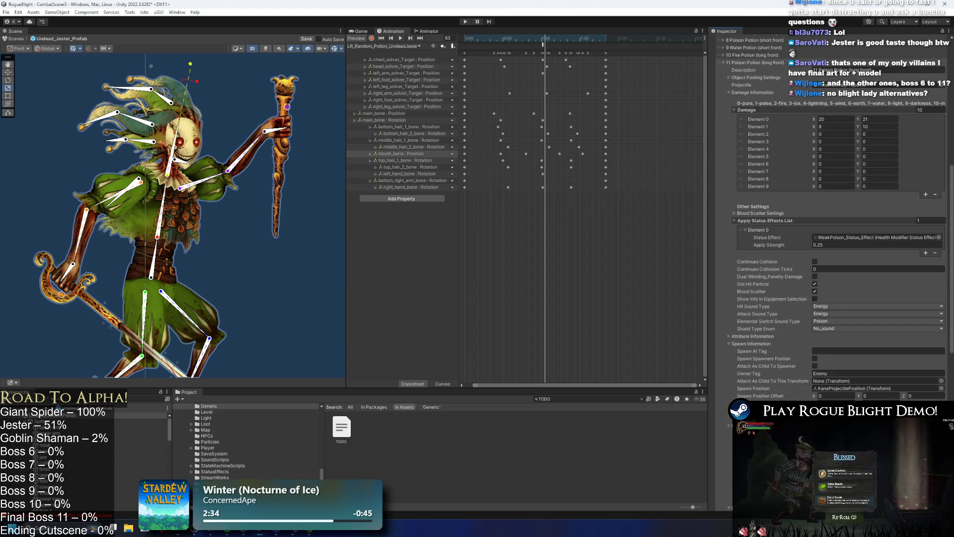
scroll(839, 264, "up", 3)
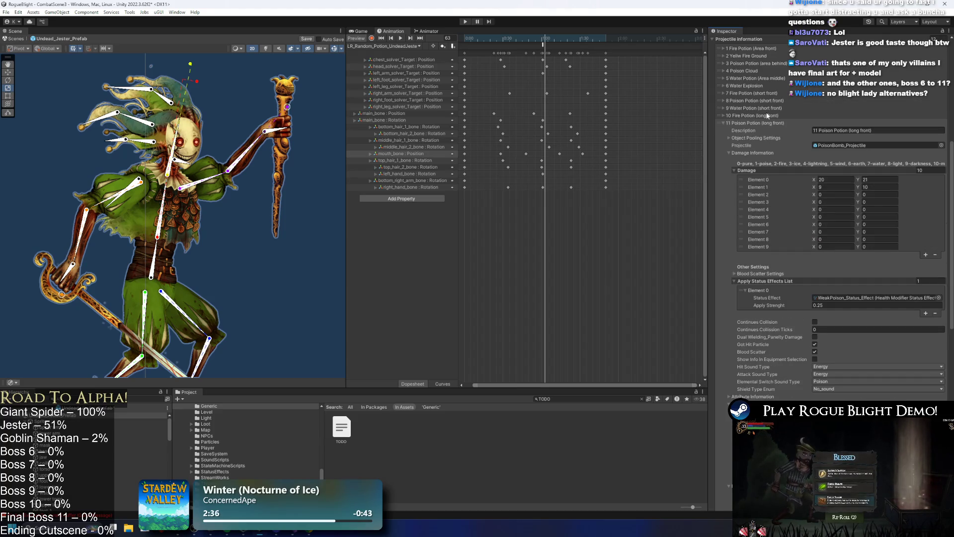
left_click(752, 116)
scroll(820, 298, "down", 3)
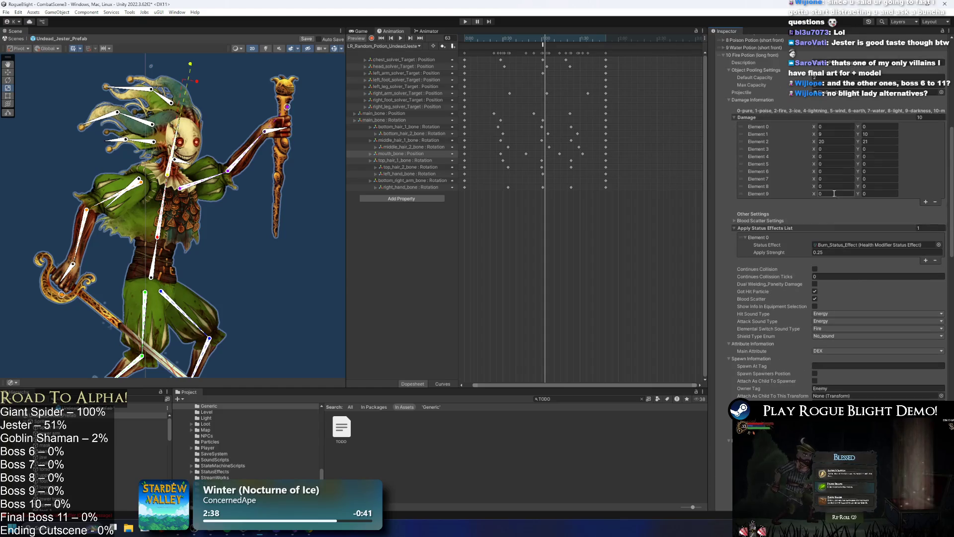
scroll(835, 298, "up", 5)
left_click(744, 54)
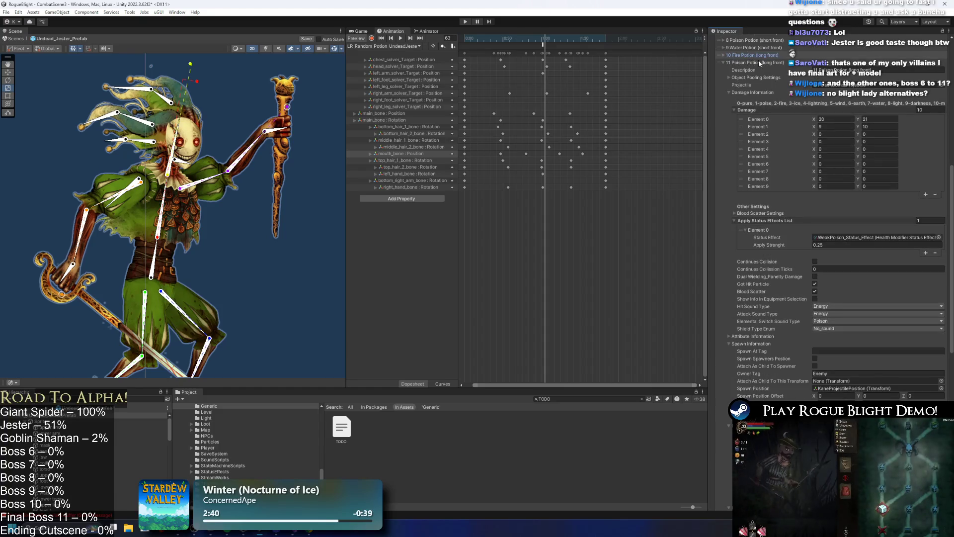
left_click(759, 61)
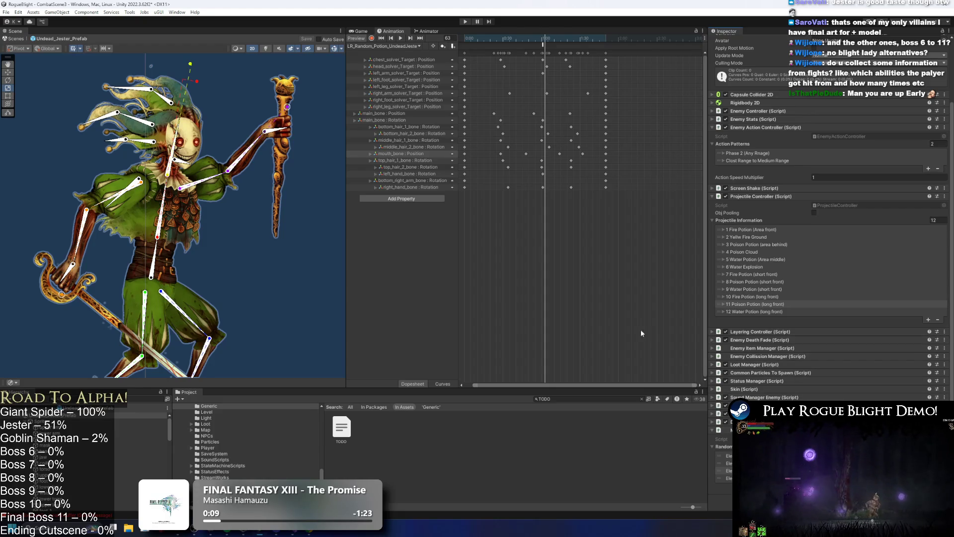
left_click(773, 289)
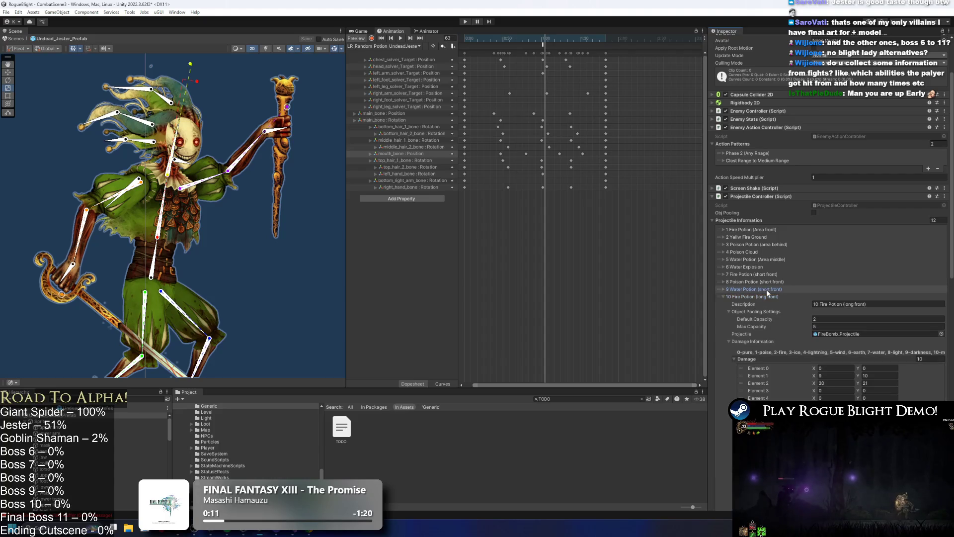
left_click(771, 289)
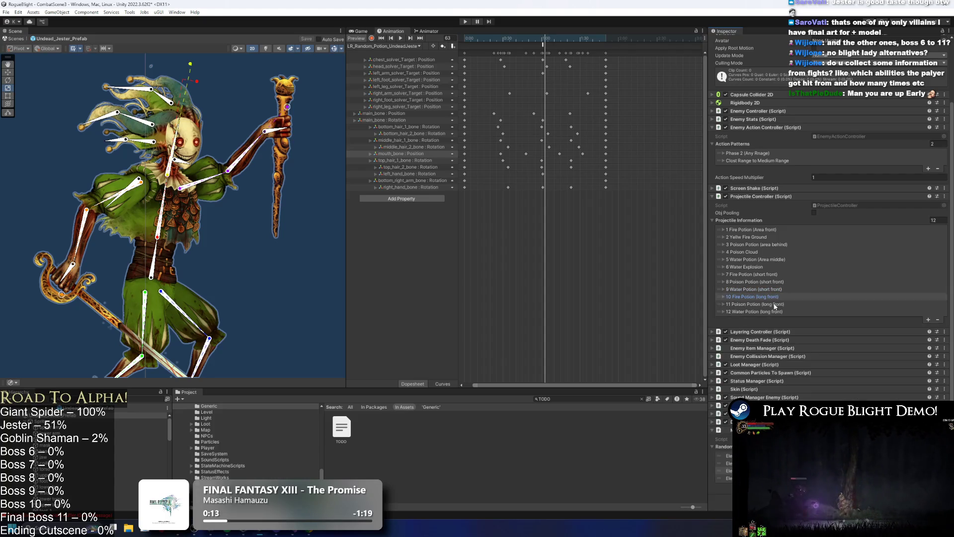
left_click(536, 38)
left_click(542, 44)
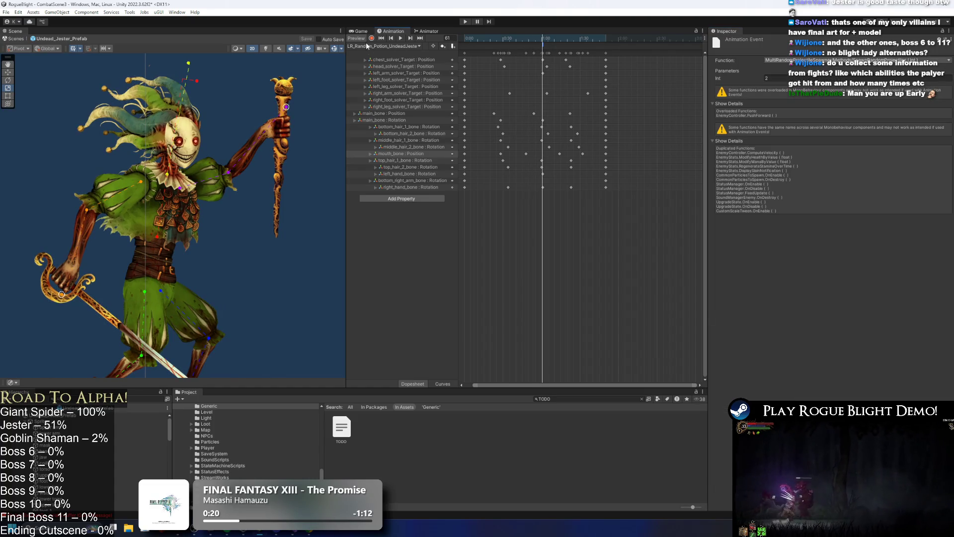
left_click(398, 45)
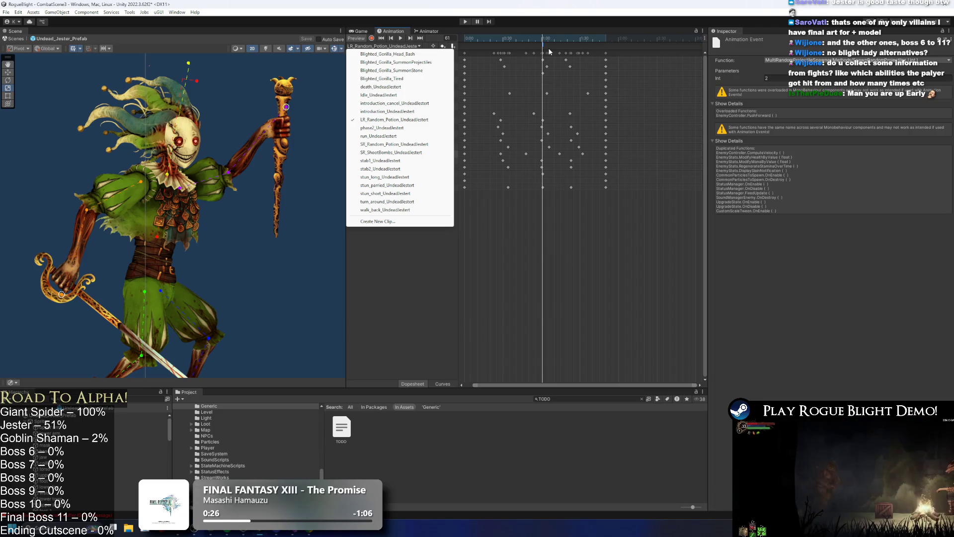
left_click(676, 102)
left_click(676, 101)
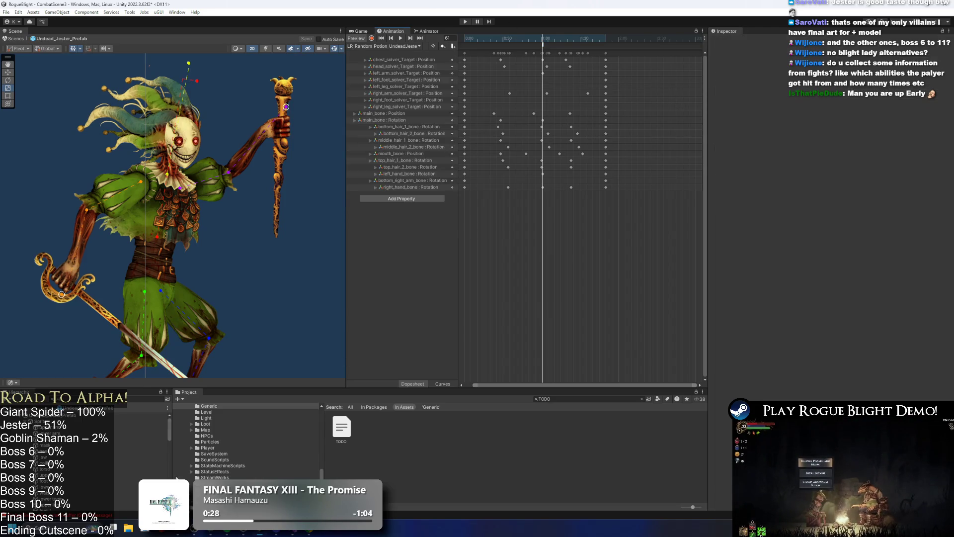
left_click(141, 414)
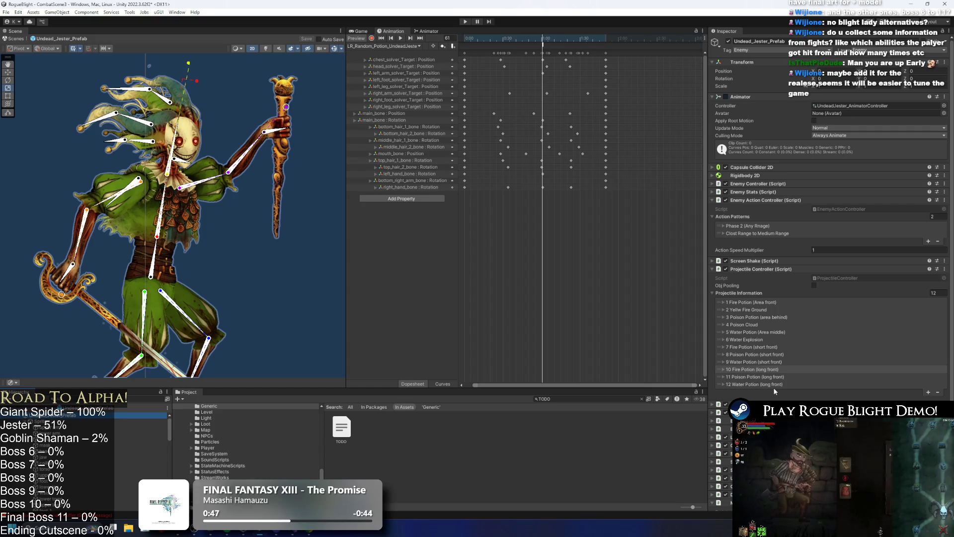
left_click(765, 378)
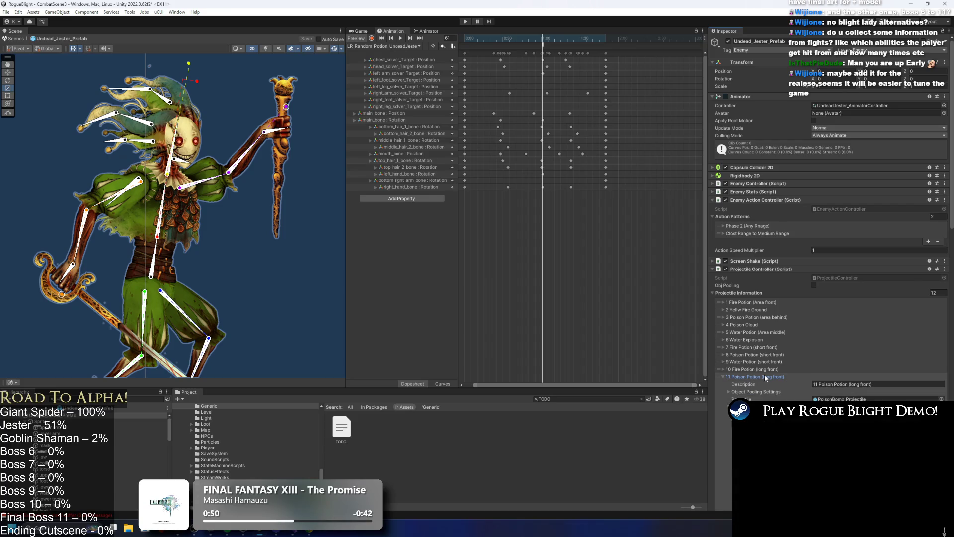
left_click(765, 377)
left_click(765, 385)
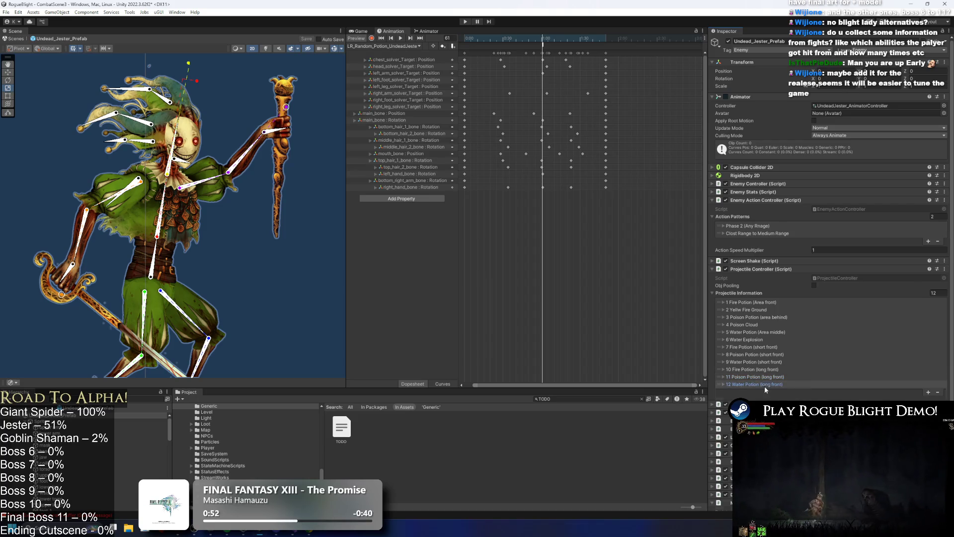
left_click(767, 383)
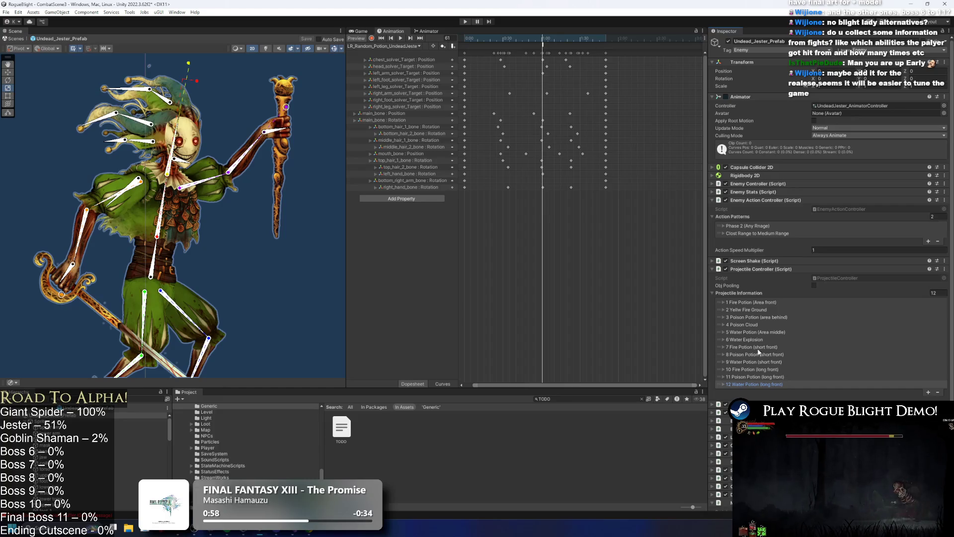
left_click(528, 52)
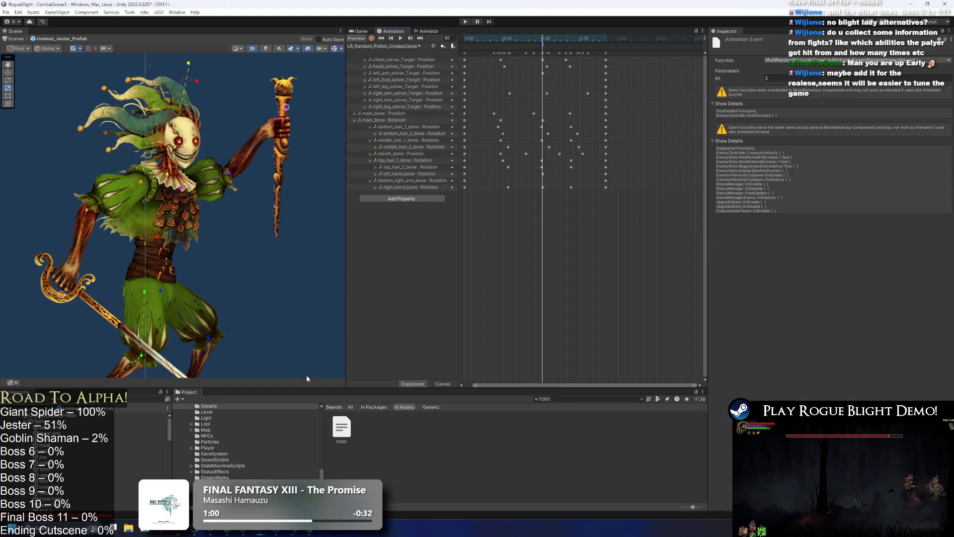
left_click(139, 415)
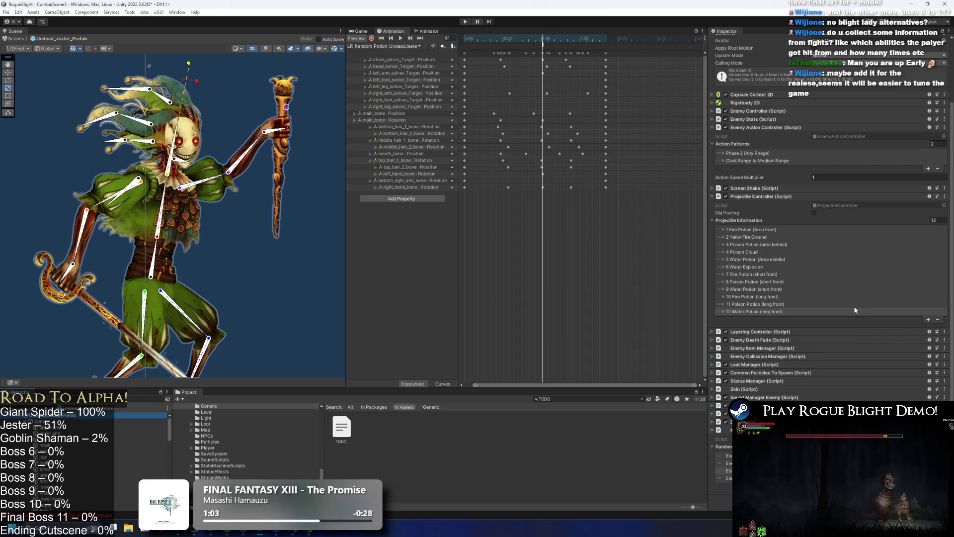
scroll(823, 297, "up", 3)
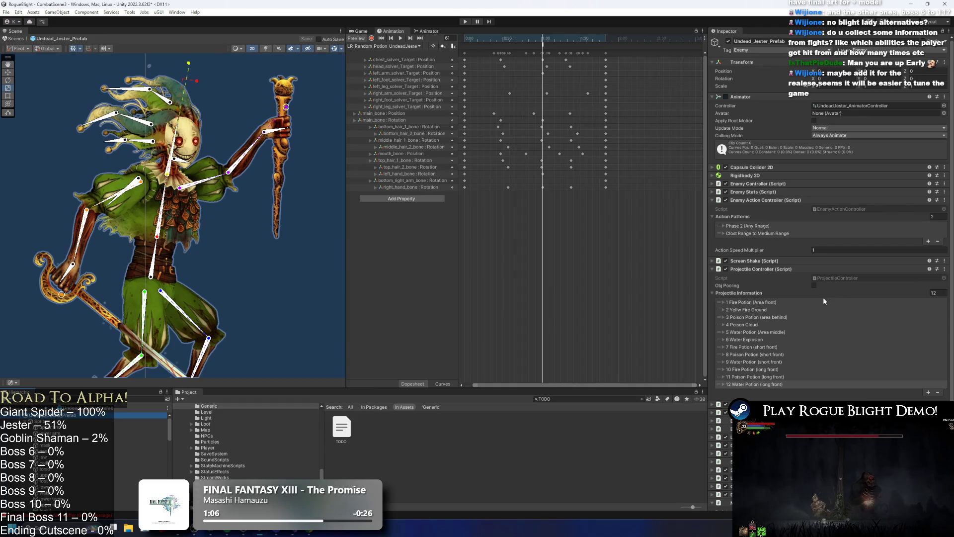
left_click(541, 46)
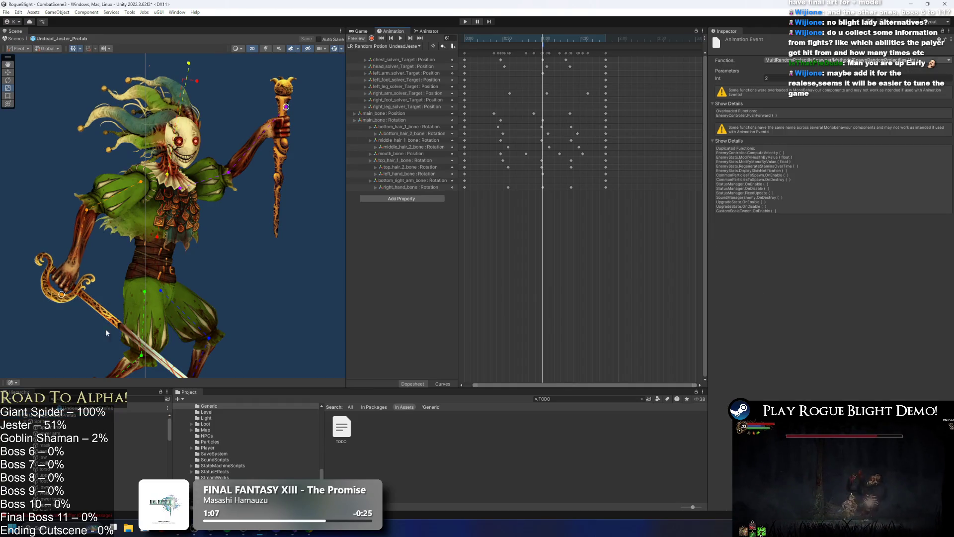
left_click(139, 415)
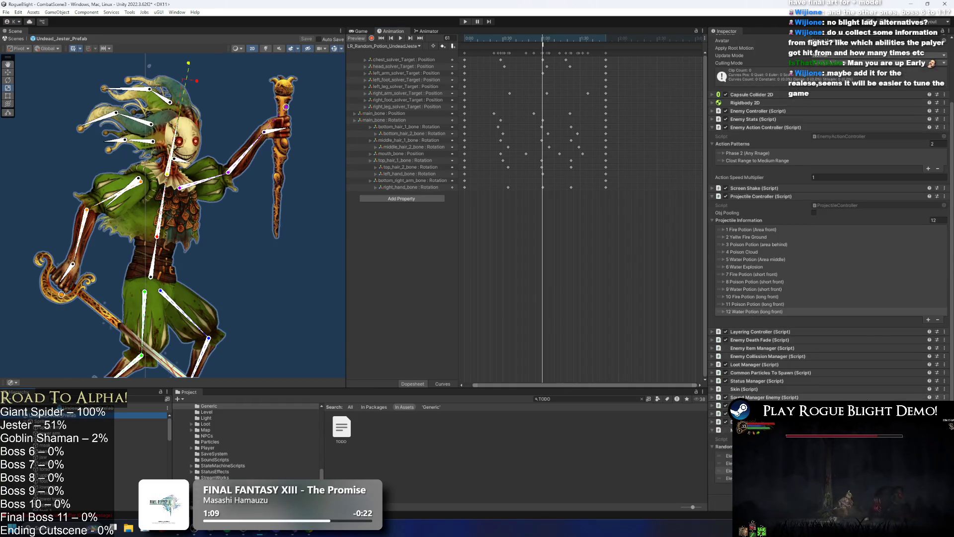
scroll(803, 315, "up", 3)
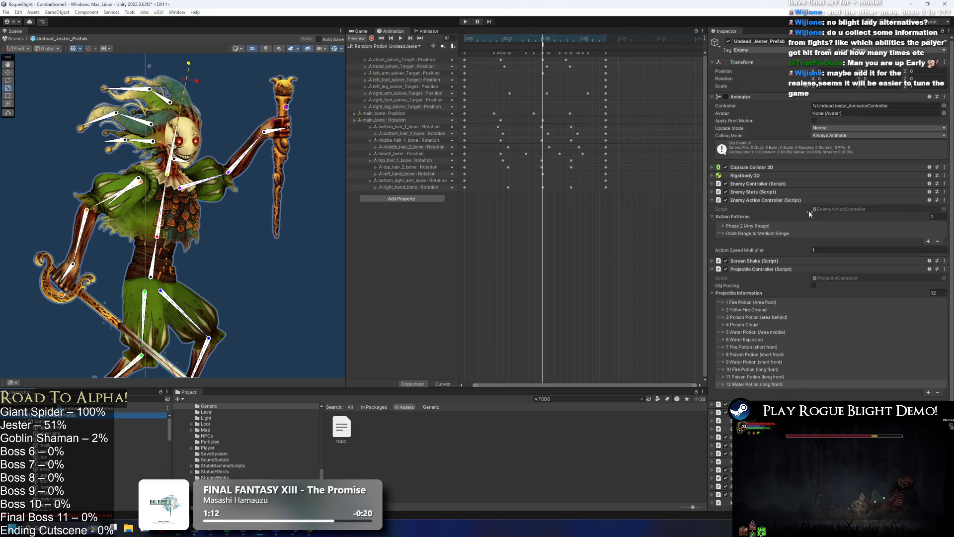
left_click(551, 45)
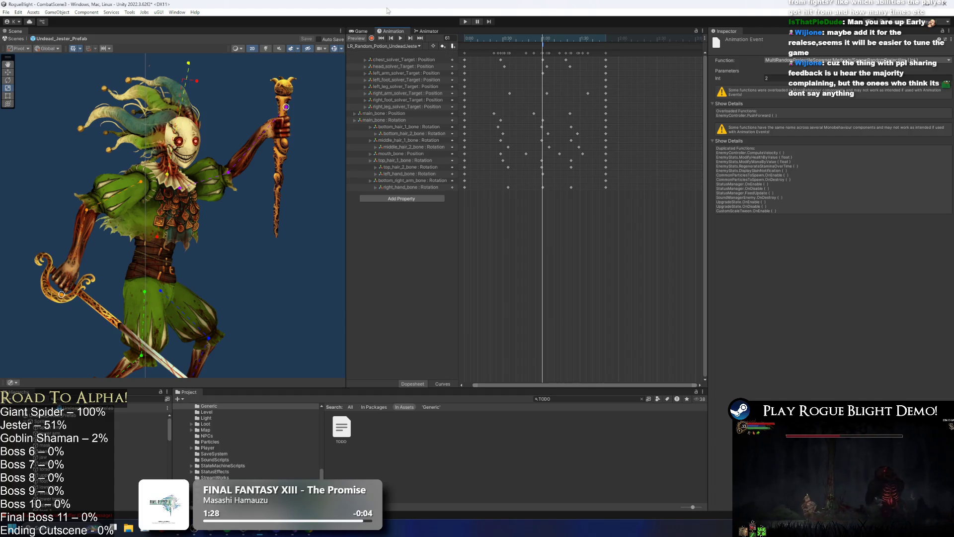
left_click(76, 416)
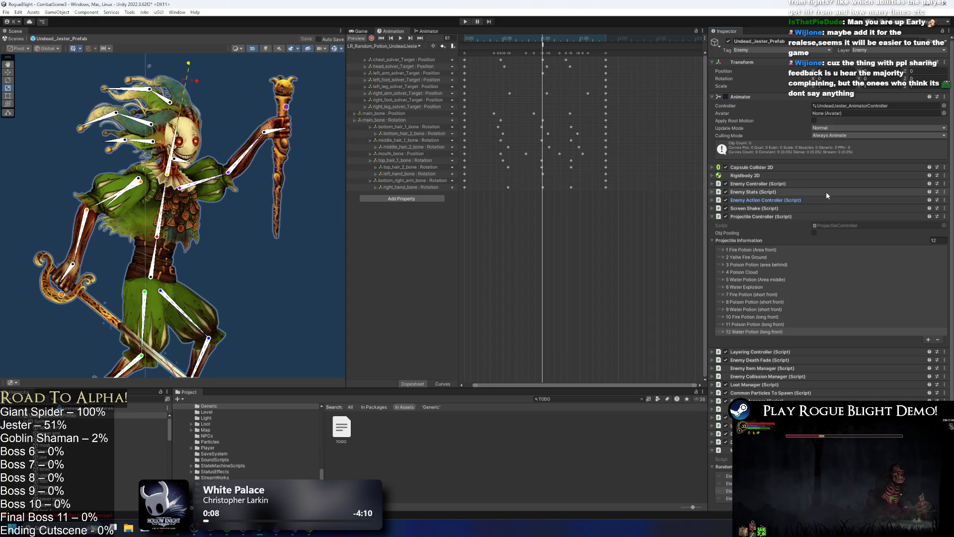
left_click(762, 192)
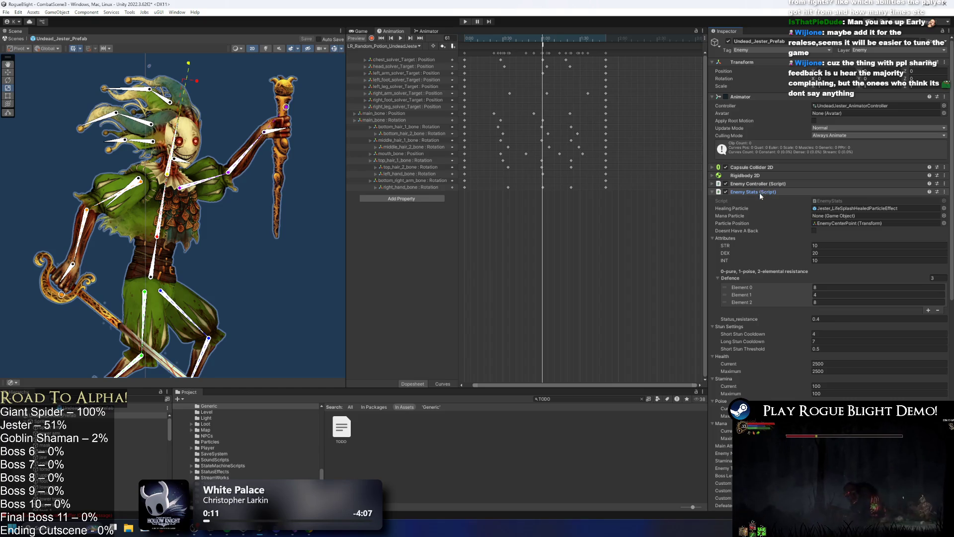
left_click(761, 192)
left_click(746, 217)
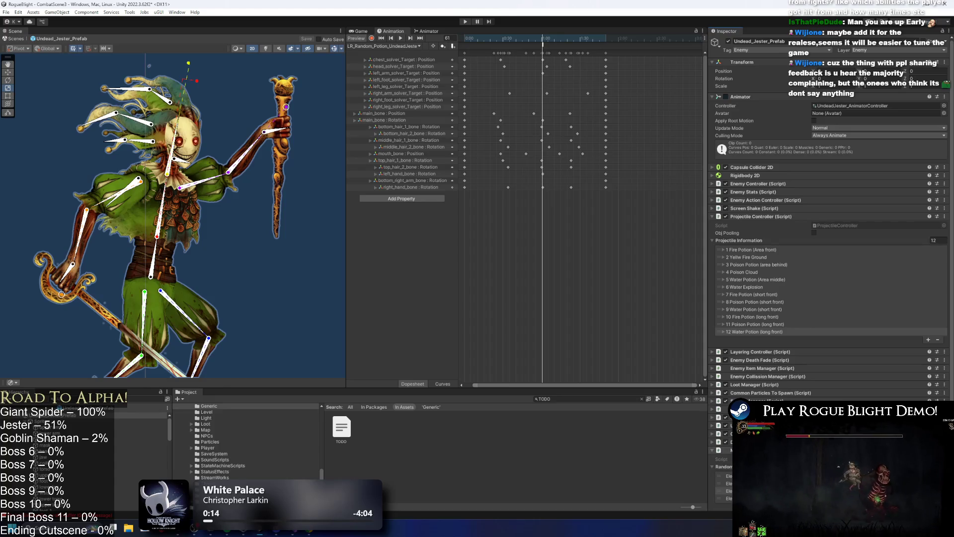
scroll(827, 224, "down", 1)
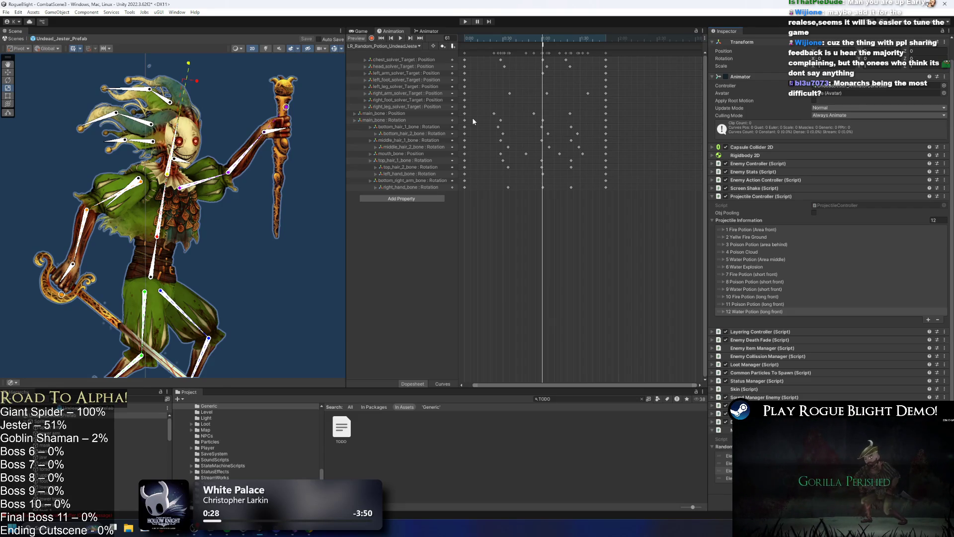
Step: Select the projectile-spawning event near 1:00 and scrub the preview to frame 61
left_click_drag(531, 42, 563, 48)
right_click(563, 50)
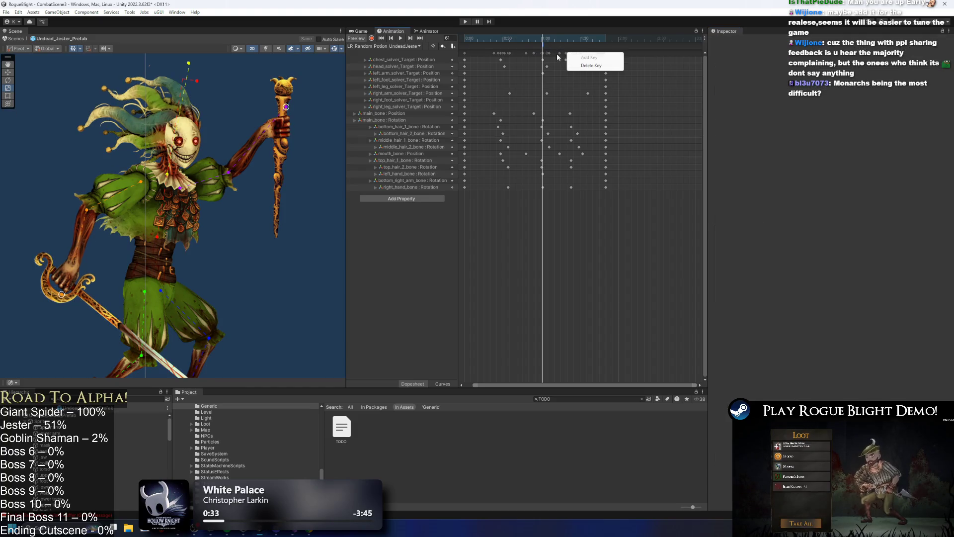
left_click(523, 50)
left_click(532, 39)
left_click_drag(533, 40, 542, 40)
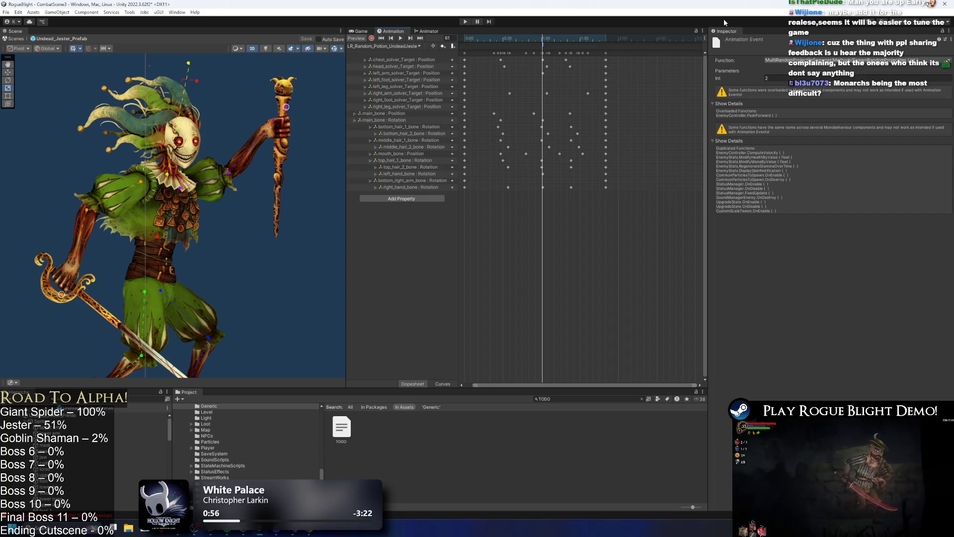
left_click_drag(542, 40, 542, 43)
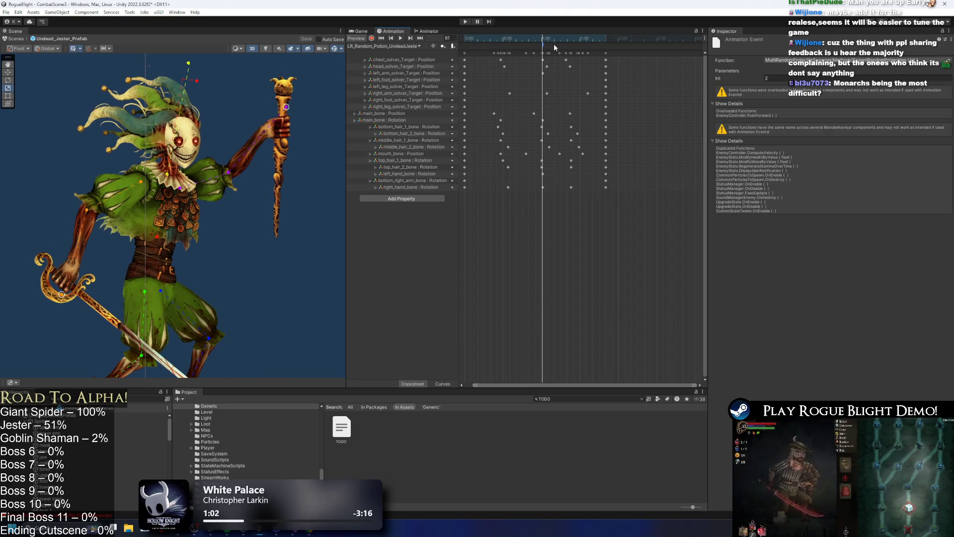
Step: Move the Head Bash state below SR Random Potion and rename it LR Random Potion
left_click(427, 30)
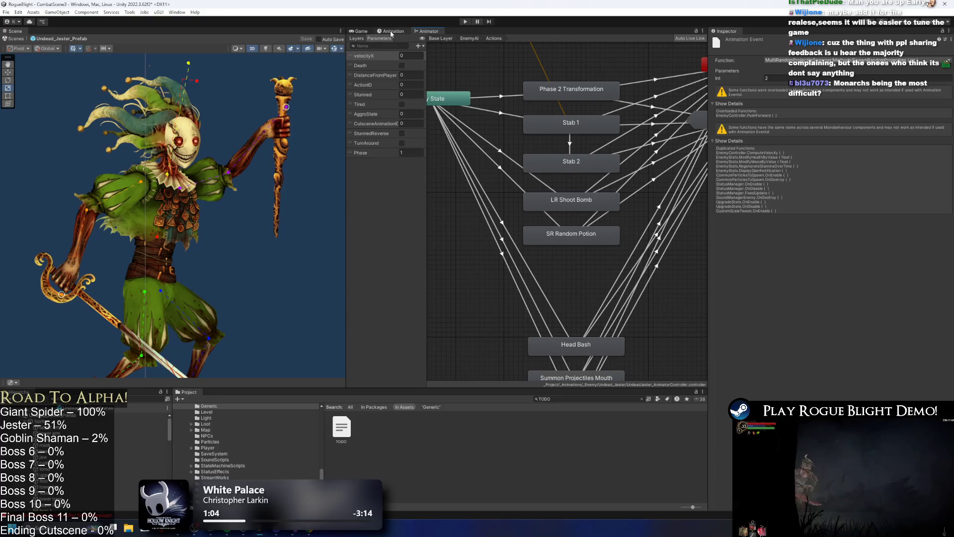
mouse_move(592, 348)
left_mouse_down()
mouse_move(571, 276)
mouse_move(583, 270)
left_mouse_up()
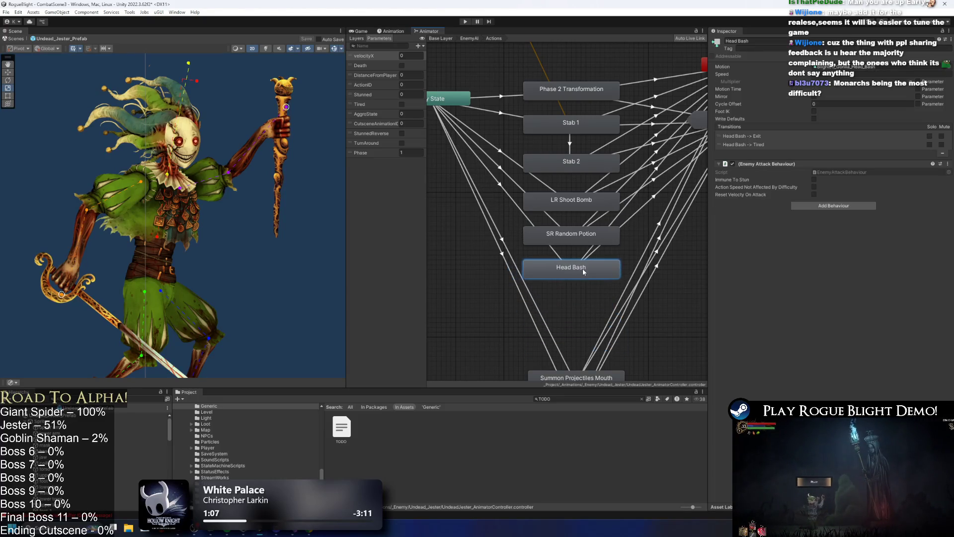
left_click(763, 41)
type("F")
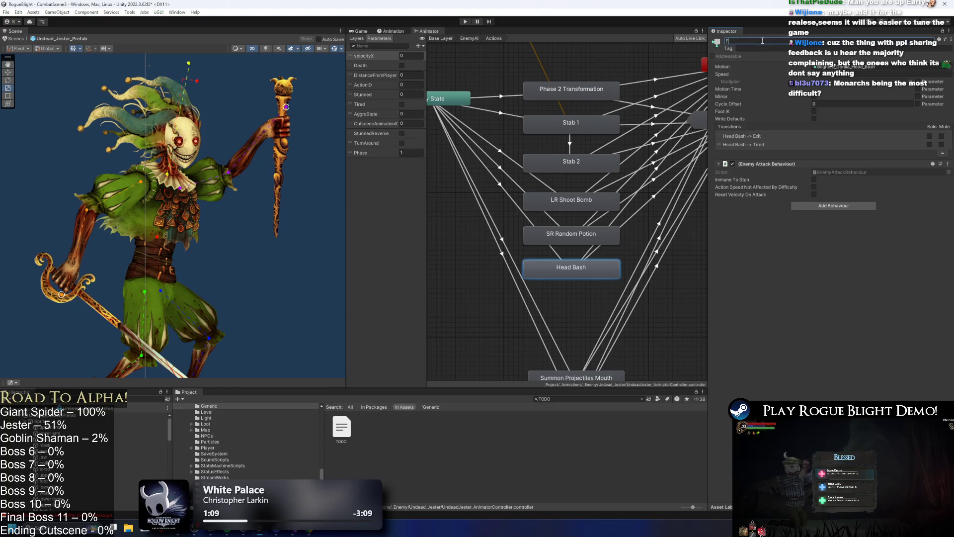
type("LR")
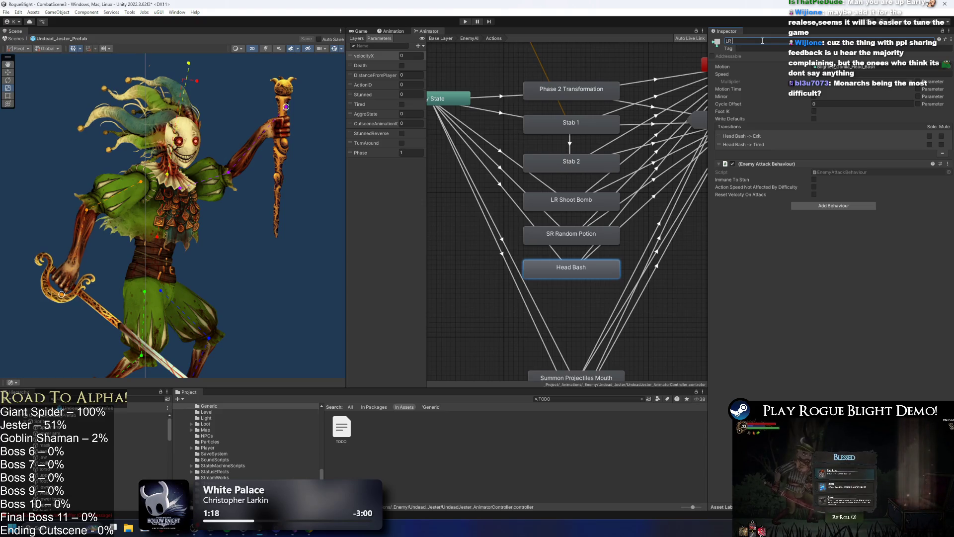
type(" Random Potion")
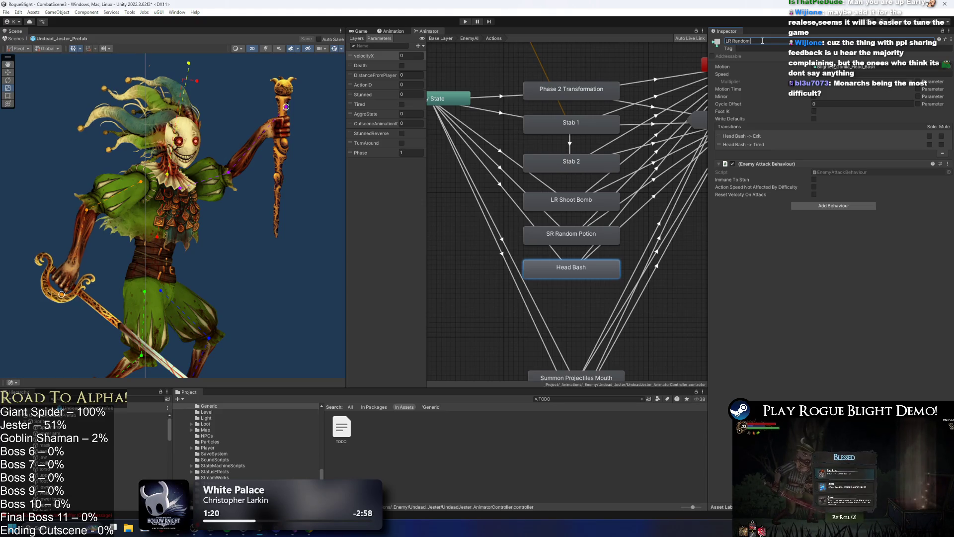
key("Return")
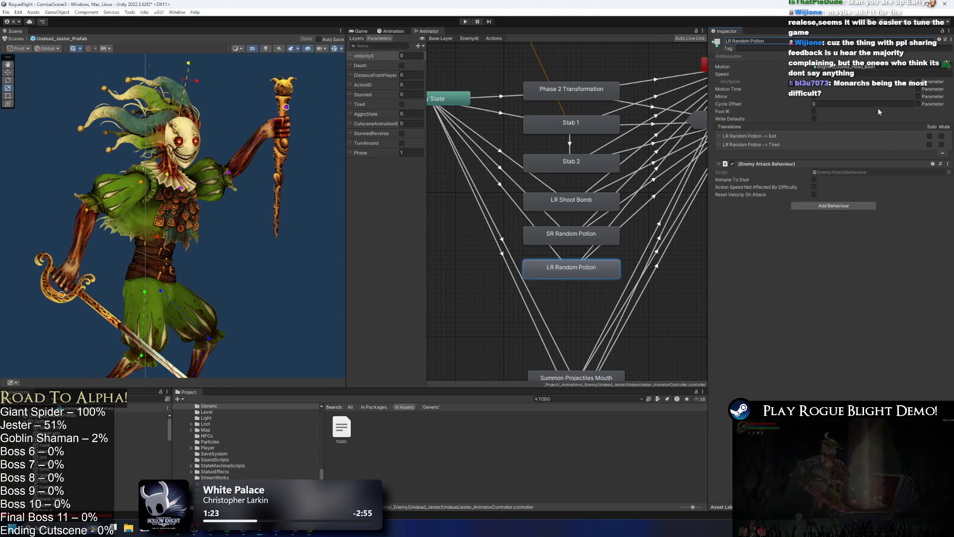
Step: Set the LR Random Potion state's motion to the LR_Random_Potion clip
left_click(574, 233)
left_click(861, 67)
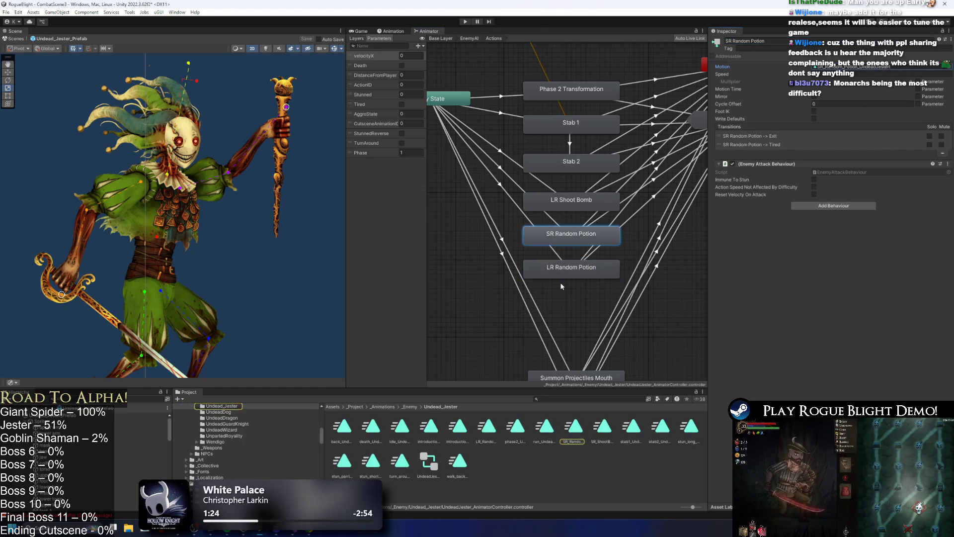
left_click(560, 272)
left_click(948, 66)
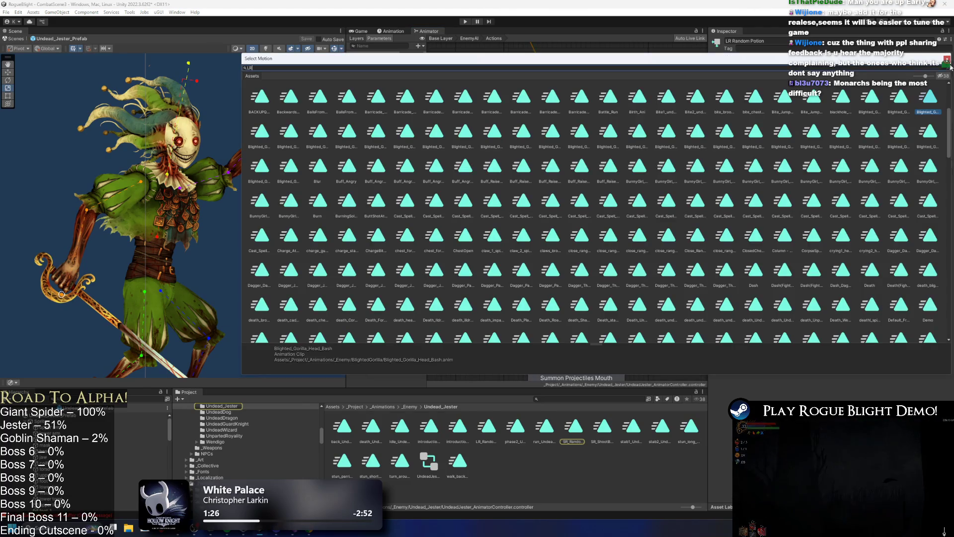
type("LR random po")
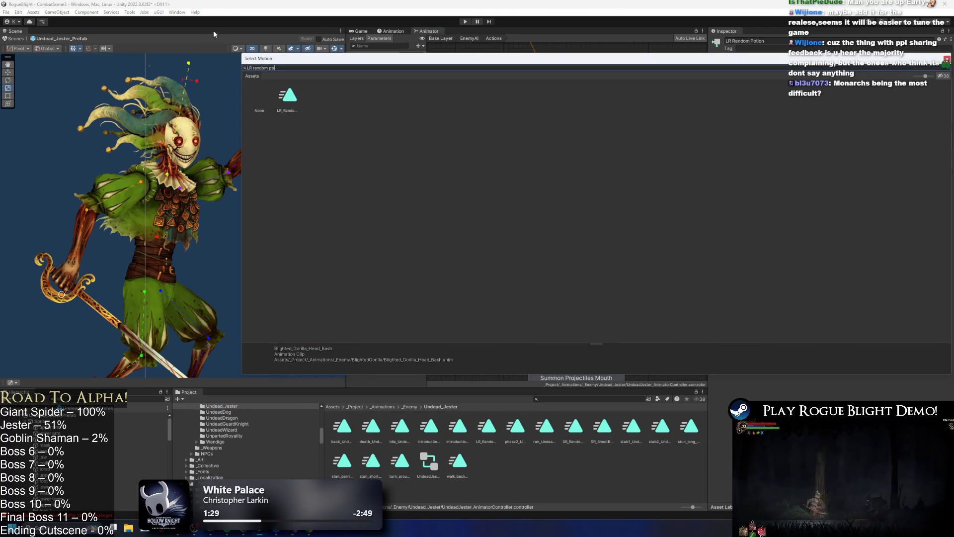
key("Return")
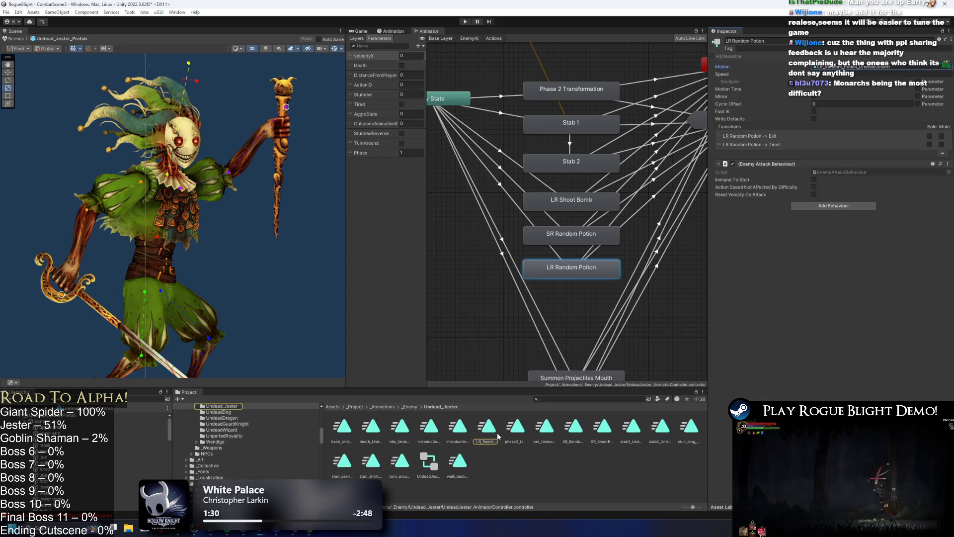
Step: Inspect the clip and the Any State transitions into LR and SR Random Potion
left_click(492, 435)
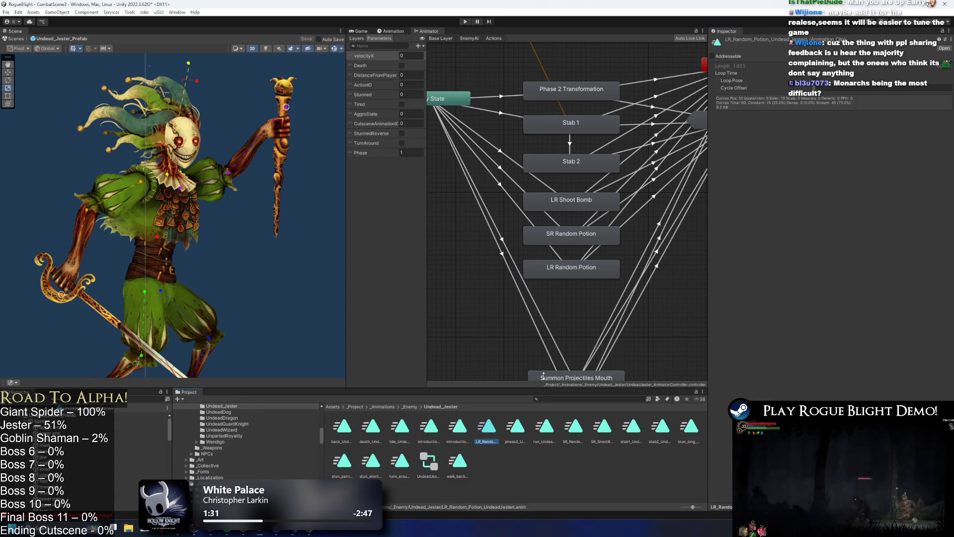
left_click(513, 200)
left_click(496, 179)
Step: Shorten the transition's blend duration and set its ActionID condition to 6
left_click_drag(749, 147, 725, 149)
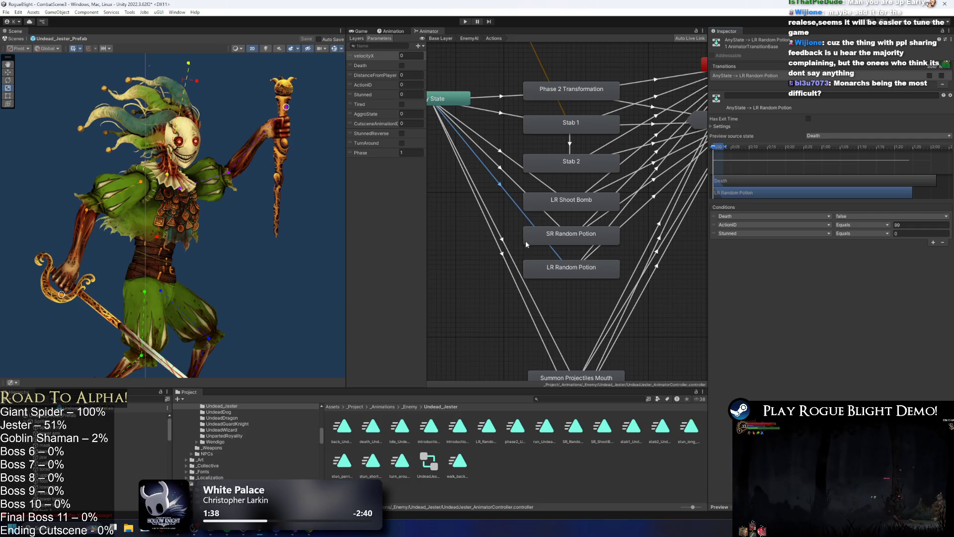
left_click(913, 226)
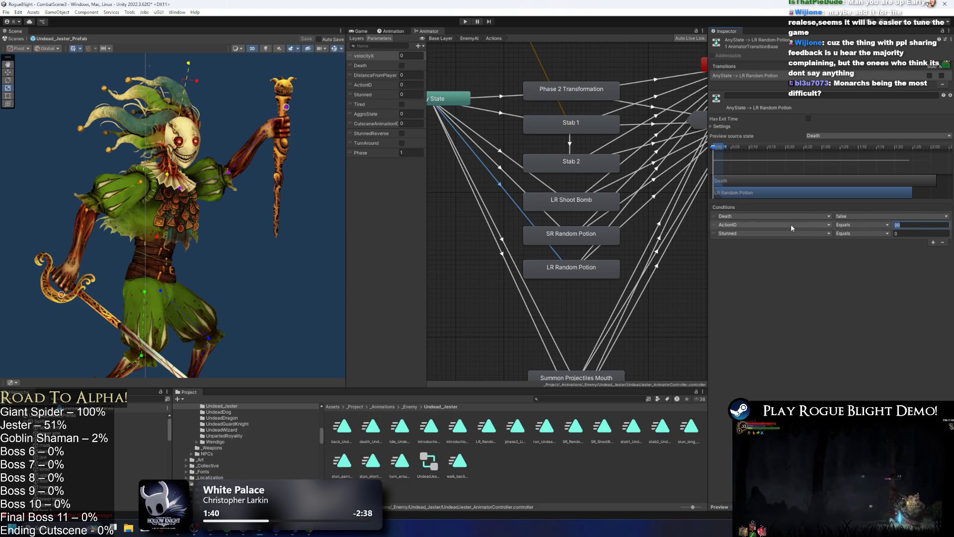
key("Return")
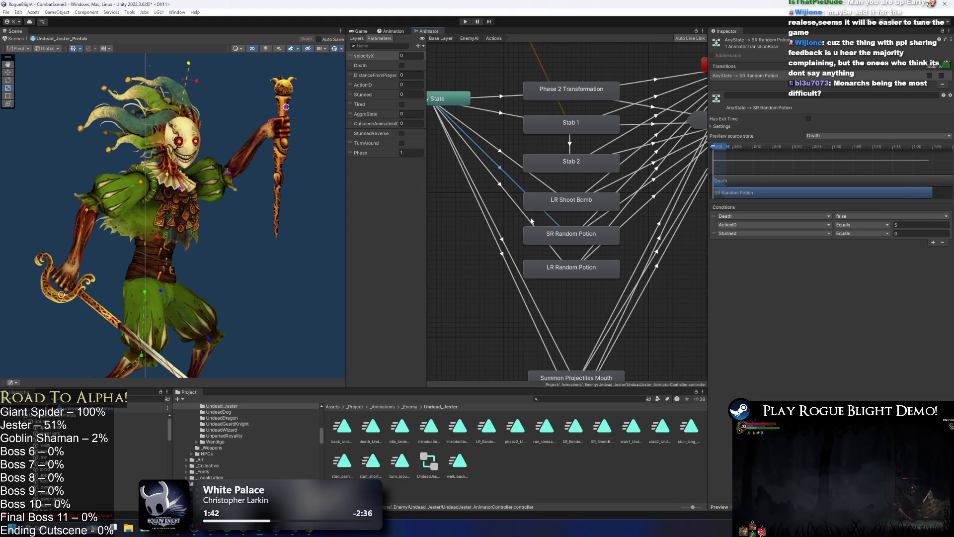
left_click(897, 224)
type("6")
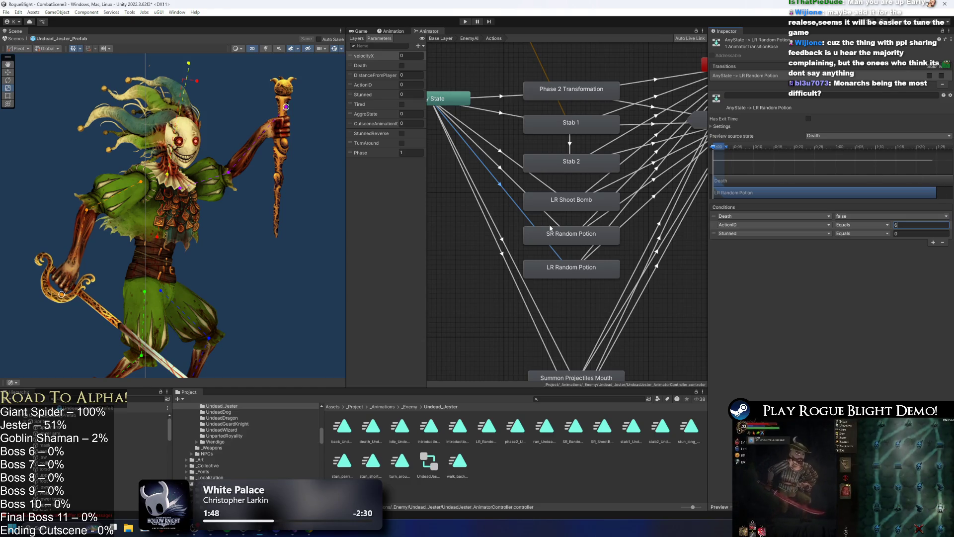
Step: Pan the Animator graph to the lower attack states and select LR Random Potion
mouse_move(517, 368)
left_mouse_down()
mouse_move(531, 324)
mouse_move(550, 324)
left_mouse_up()
left_click(551, 147)
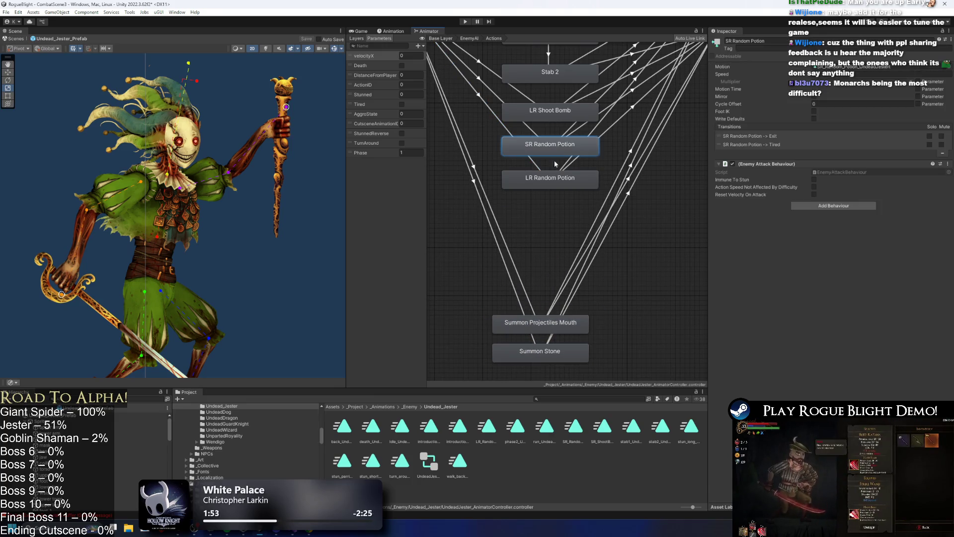
left_click(555, 178)
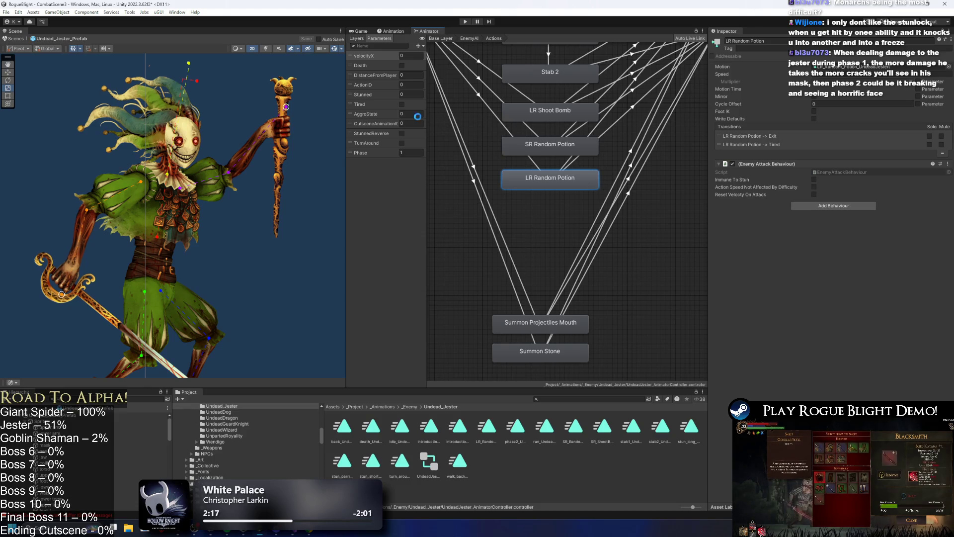
scroll(242, 103, "up", 5)
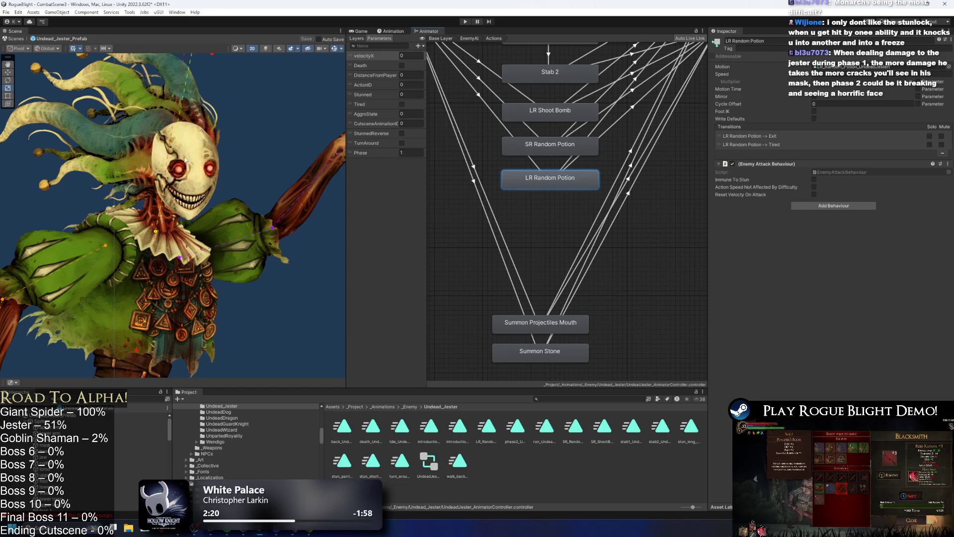
left_click(485, 107)
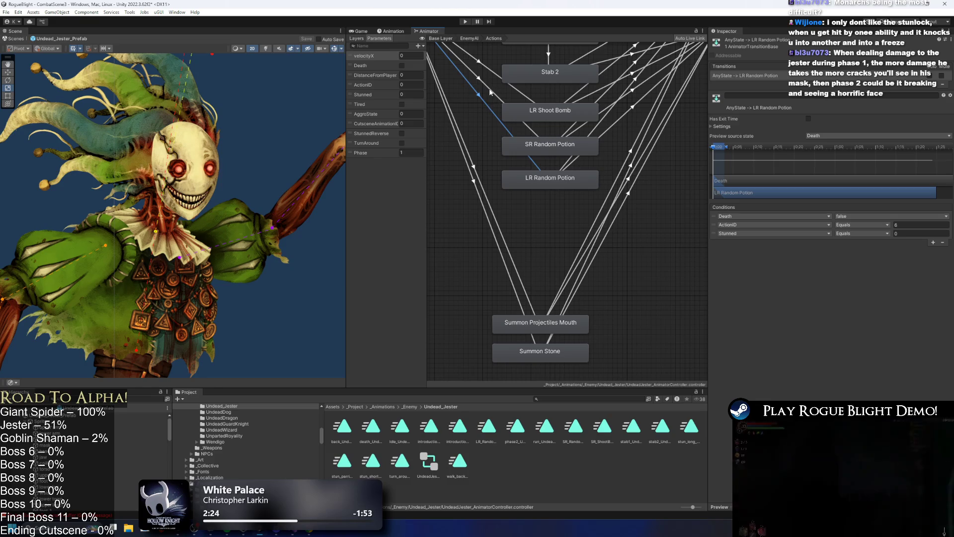
left_click(489, 90)
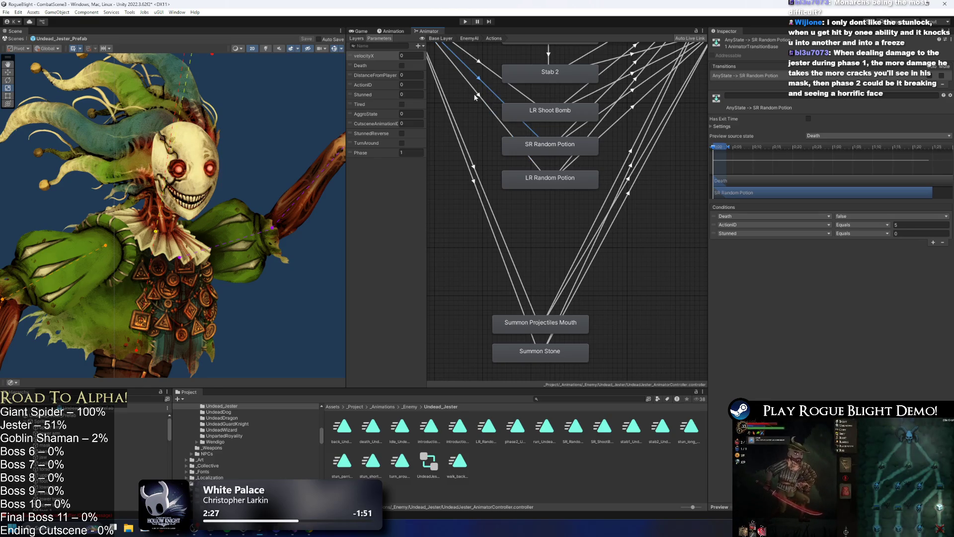
left_click(487, 102)
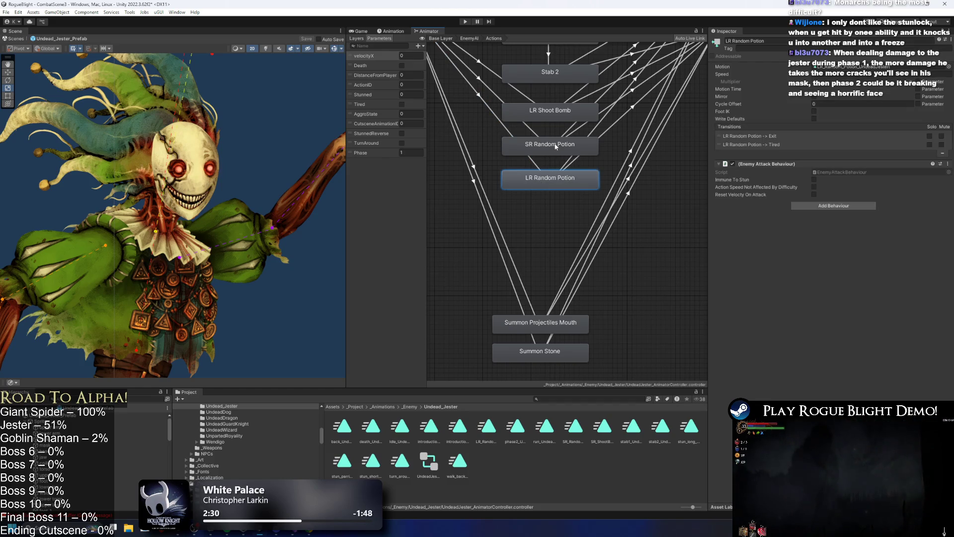
scroll(549, 140, "down", 5)
scroll(549, 139, "down", 2)
scroll(556, 138, "up", 4)
scroll(512, 139, "up", 2)
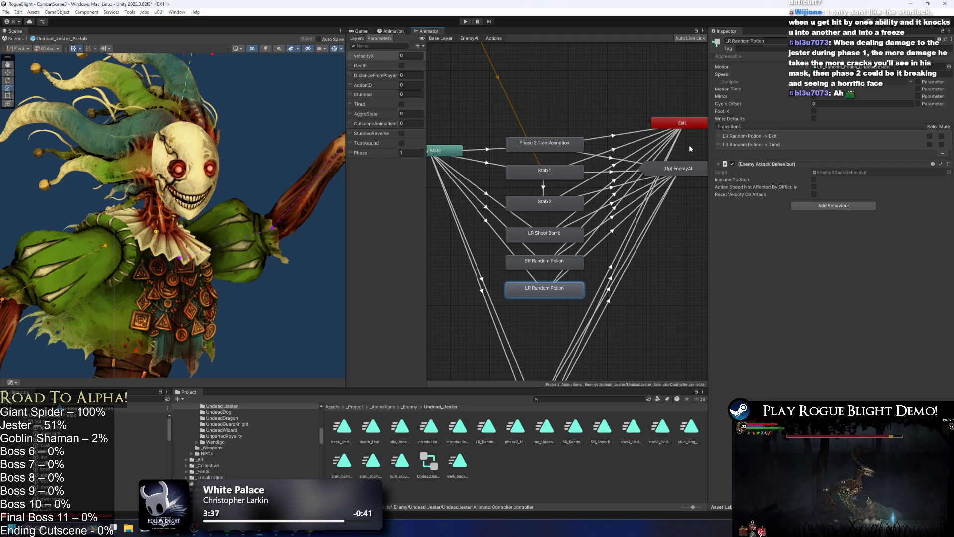
Step: Compare the LR Random Potion and SR Random Potion states in the Animator
left_click(487, 221)
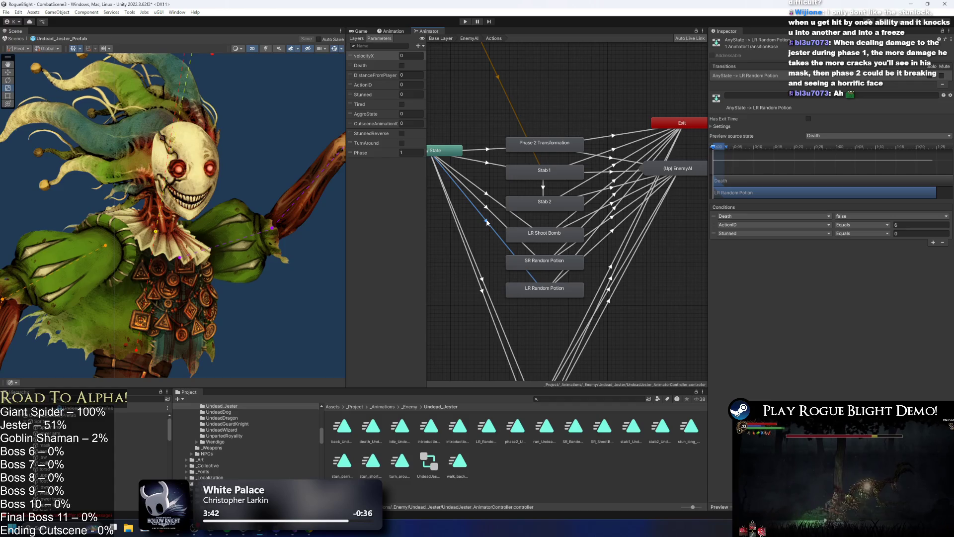
left_click(542, 289)
left_click(547, 263)
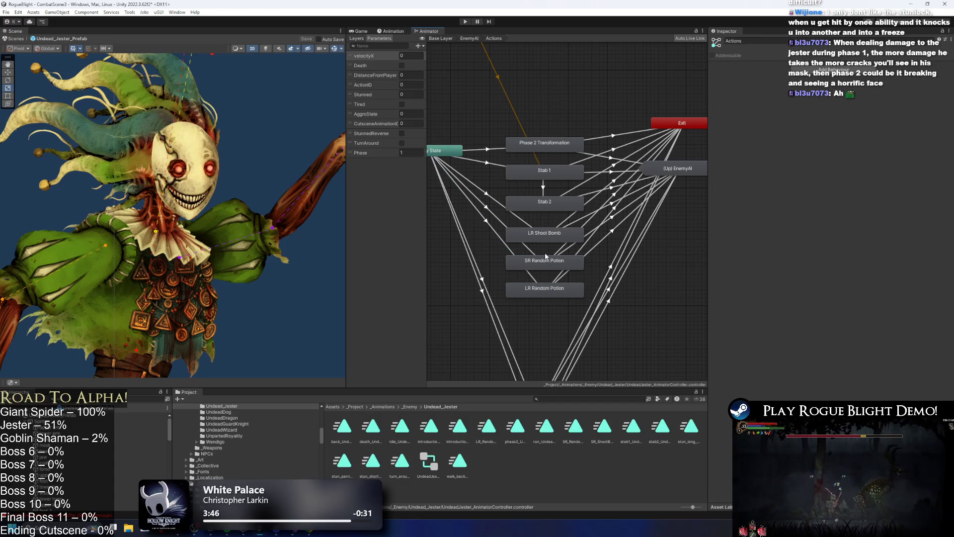
left_click(552, 292)
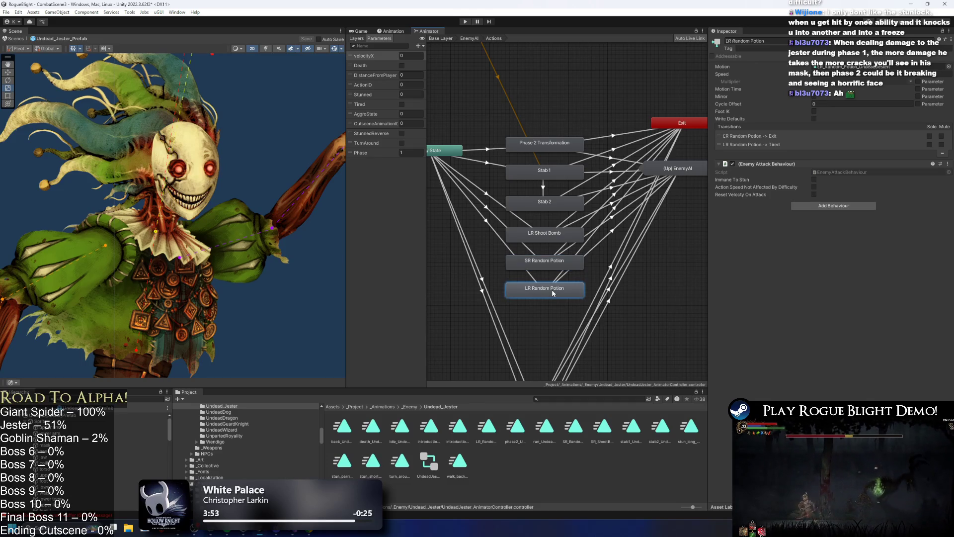
left_click(546, 260)
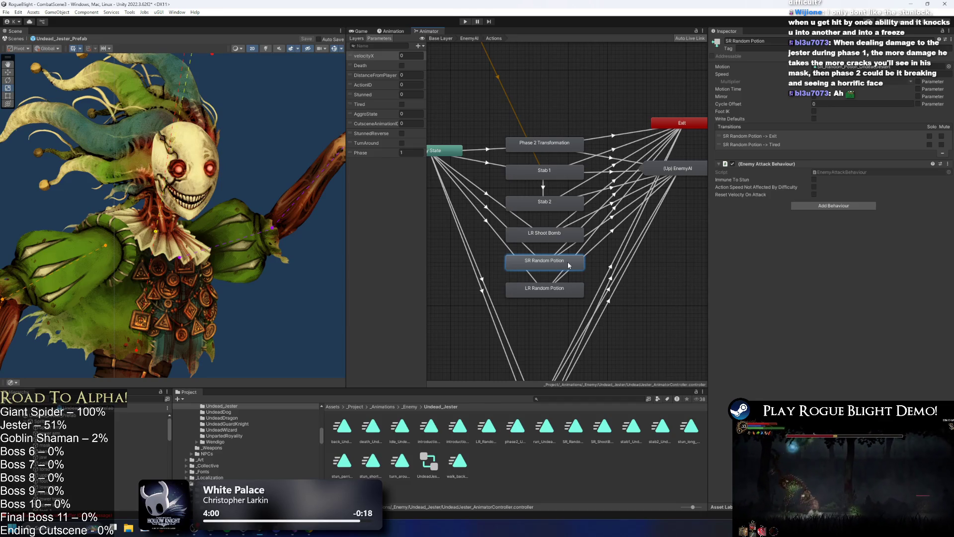
scroll(271, 163, "down", 5)
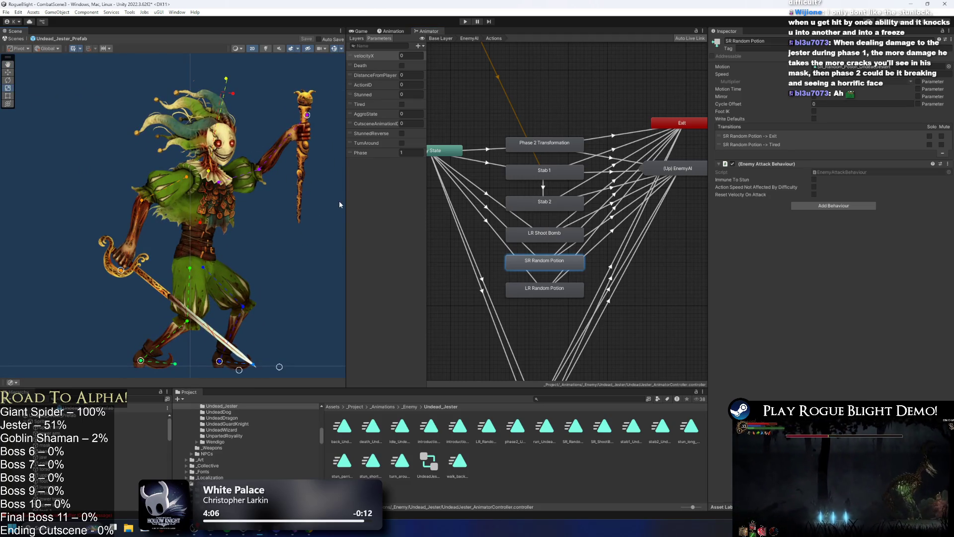
Step: Check both Random Potion transitions' conditions and open the LR_Random_Potion clip's dopesheet
left_click(486, 224)
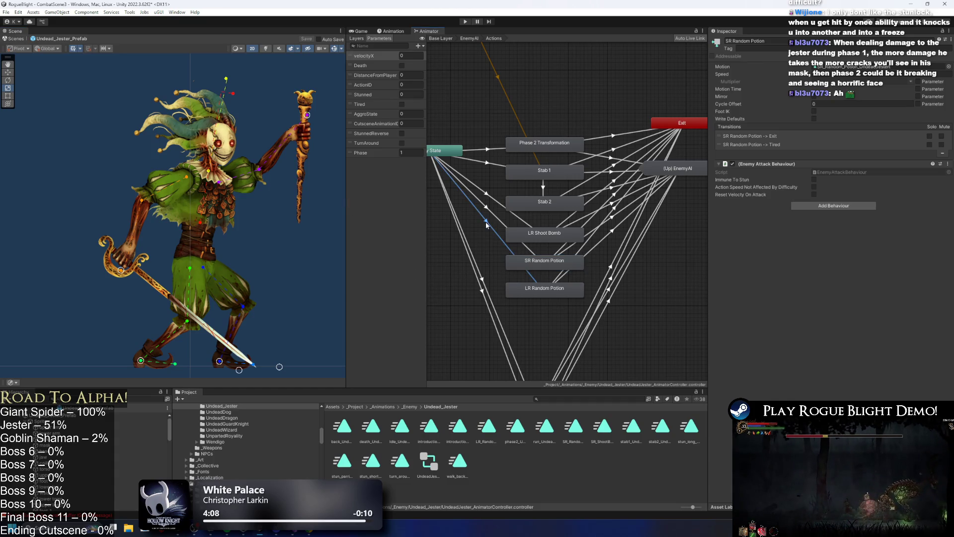
left_click(495, 215)
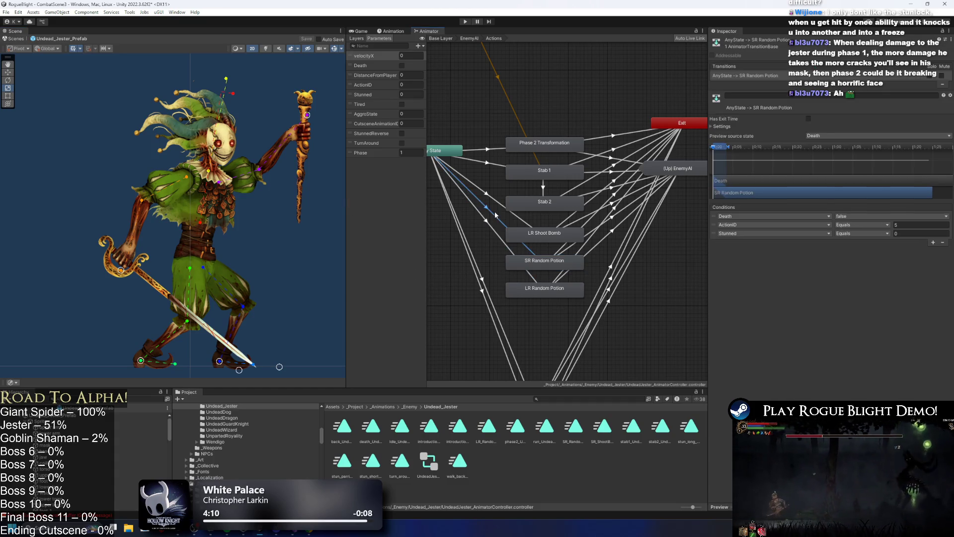
left_click(553, 295)
left_click(395, 30)
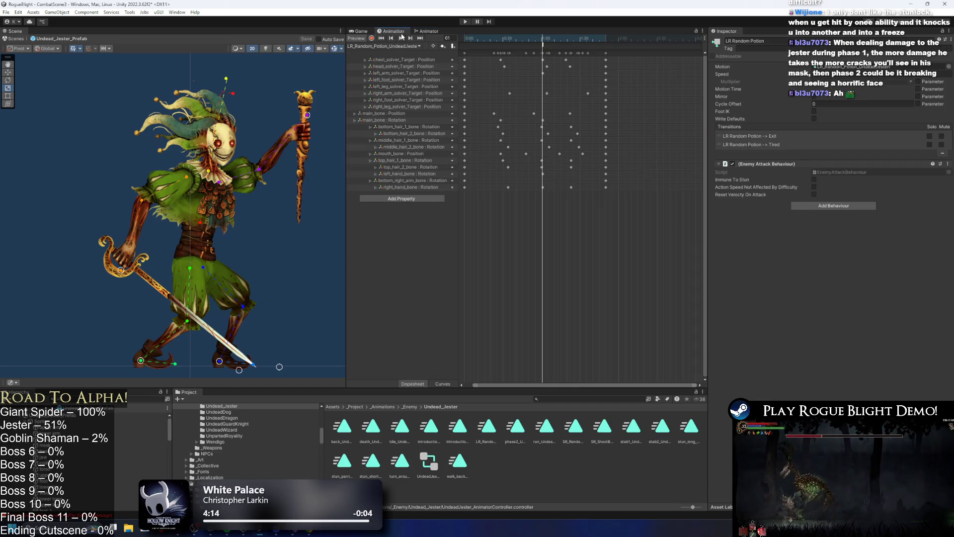
Step: On Undead_Jester_Prefab, duplicate the Close Range to Medium Range pattern, entering Min Distance 1.2
left_click(70, 415)
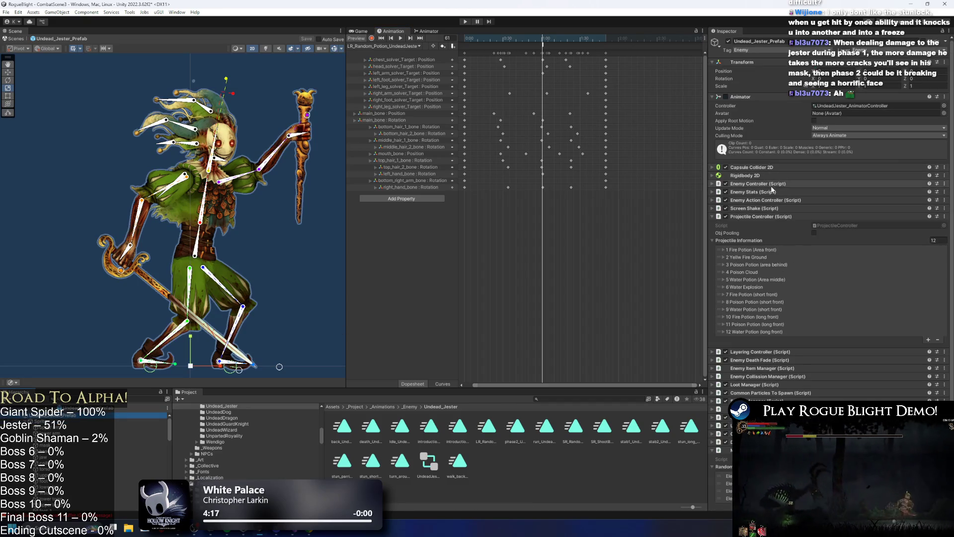
left_click(773, 185)
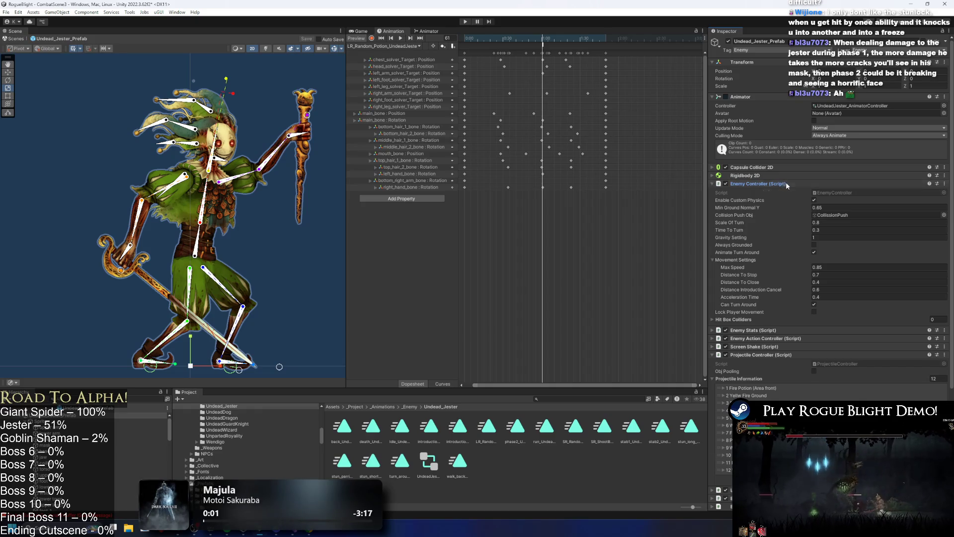
left_click(779, 200)
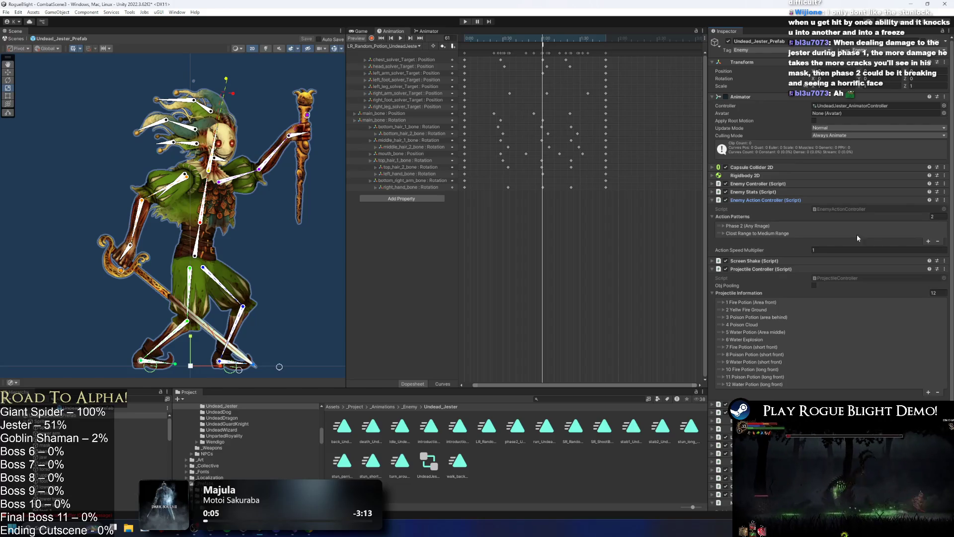
right_click(774, 234)
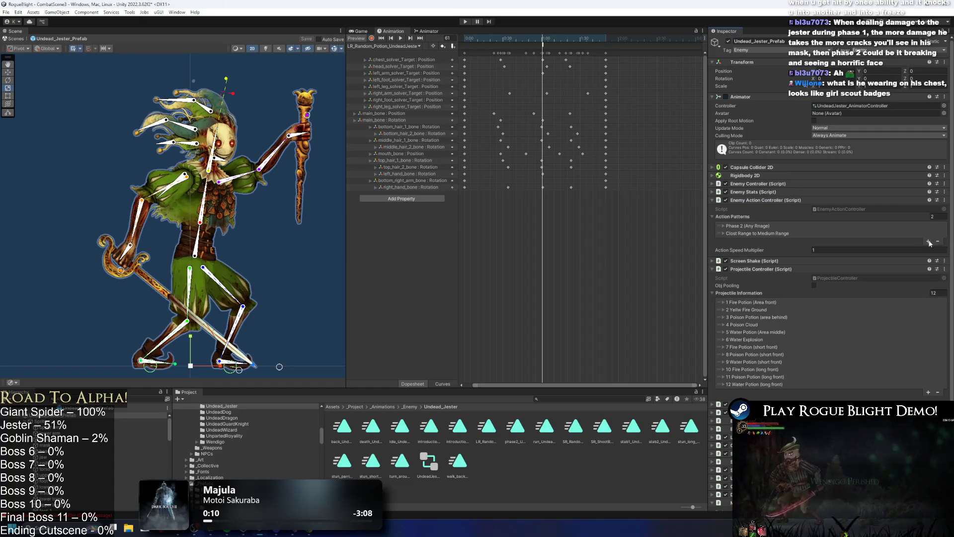
left_click(766, 250)
left_click(840, 255)
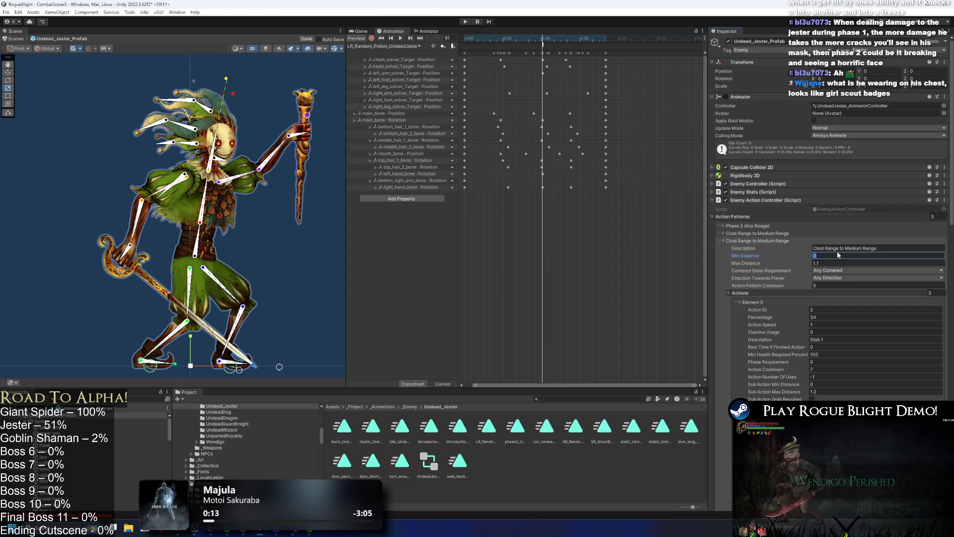
type("1.")
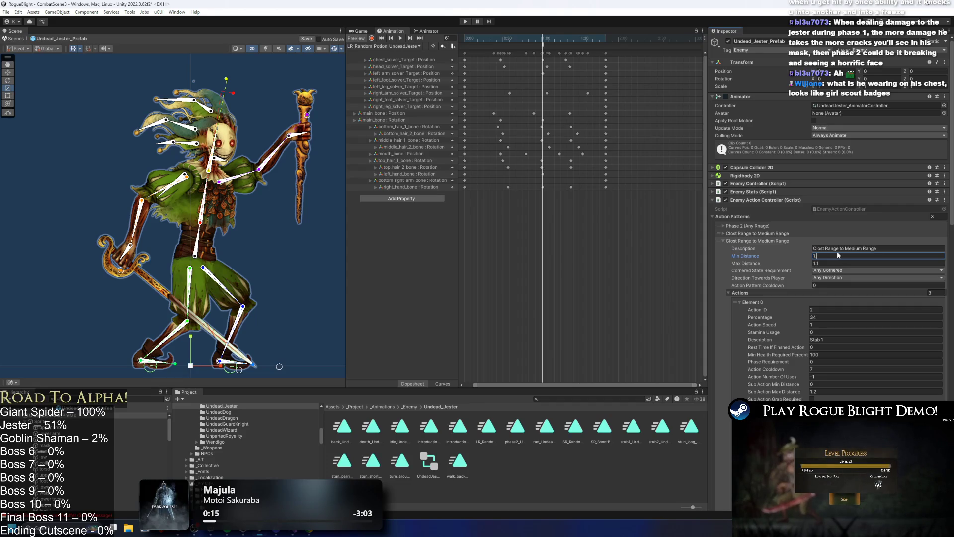
type("2")
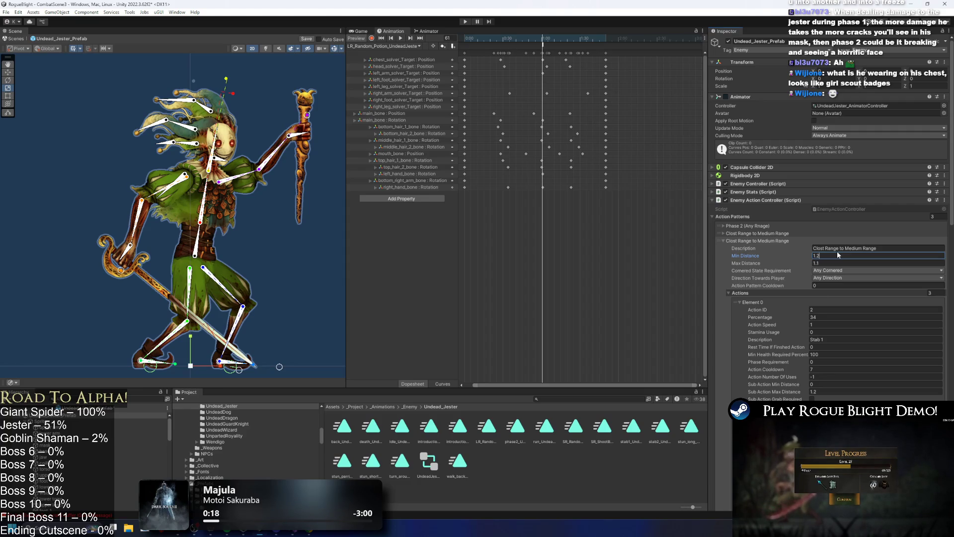
Step: Set the duplicated pattern's Min Distance to 1.3 and Max Distance to 1.6
scroll(255, 238, "up", 5)
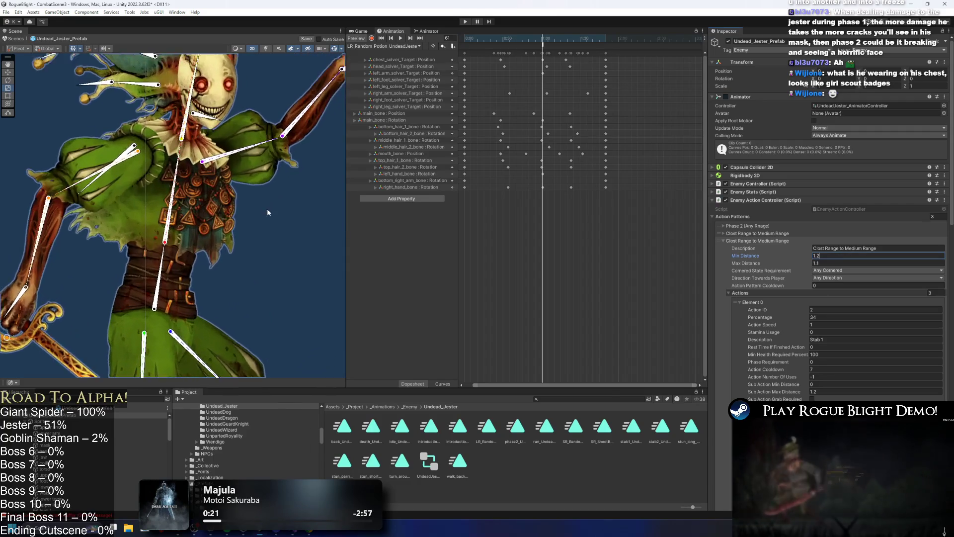
scroll(203, 183, "up", 8)
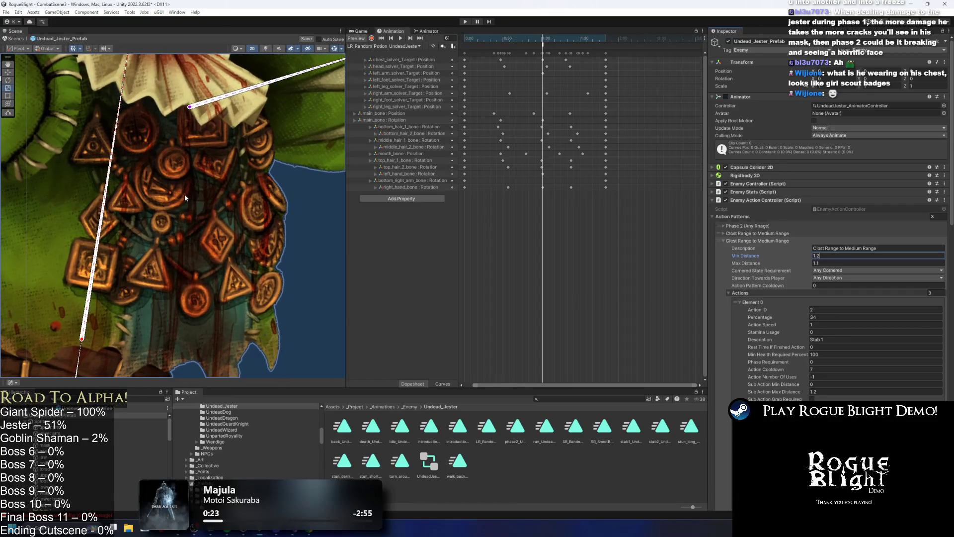
scroll(184, 198, "up", 2)
scroll(199, 184, "down", 8)
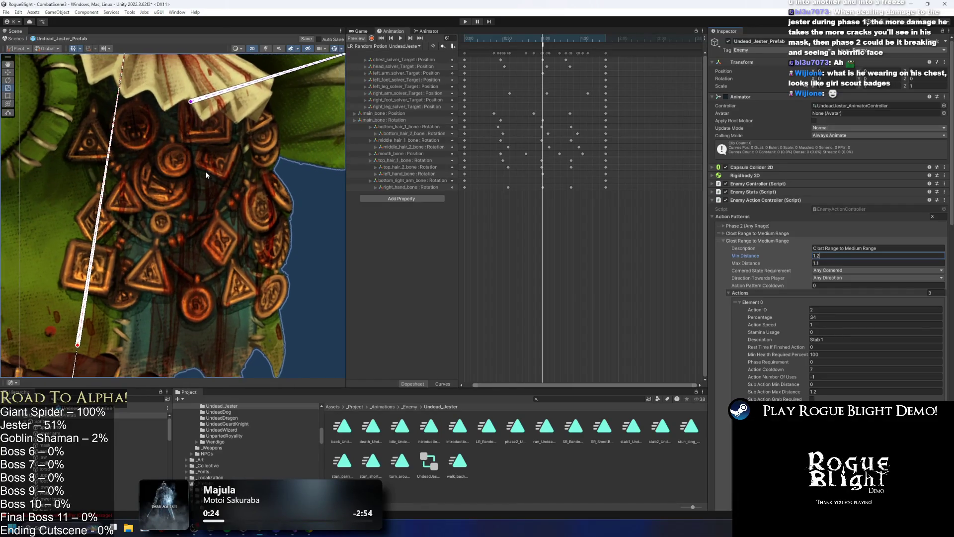
scroll(215, 213, "down", 6)
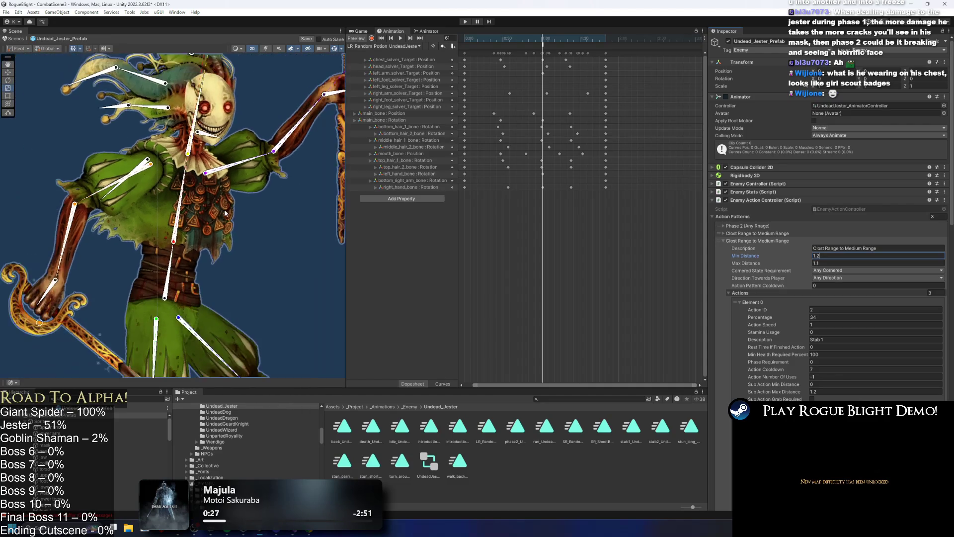
scroll(163, 240, "up", 2)
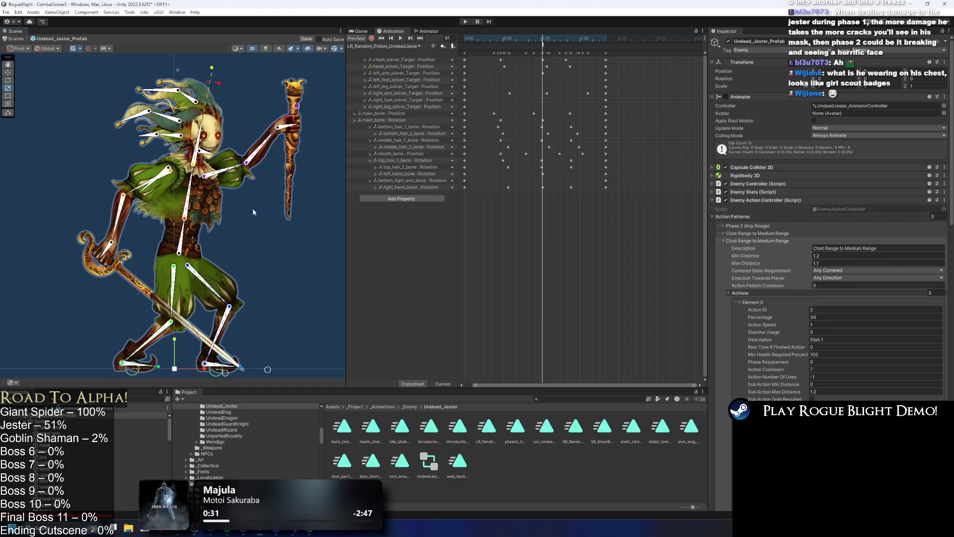
scroll(178, 229, "up", 10)
scroll(179, 228, "up", 2)
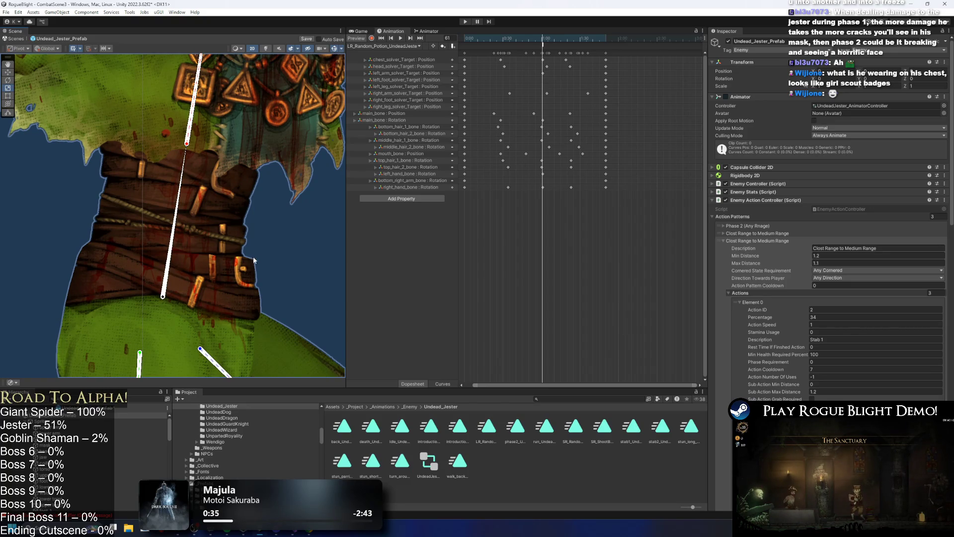
scroll(180, 205, "down", 5)
scroll(195, 213, "down", 5)
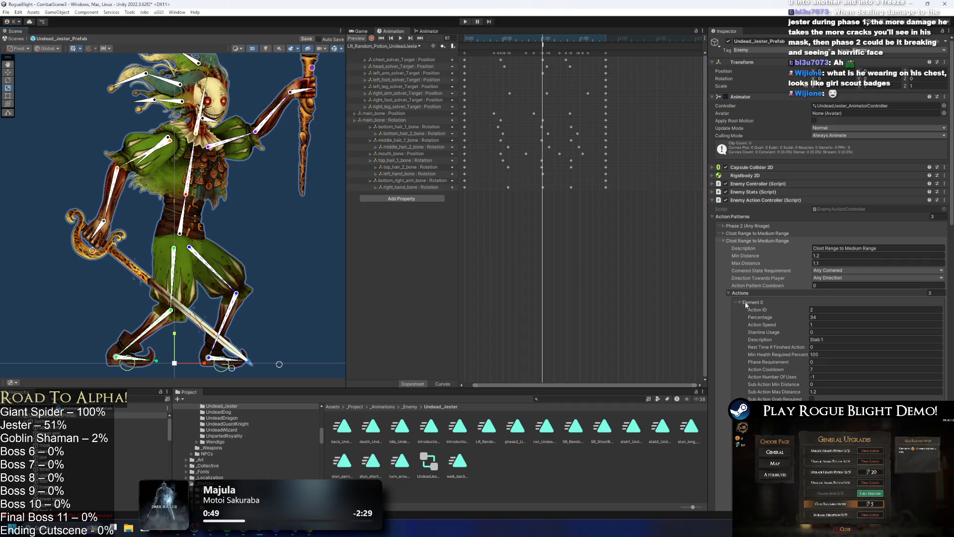
left_click(829, 263)
type("1.5")
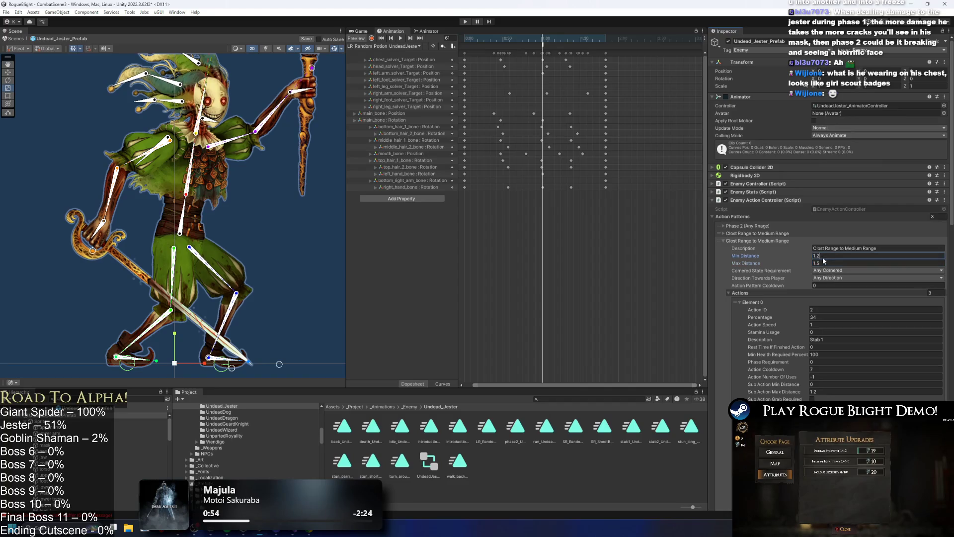
key("shift+Tab")
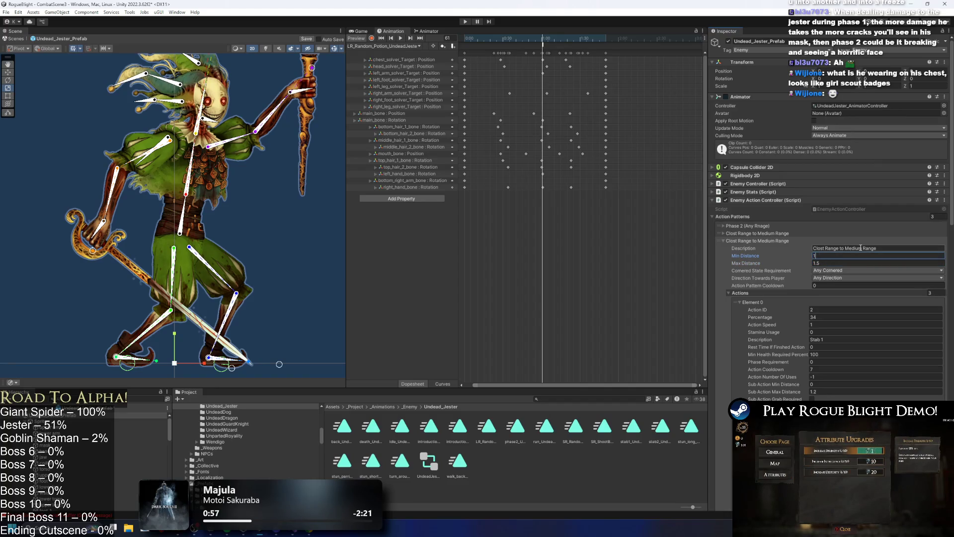
key("Tab")
type("1")
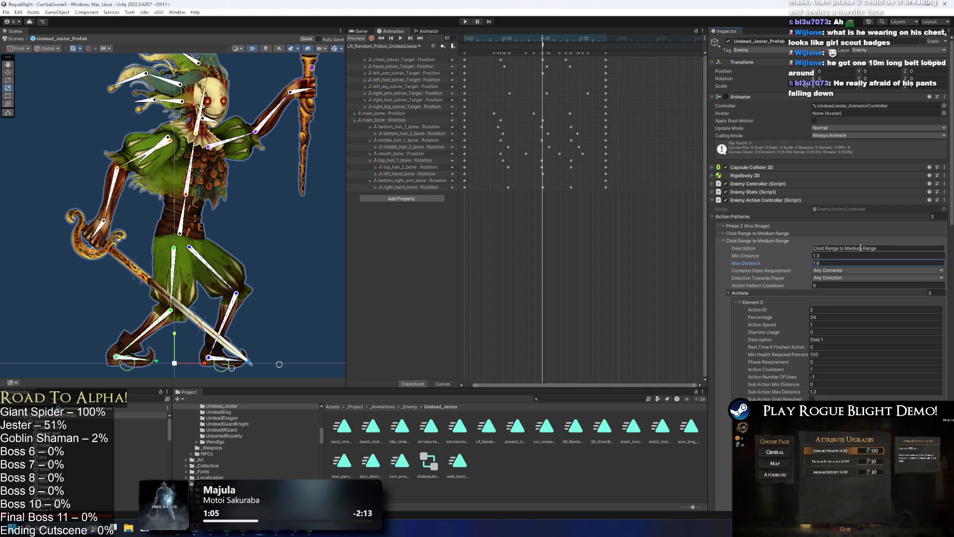
scroll(171, 207, "up", 6)
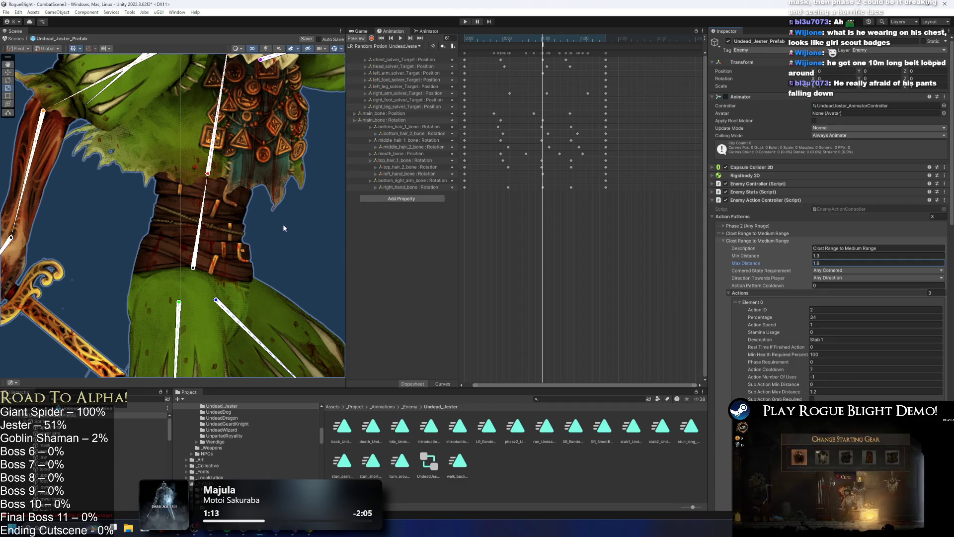
scroll(229, 210, "down", 1)
scroll(229, 210, "down", 4)
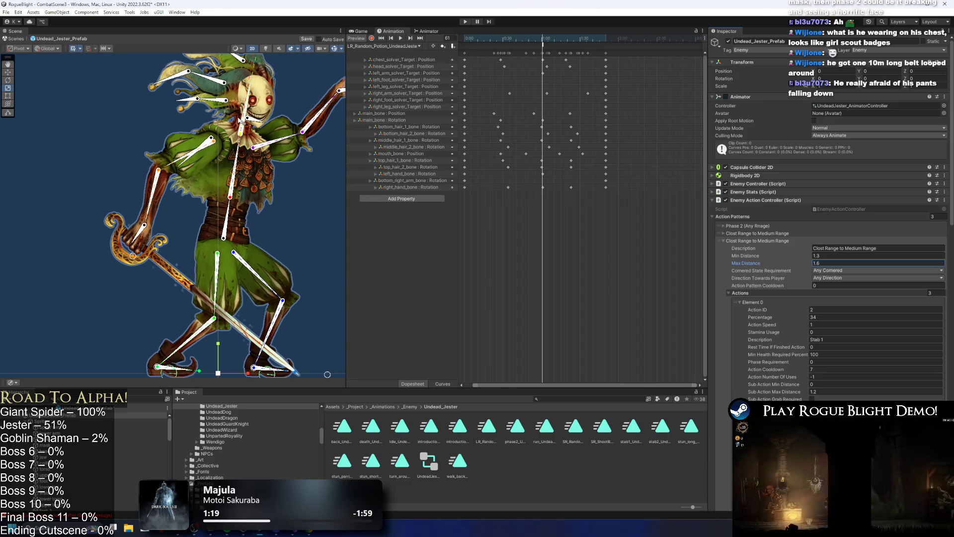
key("ctrl+z")
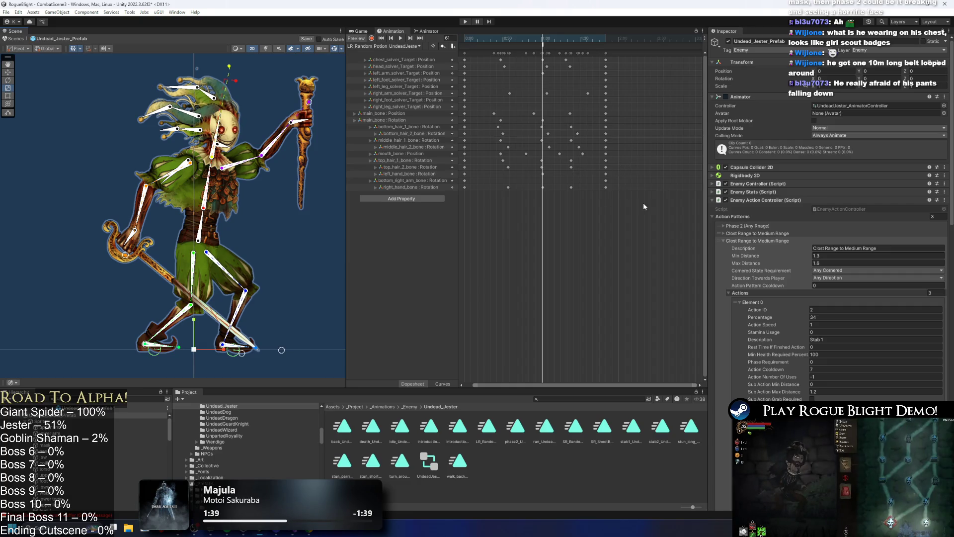
scroll(845, 277, "down", 3)
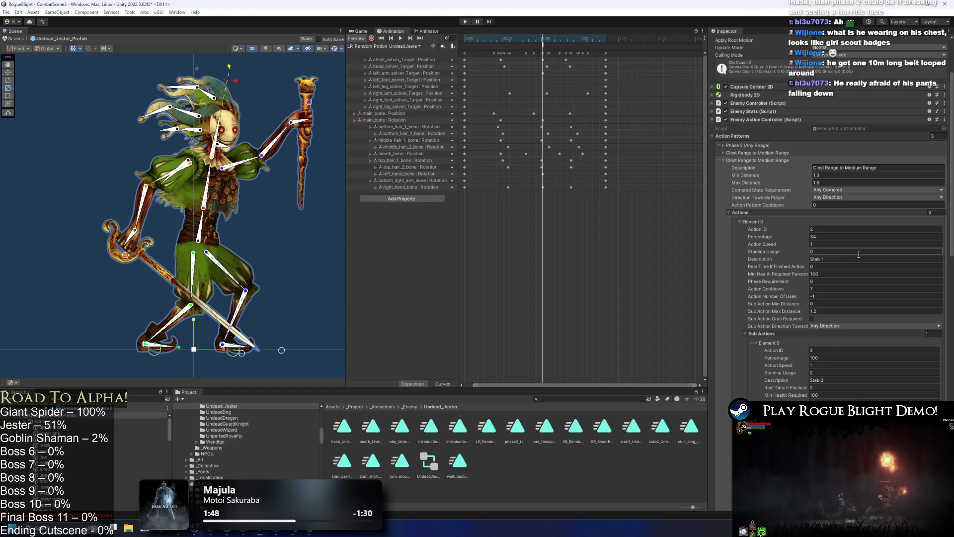
Step: Type Long Range into the third pattern's Description field, fixing the typo
left_click(880, 168)
type("Long Rnag")
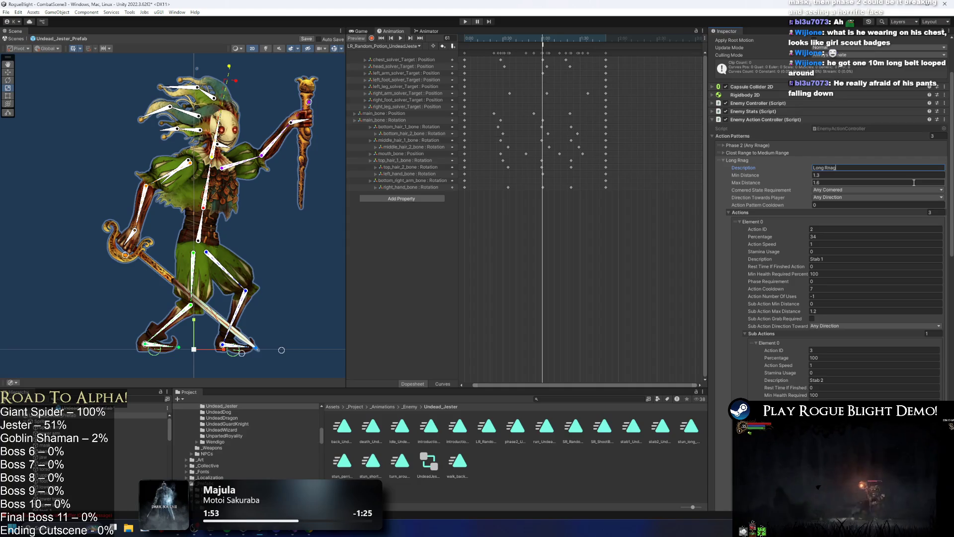
key("BackSpace")
key("BackSpace")
key("BackSpace")
type("ange")
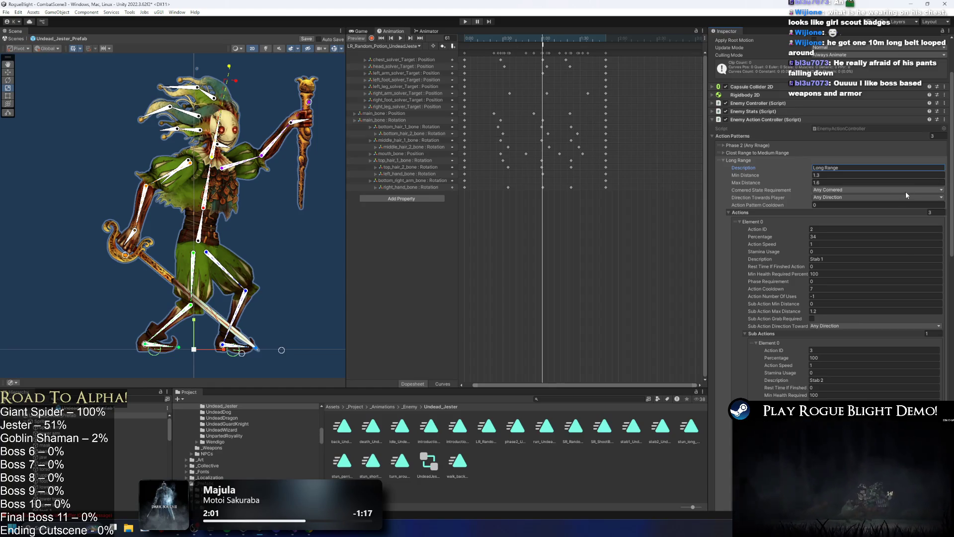
Step: Inspect the jester's sword and Jester_Kane staff in the scene, then reselect Undead_Jester_Prefab
scroll(749, 186, "down", 1)
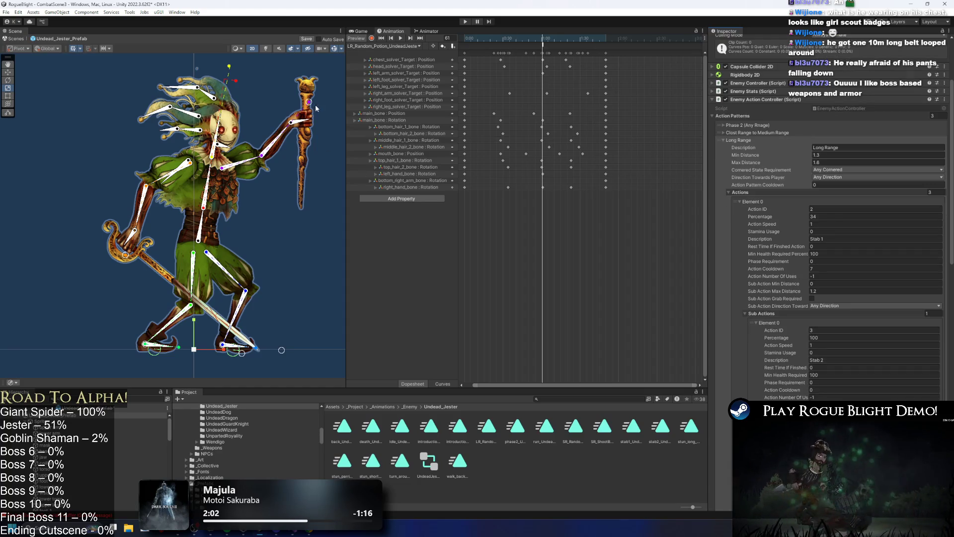
scroll(142, 257, "up", 2)
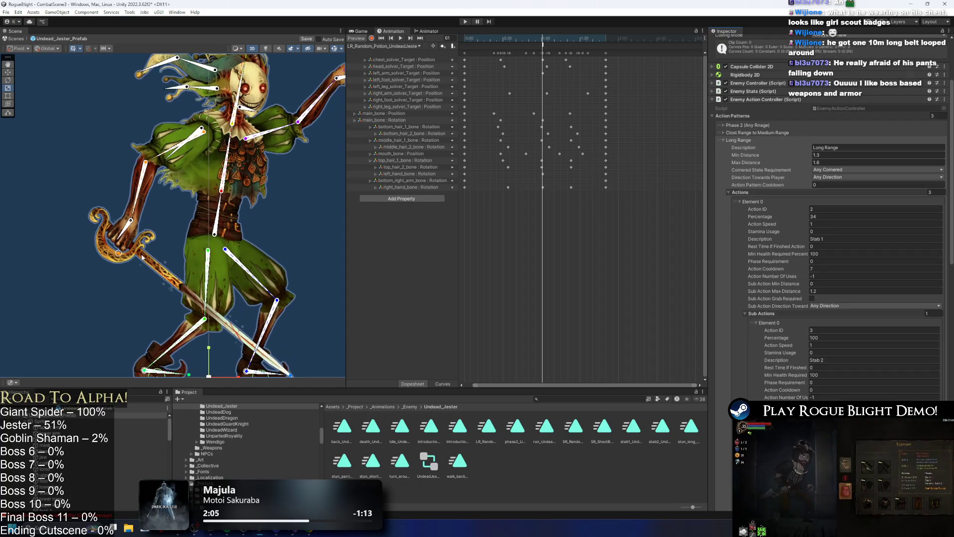
left_click_drag(189, 193, 154, 141)
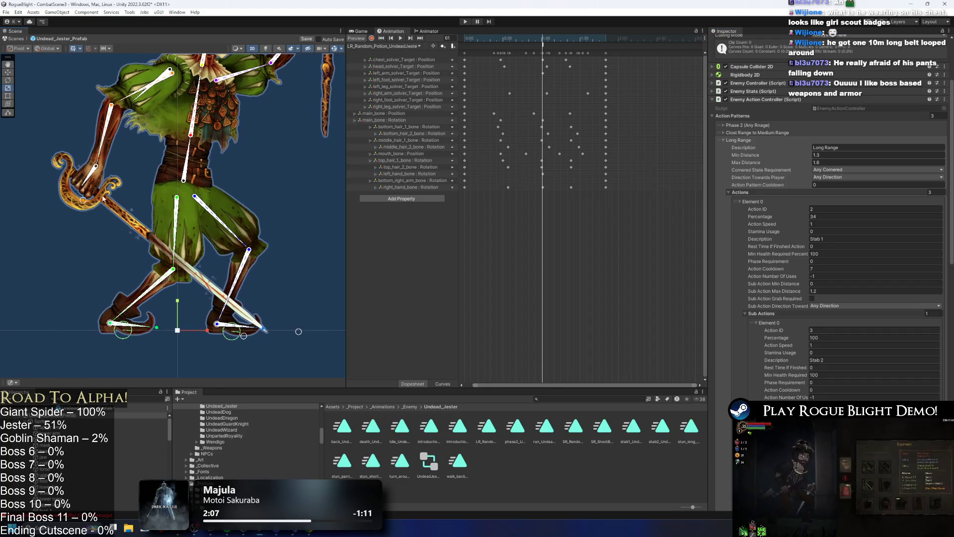
left_click_drag(124, 214, 106, 324)
left_click(93, 315)
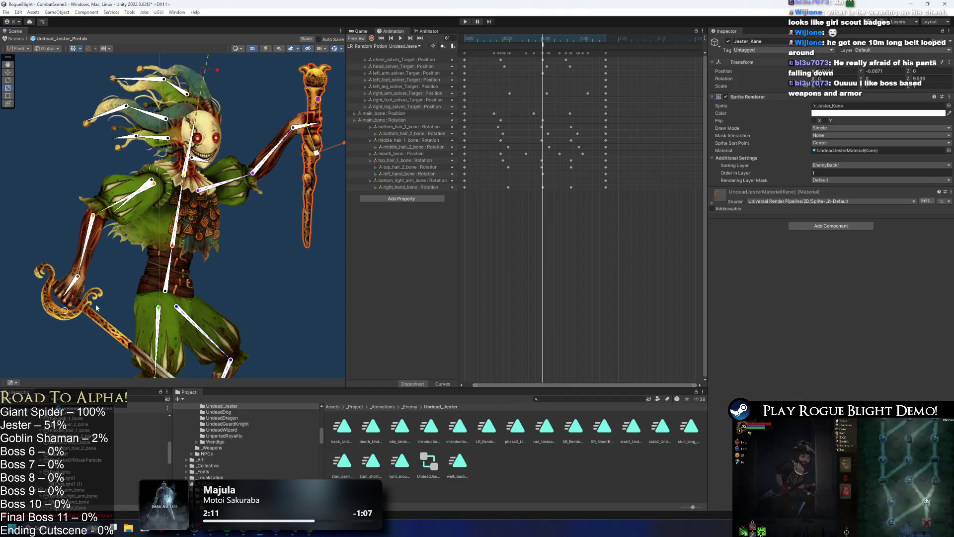
scroll(156, 240, "down", 1)
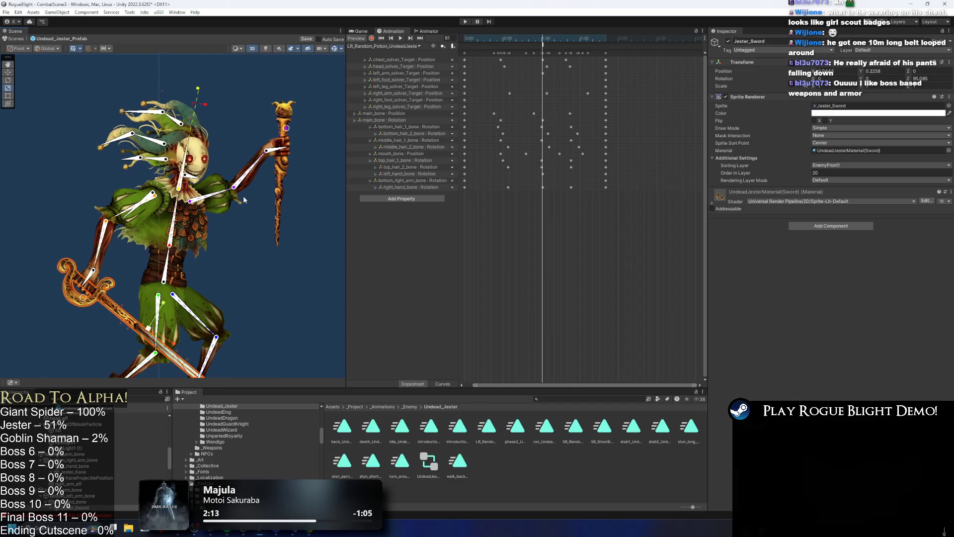
left_click(264, 257)
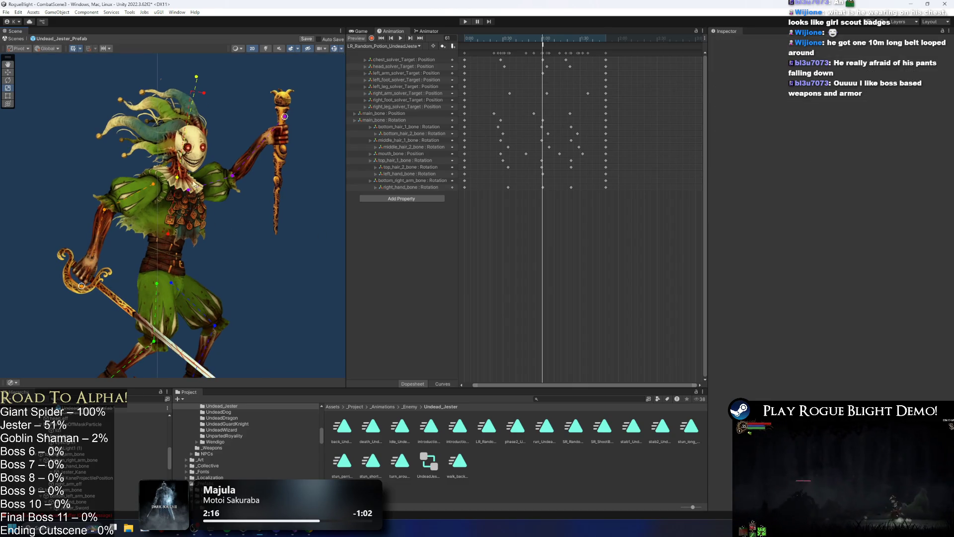
left_click(282, 174)
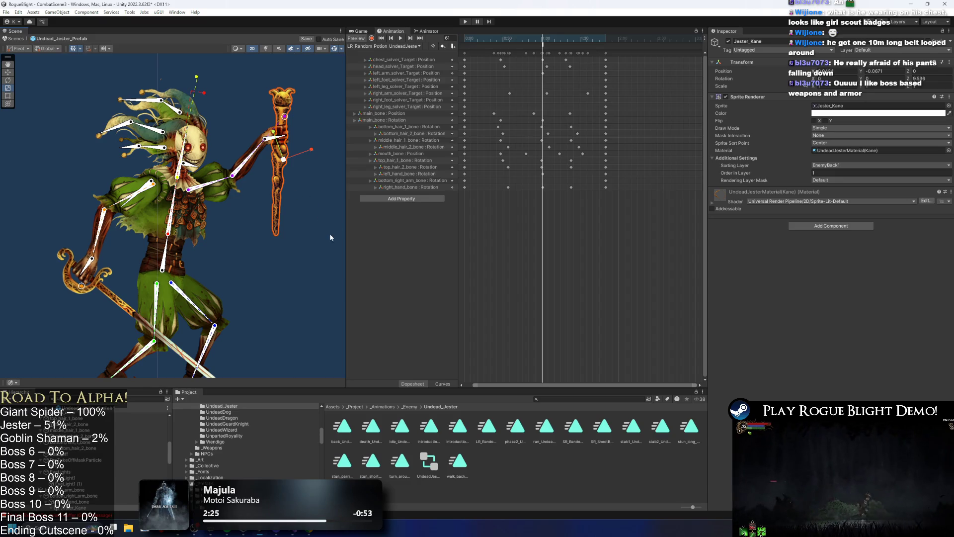
left_click(275, 246)
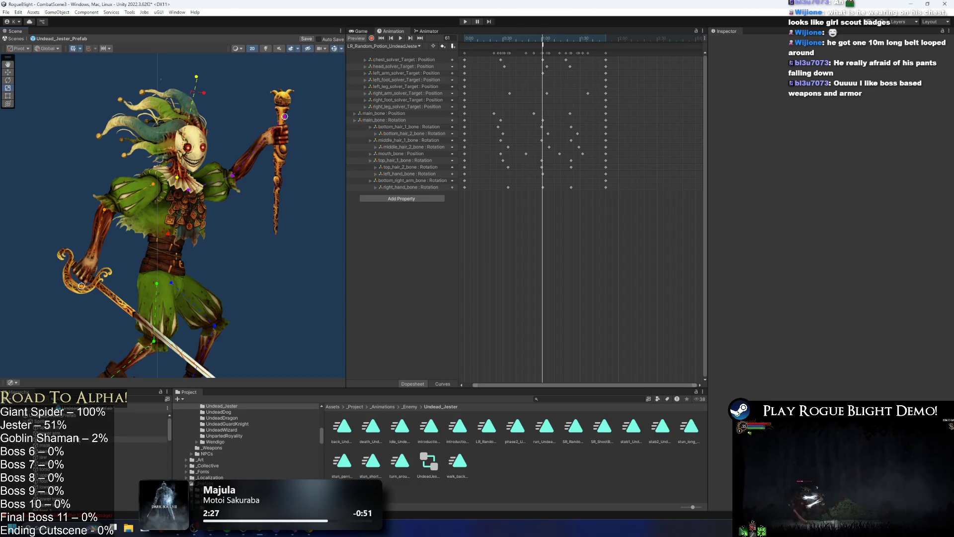
left_click(75, 415)
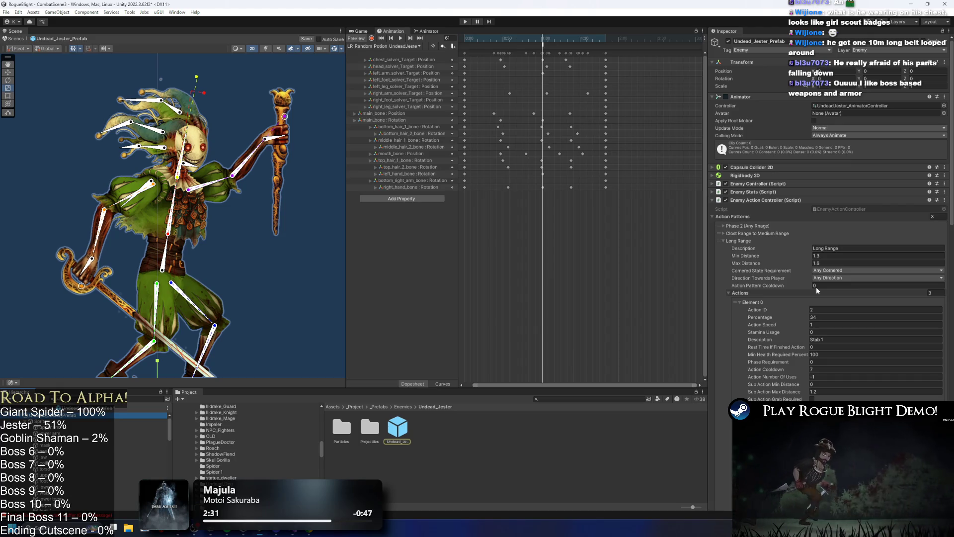
Step: Save, then delete the Stab 1 and extra LR Shoot Bomb actions from Long Range
key("ctrl+s")
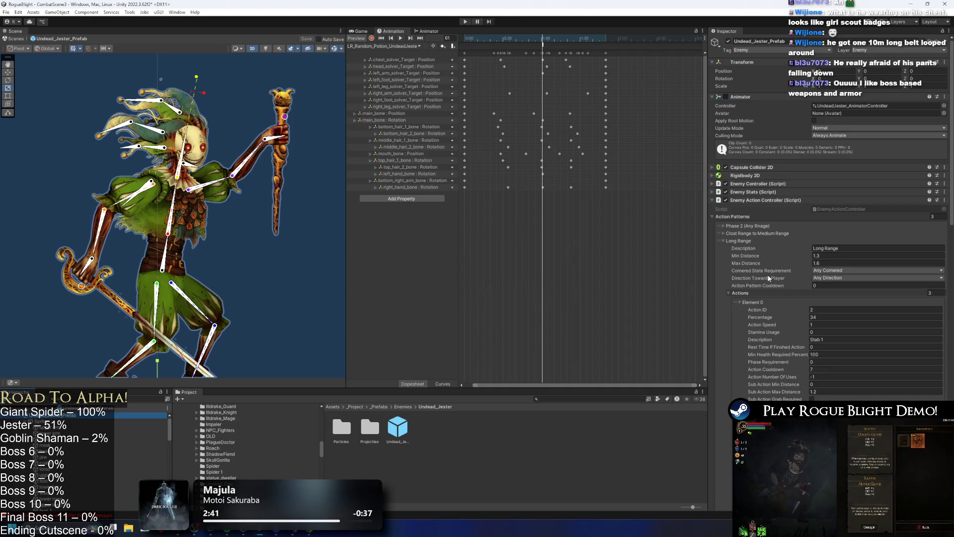
scroll(825, 229, "down", 10)
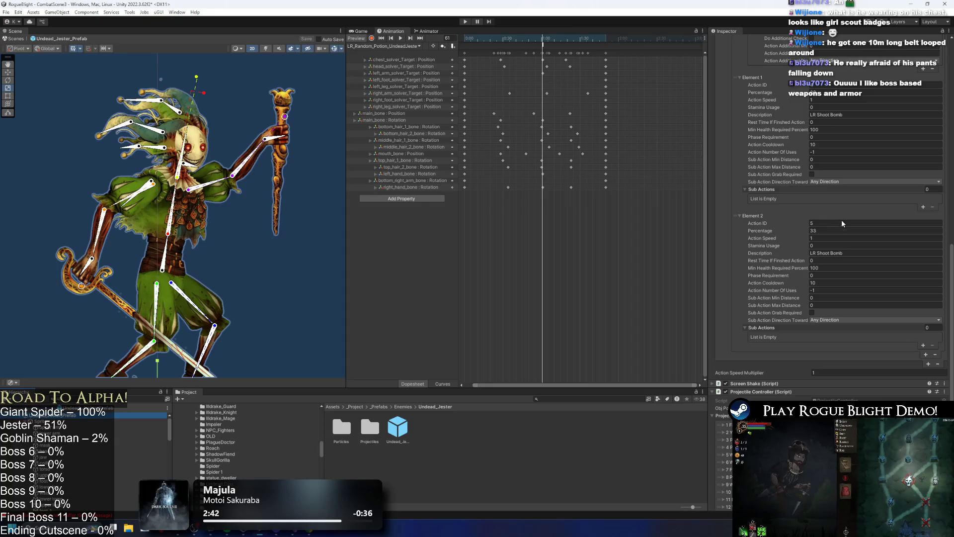
scroll(807, 339, "up", 12)
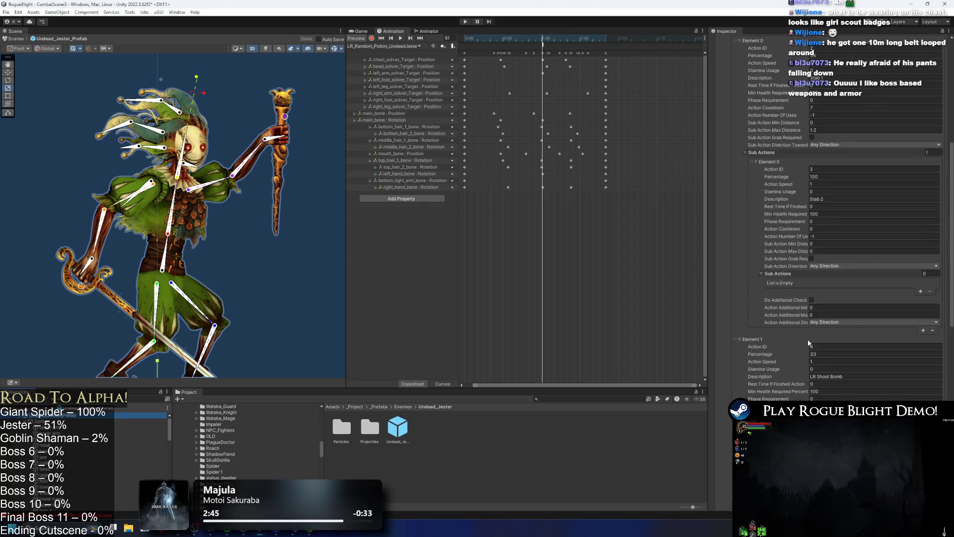
scroll(738, 121, "up", 2)
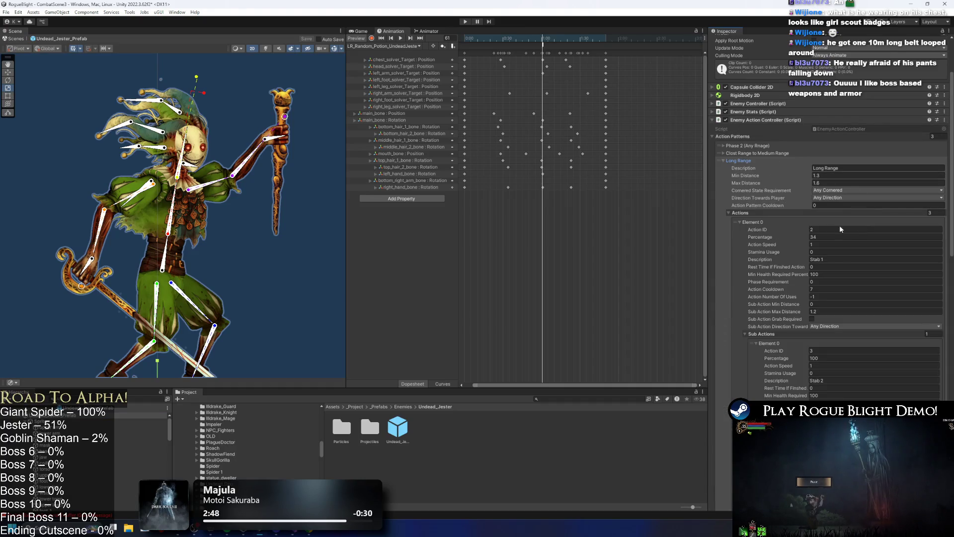
left_click(753, 366)
left_click(794, 341)
key("Delete")
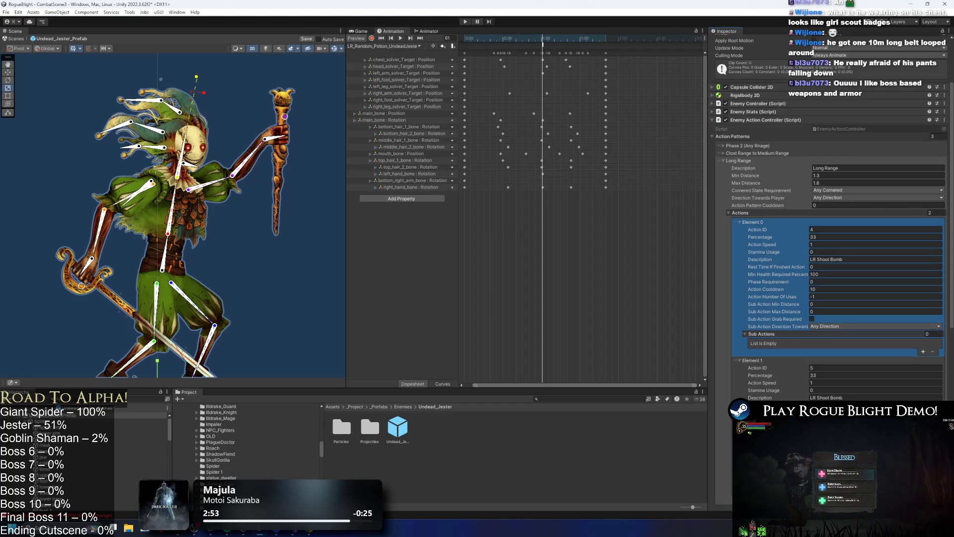
key("Delete")
Step: Give the remaining LR Shoot Bomb action 100 percent and Action ID 6
left_click(824, 237)
type("100")
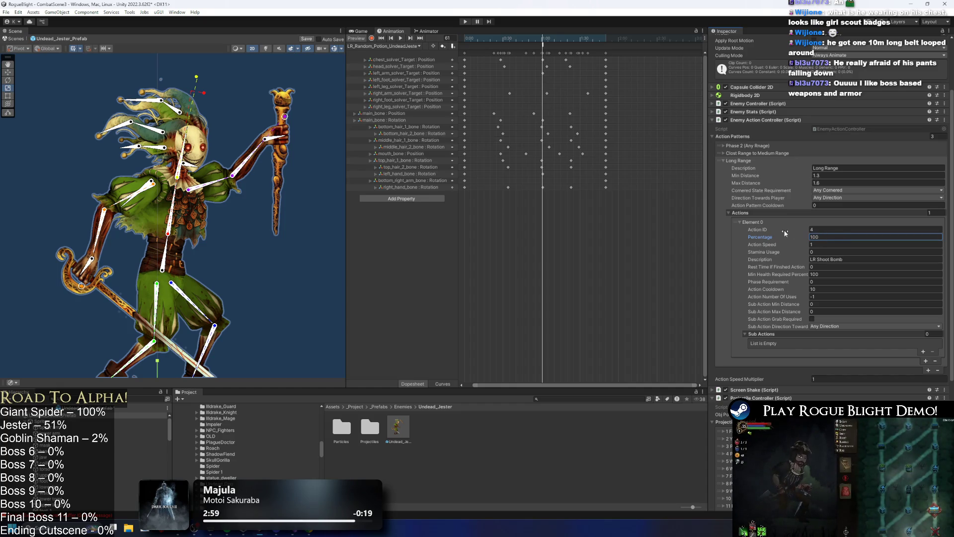
left_click(855, 229)
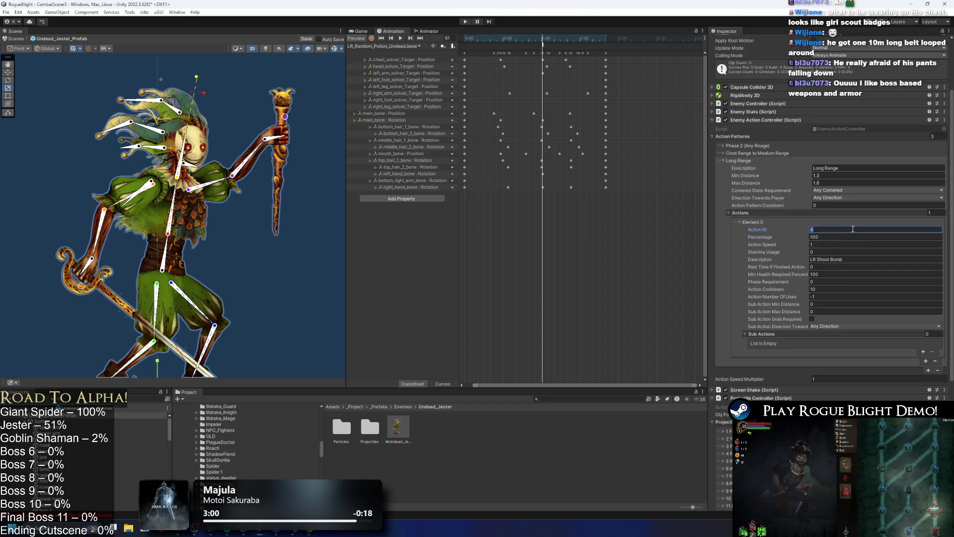
type("6")
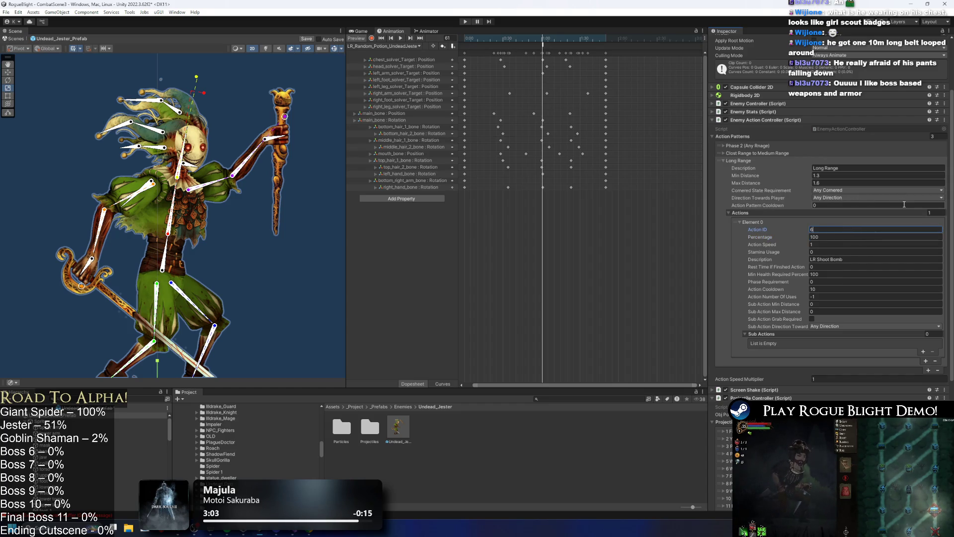
Step: Compare against the Close Range to Medium Range pattern and return to the Animator graph
left_click(738, 161)
left_click(752, 153)
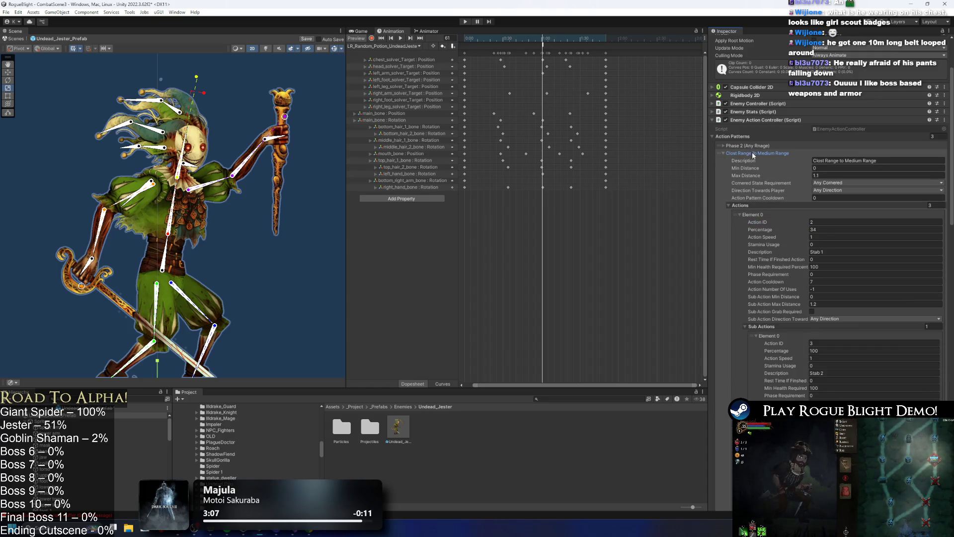
left_click(753, 154)
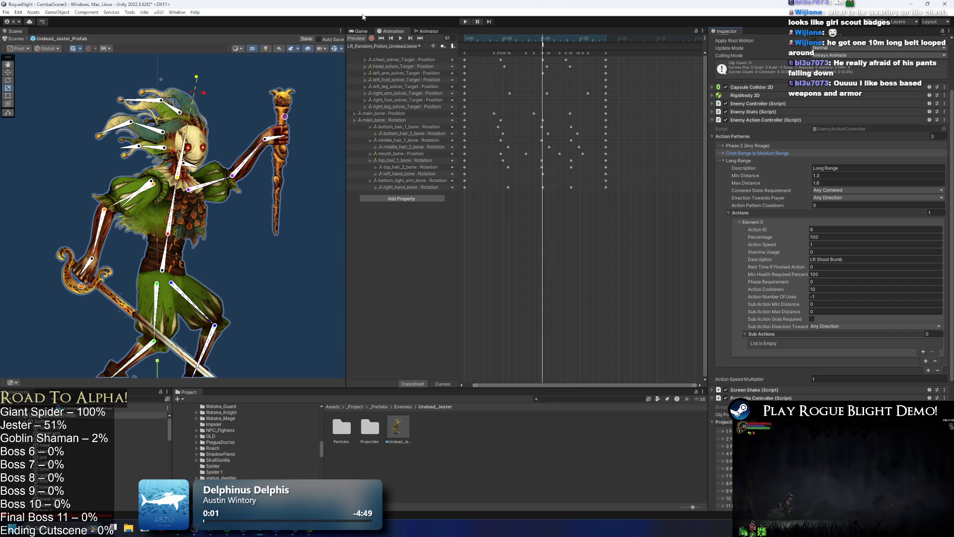
left_click(426, 31)
Step: Confirm the AnyState → LR Random Potion transition requires ActionID 6, then review the Long Range action's speed and cooldown
left_click(500, 241)
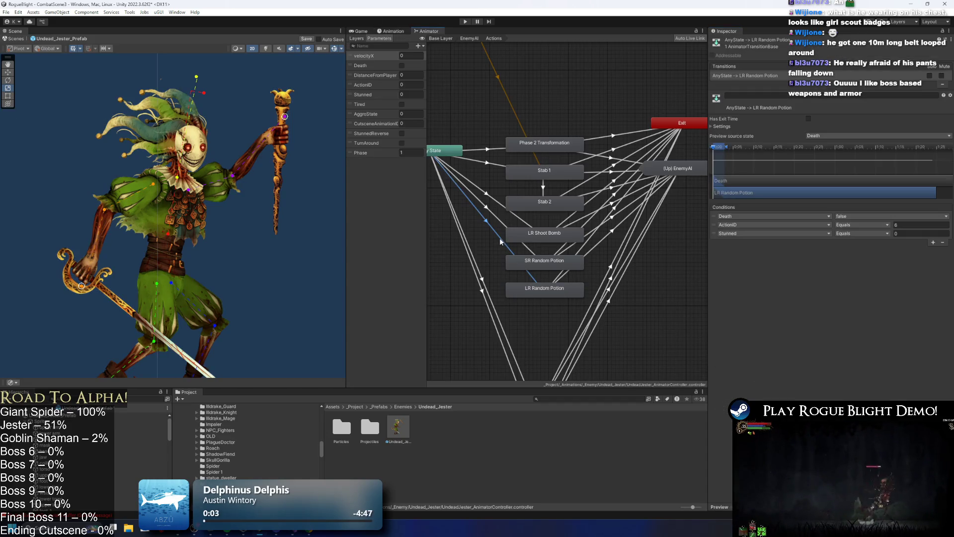
left_click(74, 415)
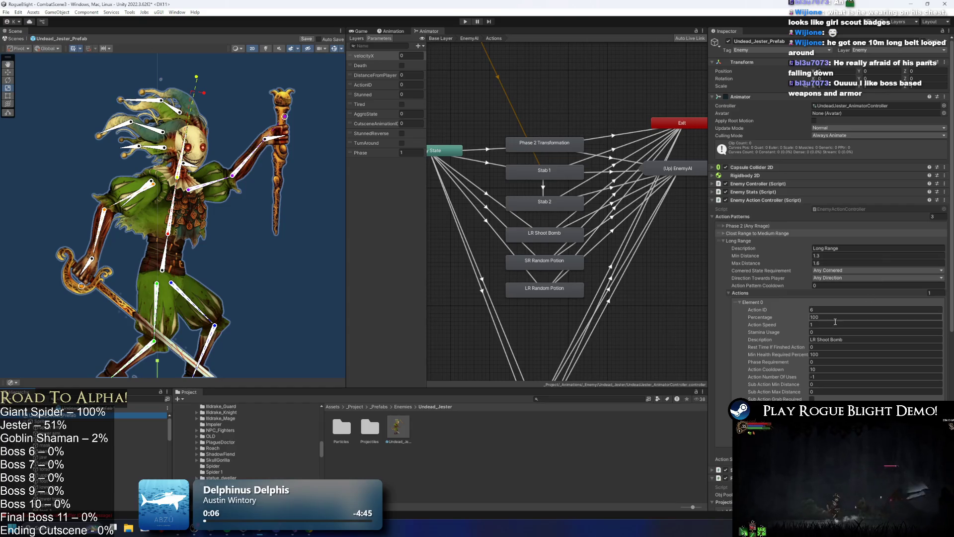
left_click(830, 325)
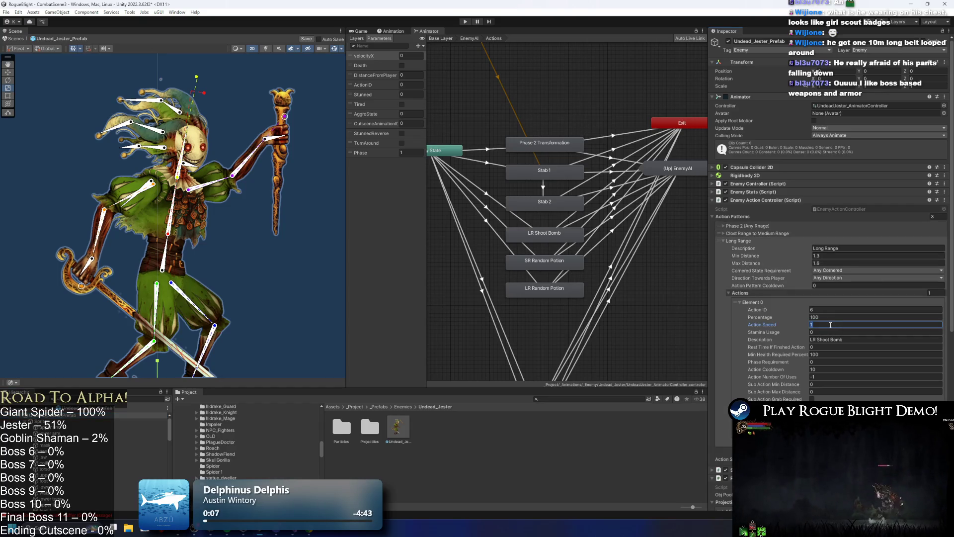
left_click(821, 368)
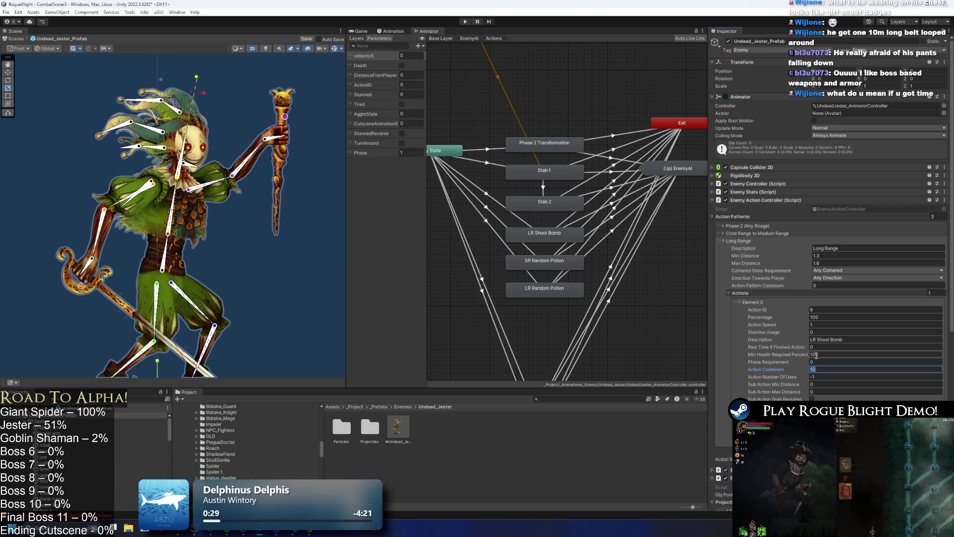
Step: Change the Long Range action description from 'LR Shoot Bomb' to 'LR Random Potion'
left_click(835, 340)
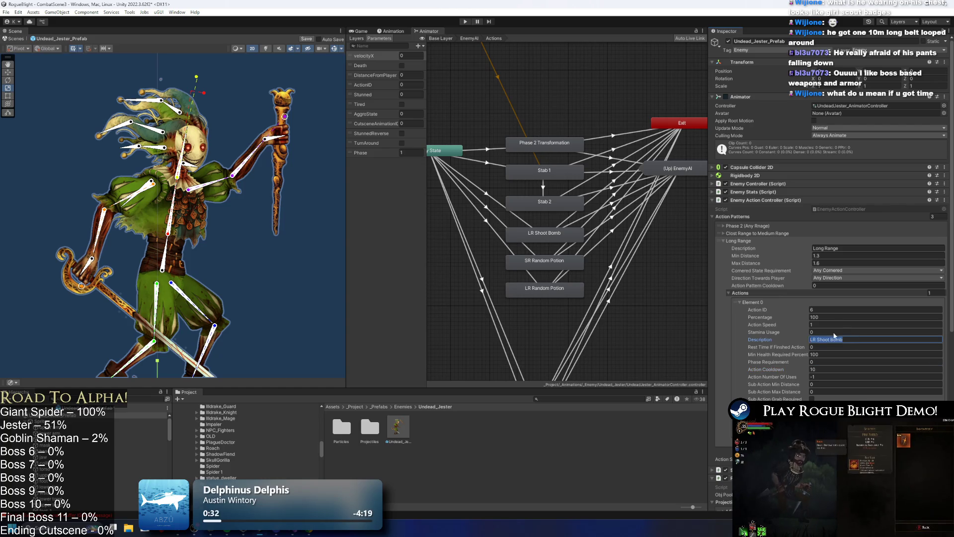
type("LR Shoot")
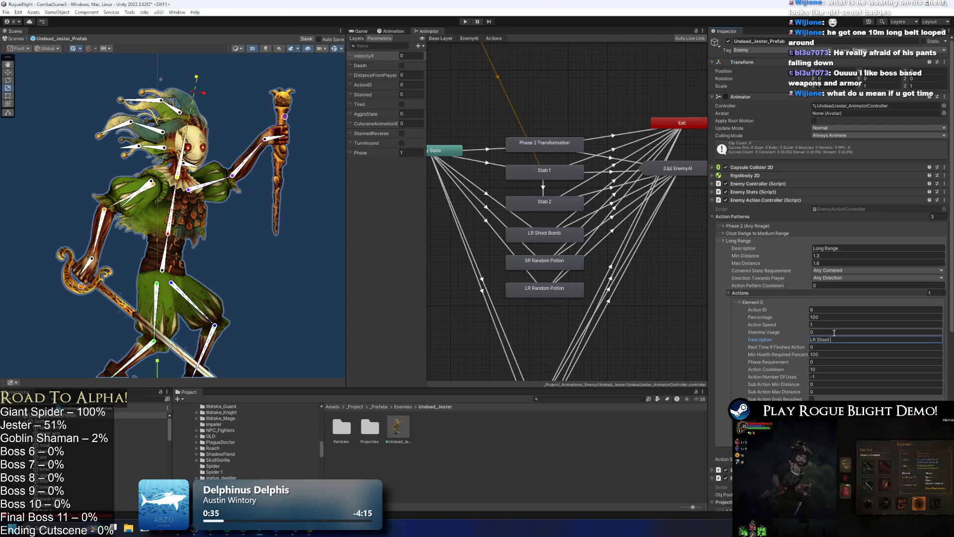
key("BackSpace")
key("BackSpace")
key("BackSpace")
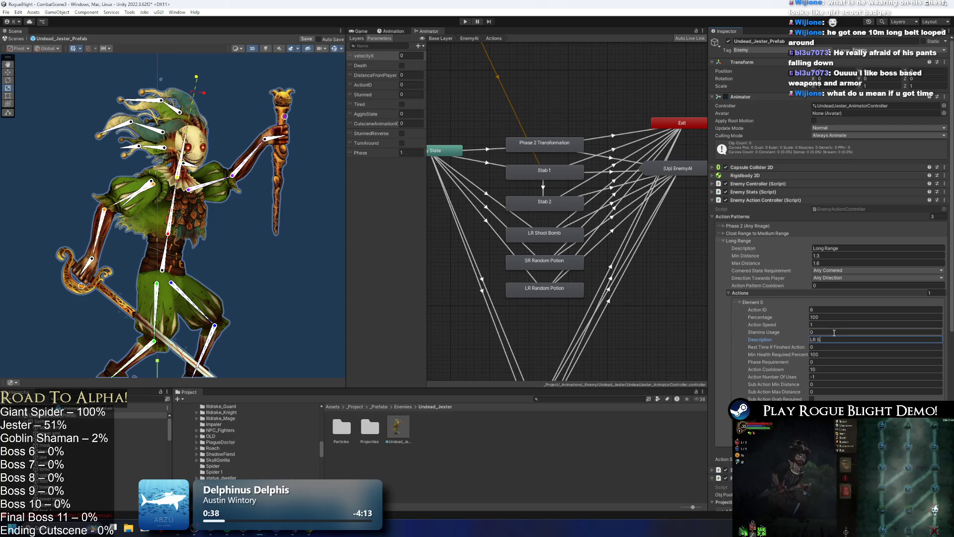
type("Random Potion")
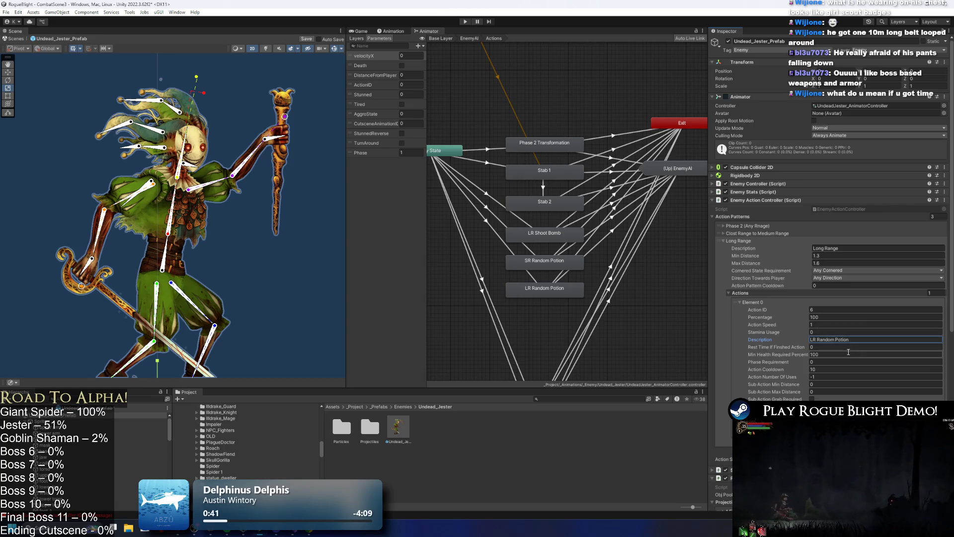
Step: Review the action's number of uses and sub-action max distance, and glance at the close-to-medium range pattern
left_click(831, 377)
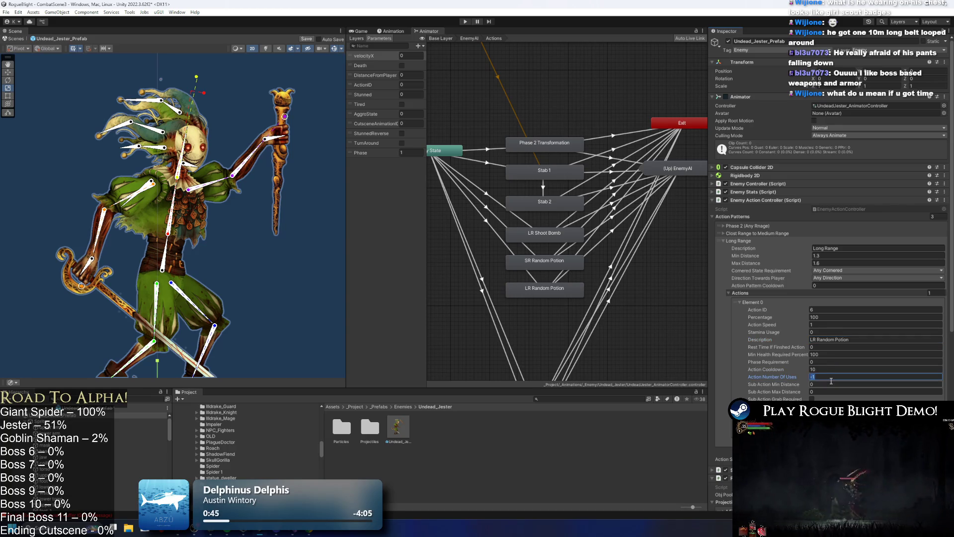
left_click(827, 392)
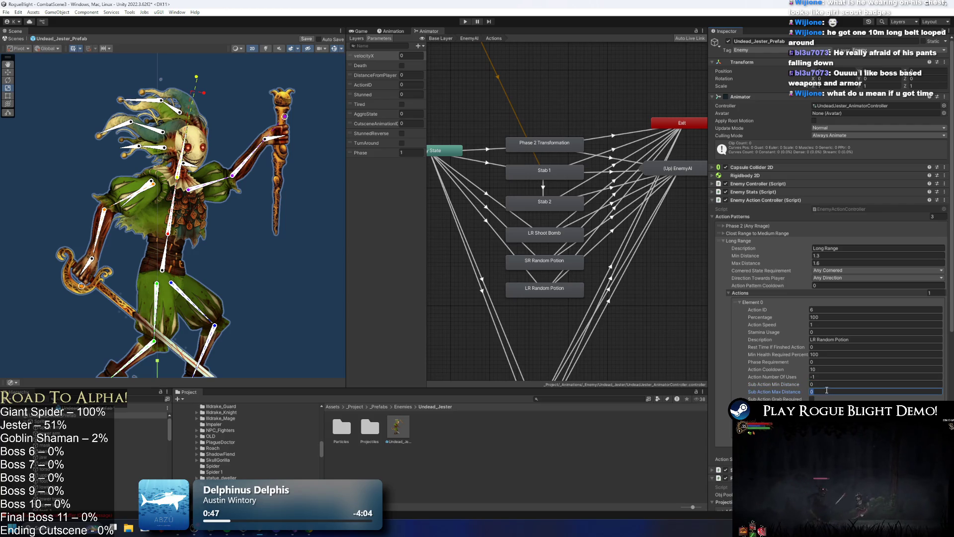
left_click(763, 234)
left_click(763, 234)
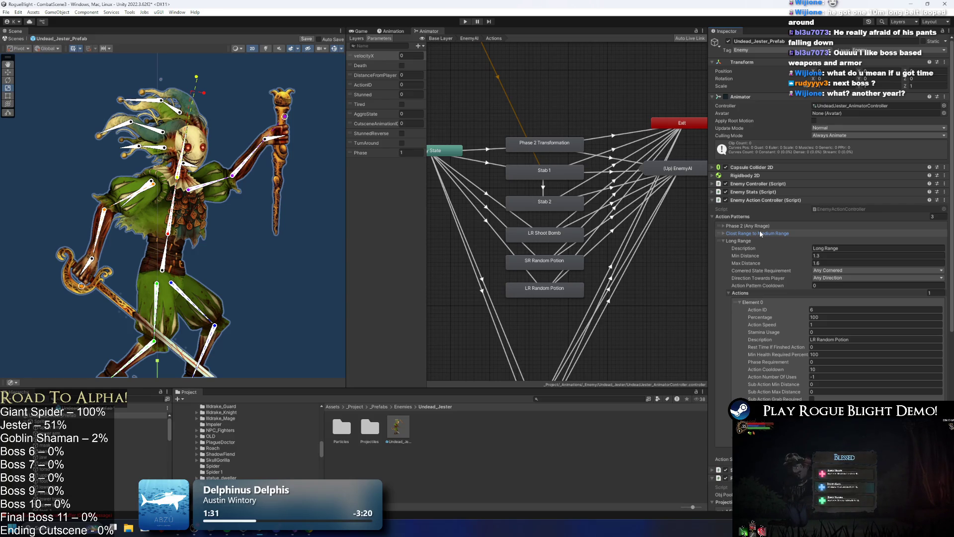
Step: Work out 7 × 3 = 21 in Calculator, then close it
key("super")
type("ca")
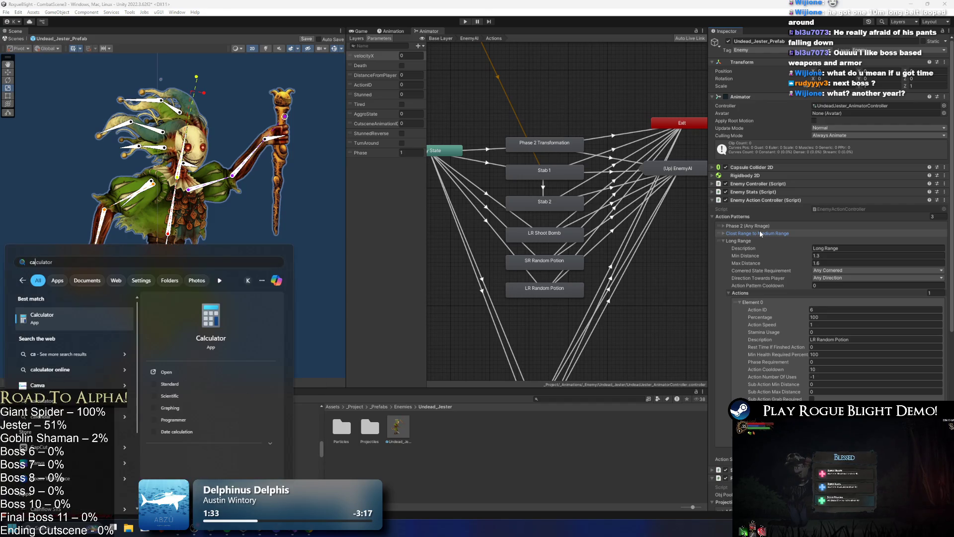
key("Escape")
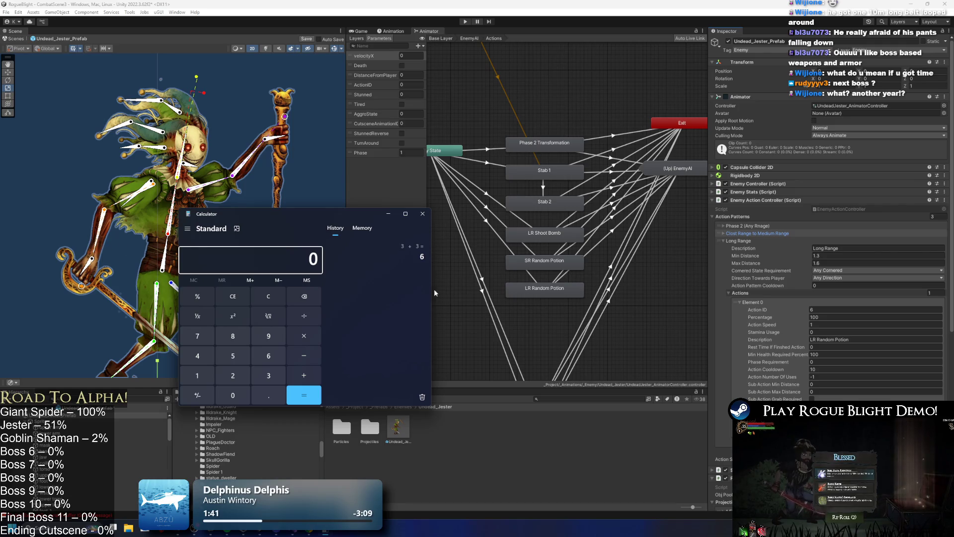
type("7")
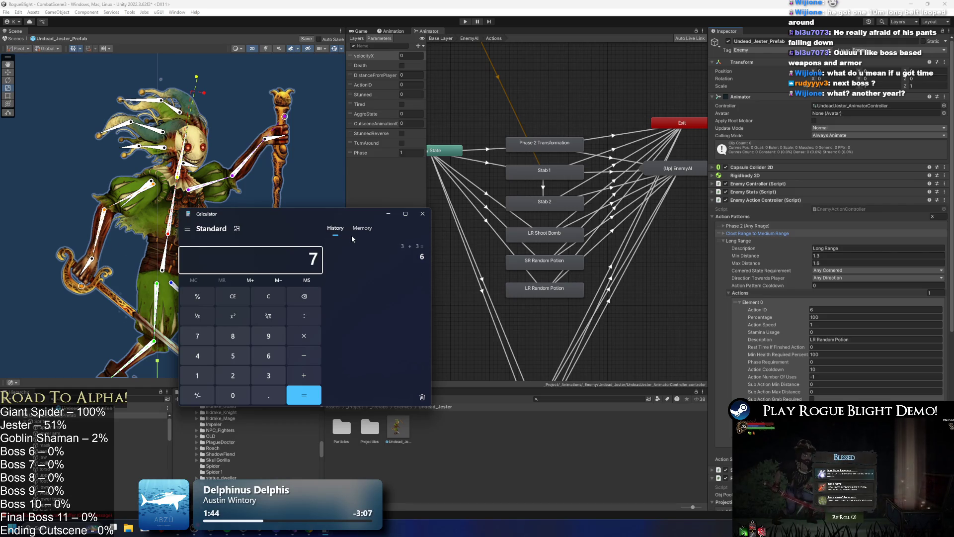
type("*3")
key("Return")
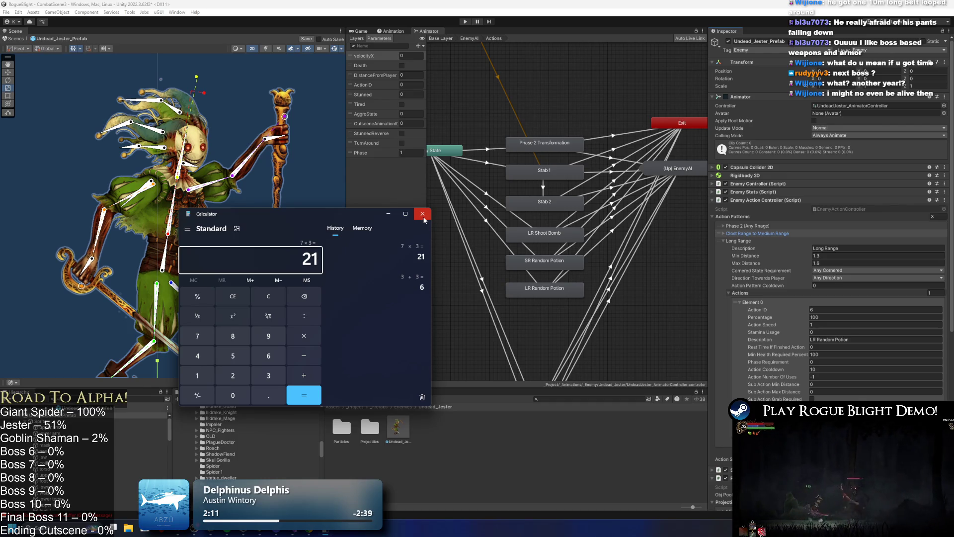
left_click(427, 219)
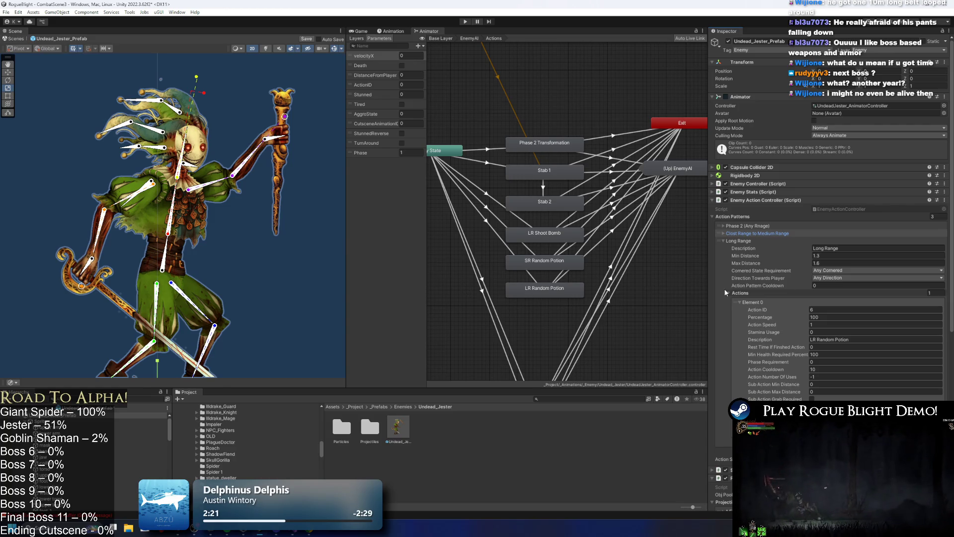
Step: Look over the Action Patterns in the Inspector and save the Undead Jester prefab with Ctrl+S
scroll(770, 290, "down", 5)
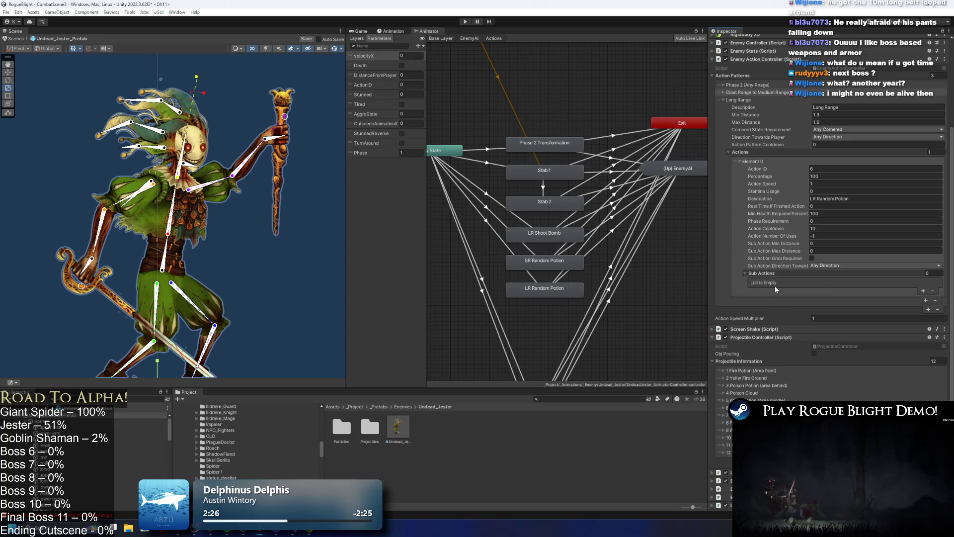
scroll(774, 286, "up", 1)
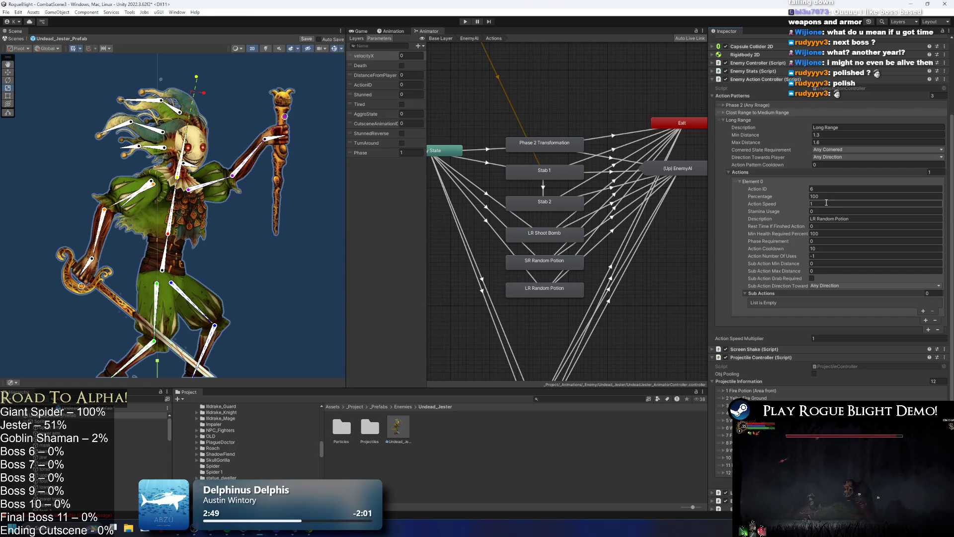
key("ctrl+s")
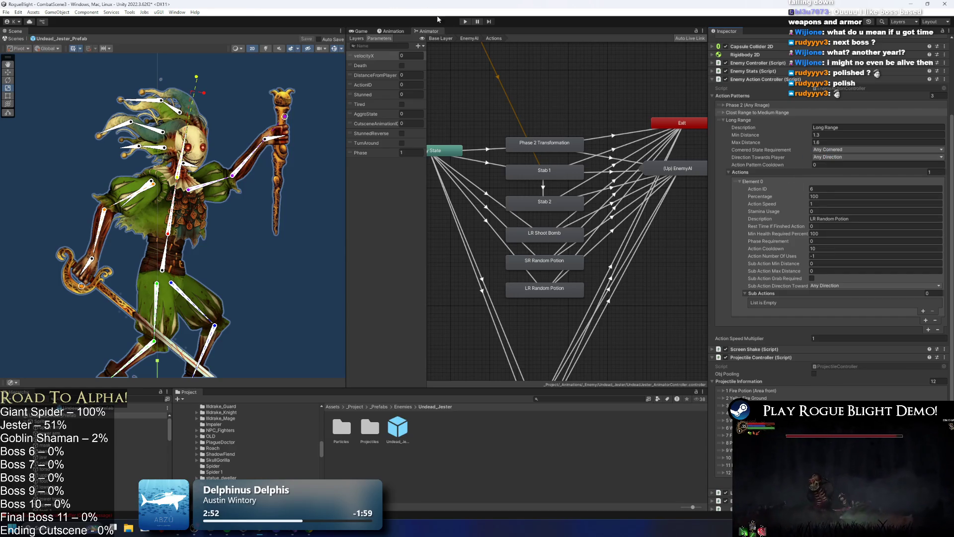
Step: Run a short playtest of the Jester boss fight, then stop Play mode with Ctrl+P
left_click(463, 22)
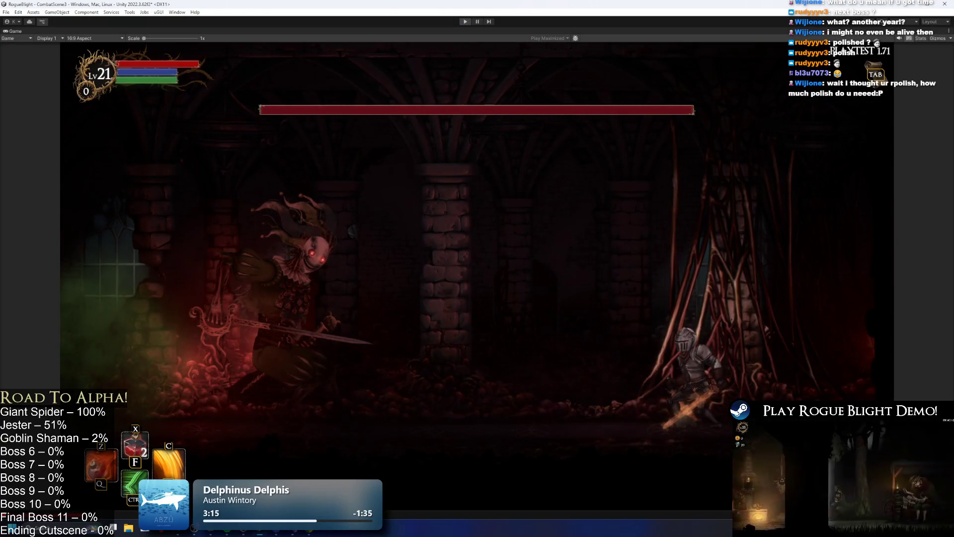
key("ctrl+p")
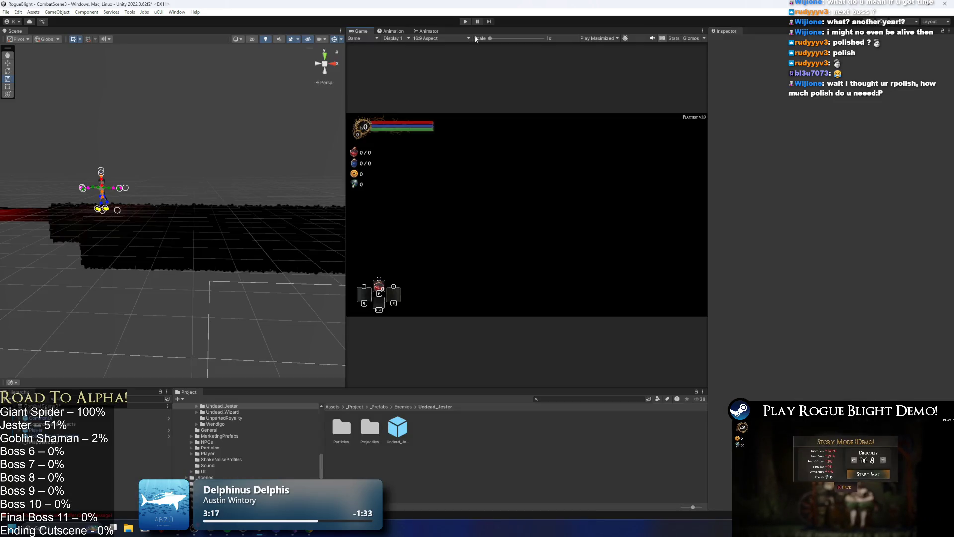
Step: Open the Undead Jester prefab and set the fire potion projectile's Velocity X to 1.2
double_click(397, 427)
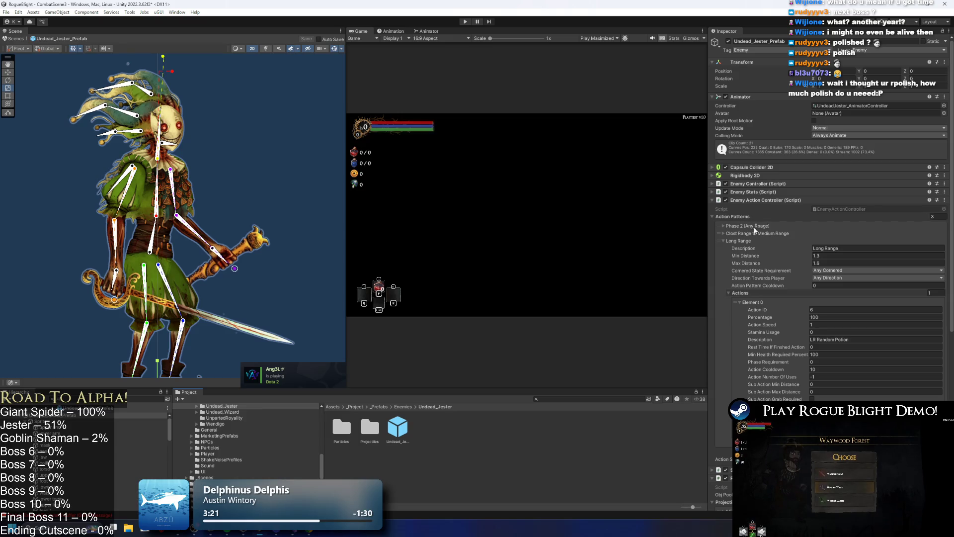
left_click(756, 184)
scroll(771, 239, "down", 2)
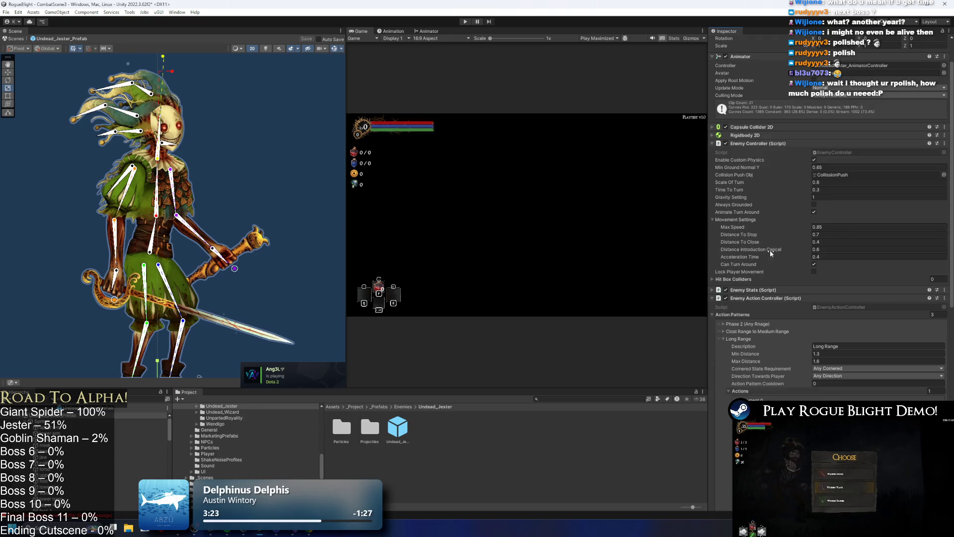
left_click(752, 292)
scroll(775, 298, "down", 12)
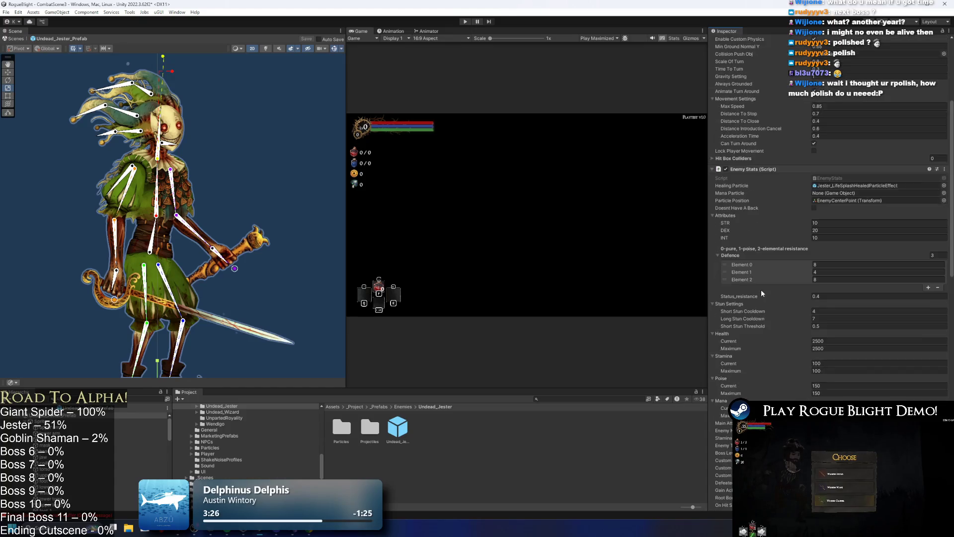
scroll(795, 307, "down", 10)
left_click(764, 366)
scroll(796, 366, "down", 10)
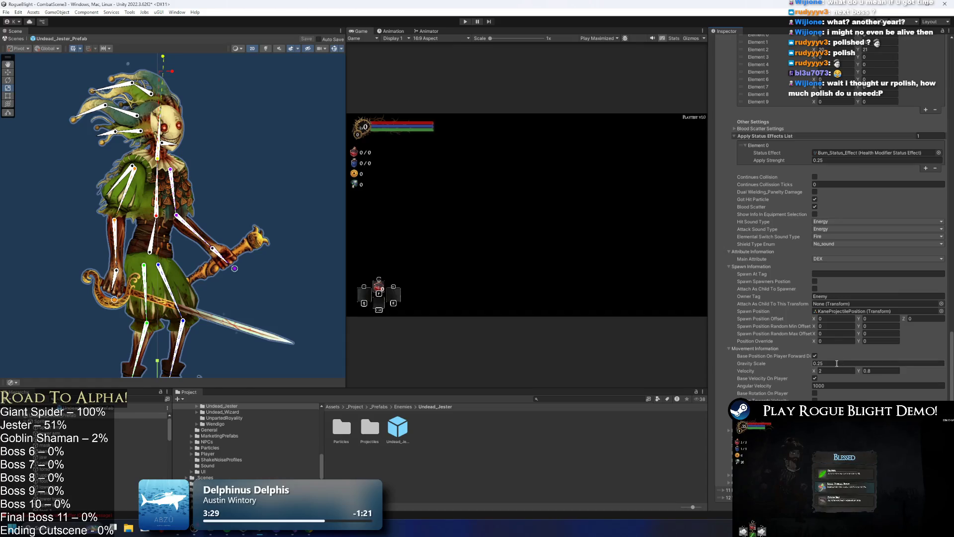
left_click(830, 372)
type("1.2")
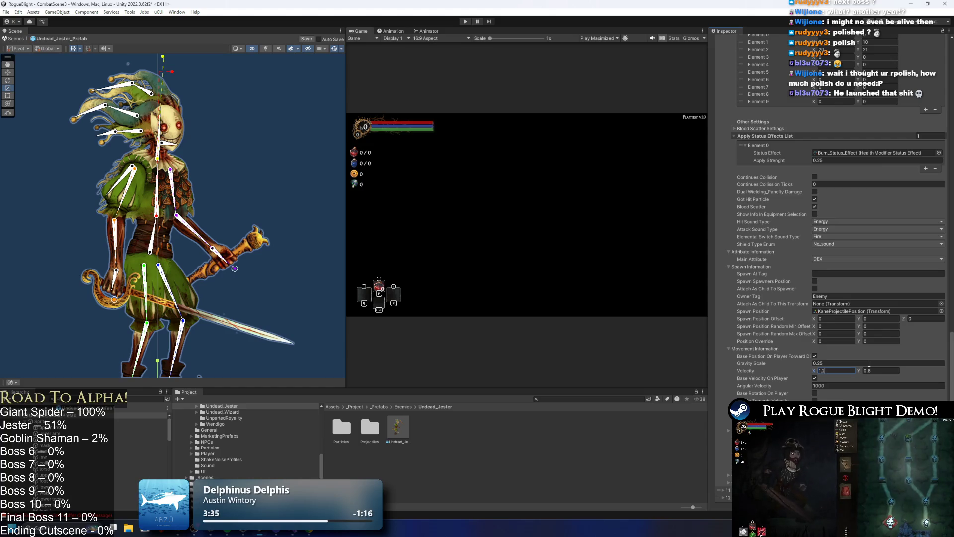
key("Return")
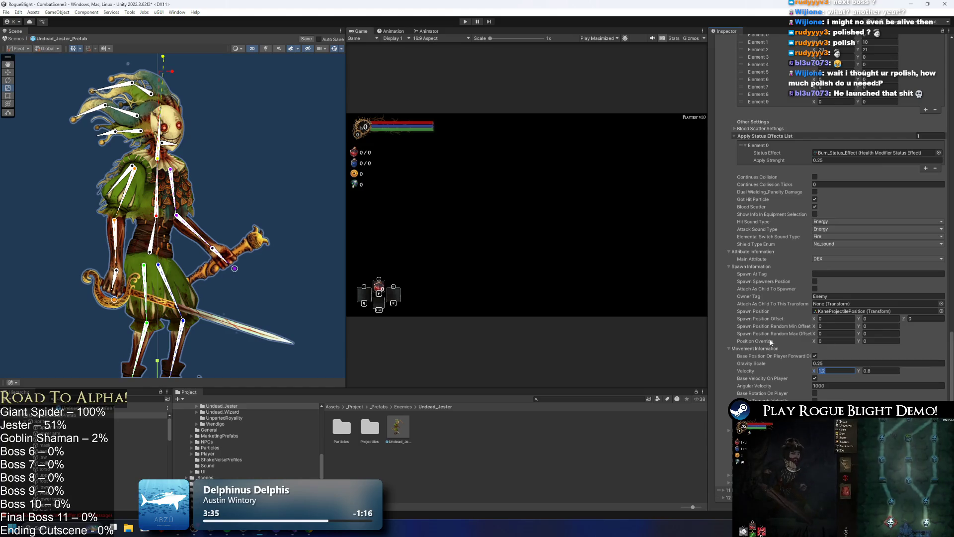
Step: Look through the remaining potion projectile entries and start a playtest
scroll(785, 390, "down", 5)
scroll(788, 390, "down", 15)
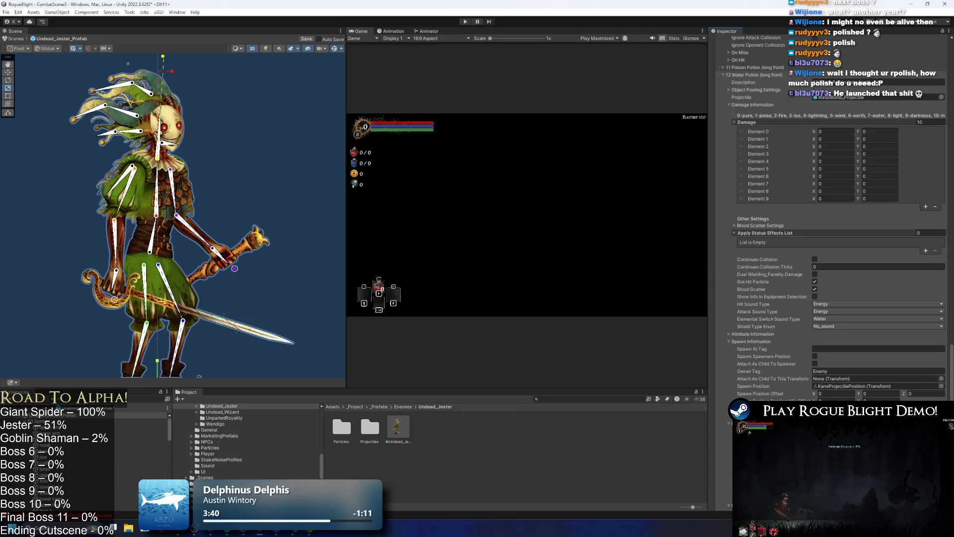
scroll(875, 388, "down", 10)
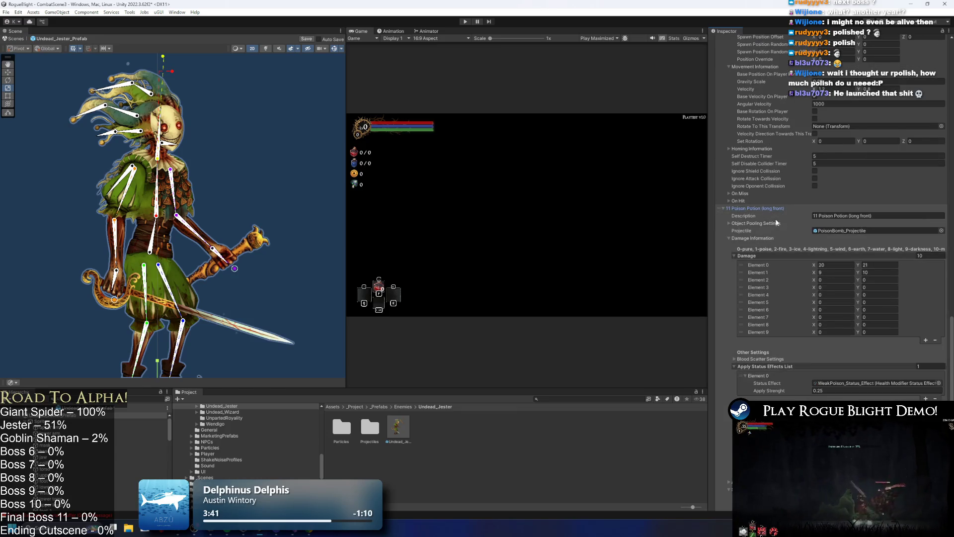
scroll(848, 270, "down", 4)
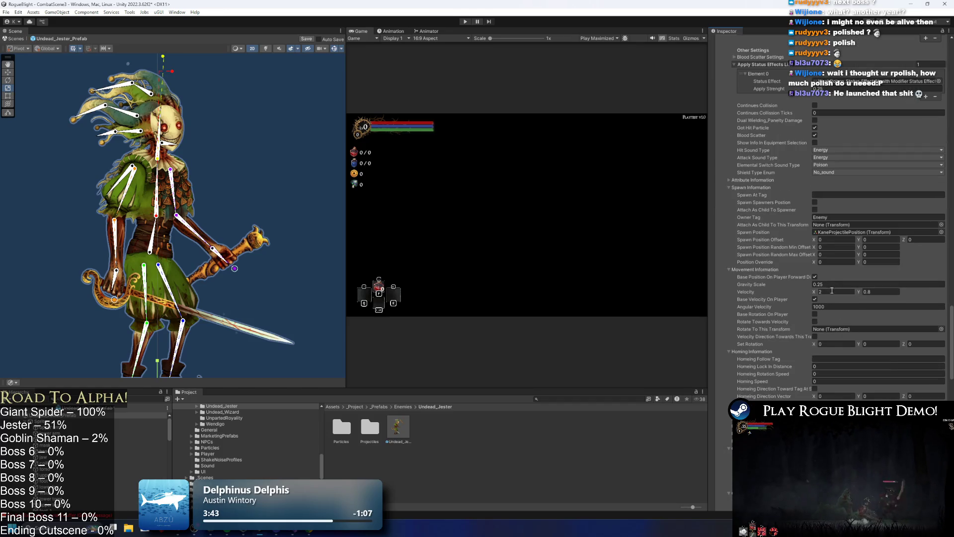
left_click(465, 22)
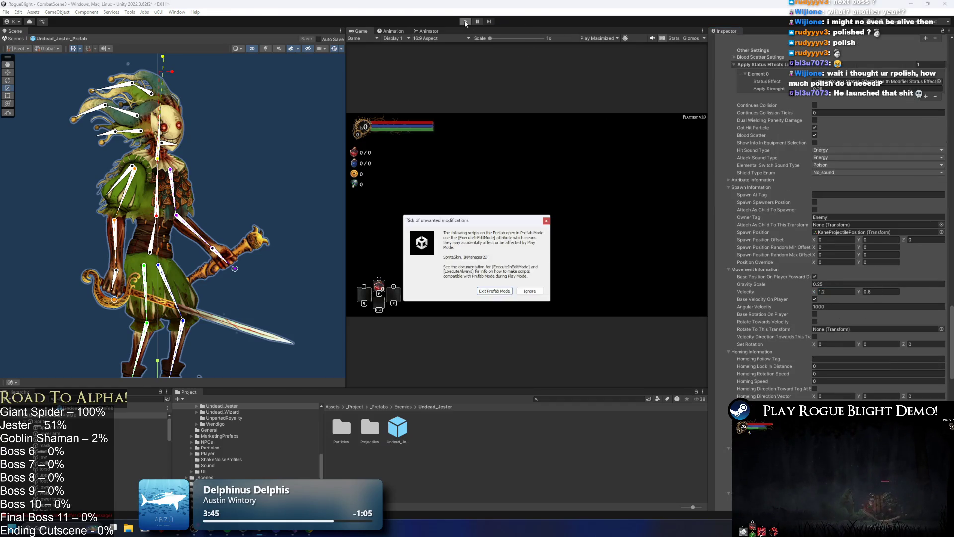
Step: Dismiss the prefab warning and engage the Jester, dashing past it and slashing with the flaming sword
key("Return")
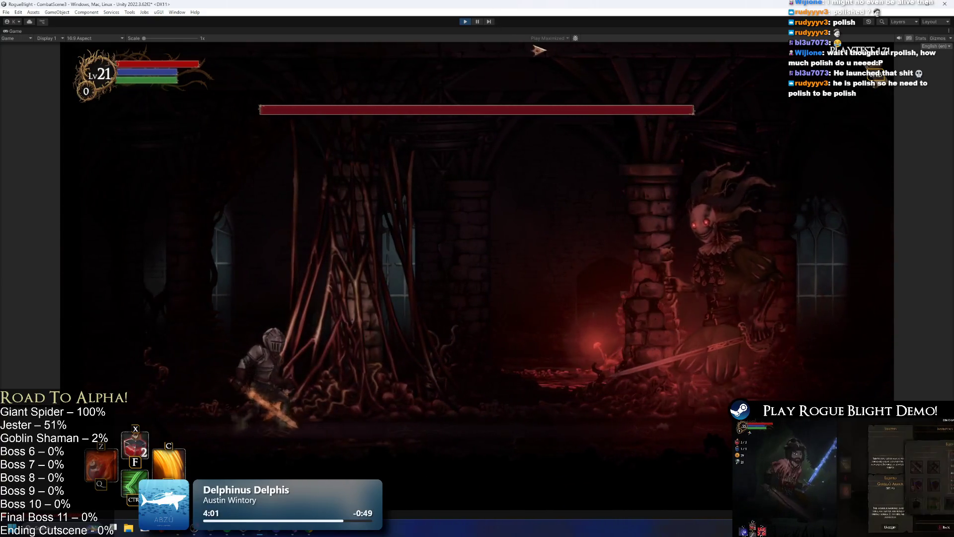
key("Right")
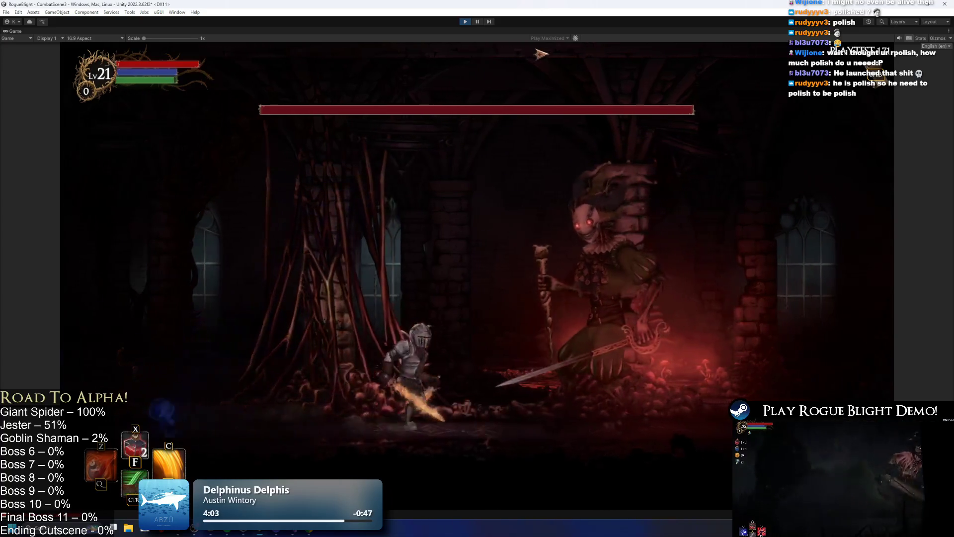
key("Right")
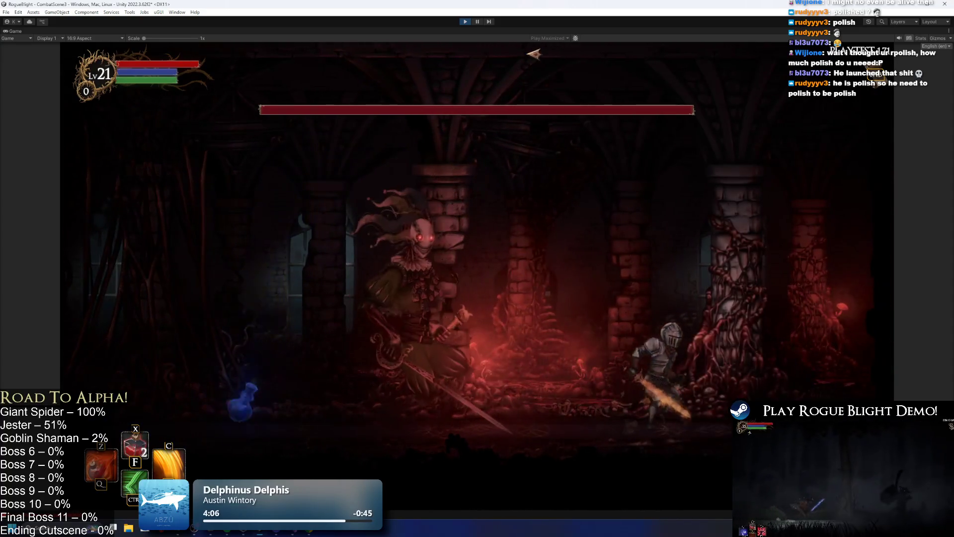
key("Right")
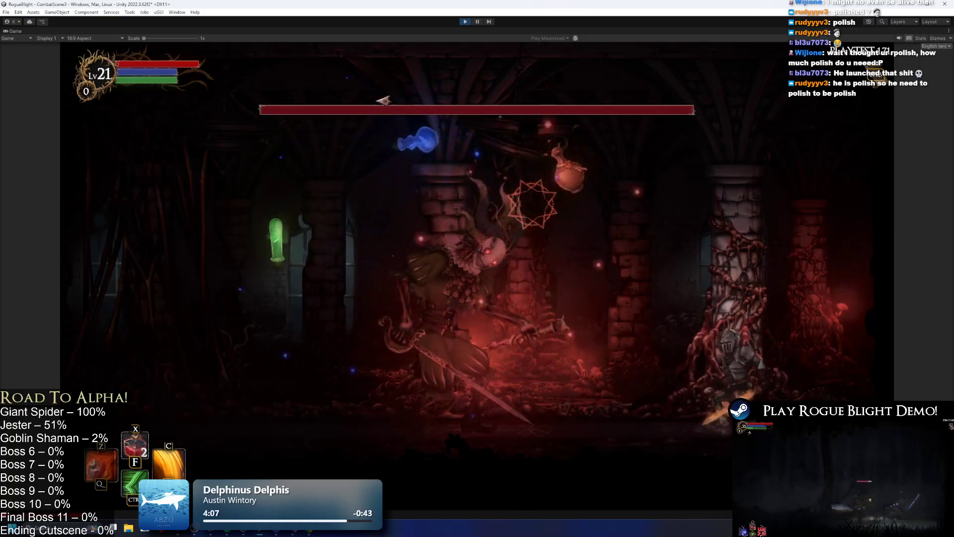
key("Left")
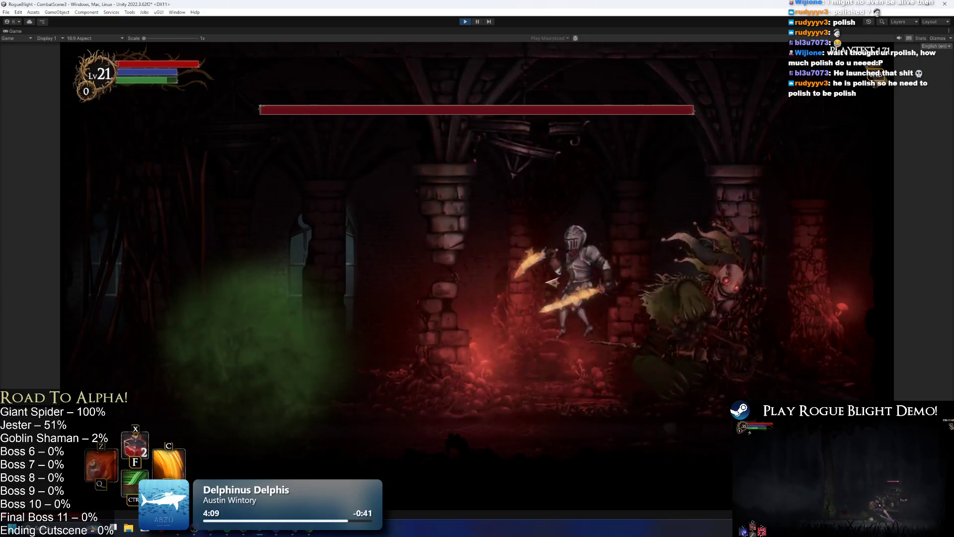
key("Left")
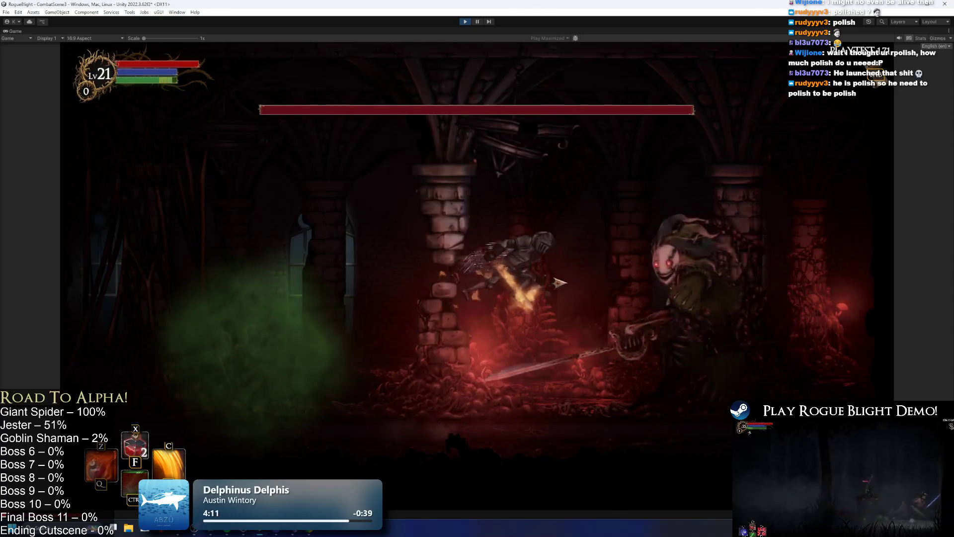
key("Right")
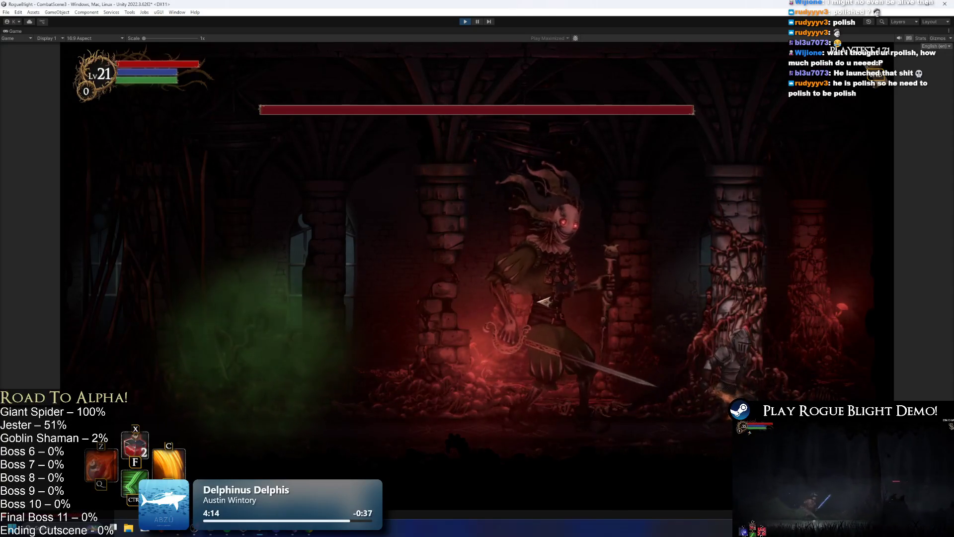
key("Left")
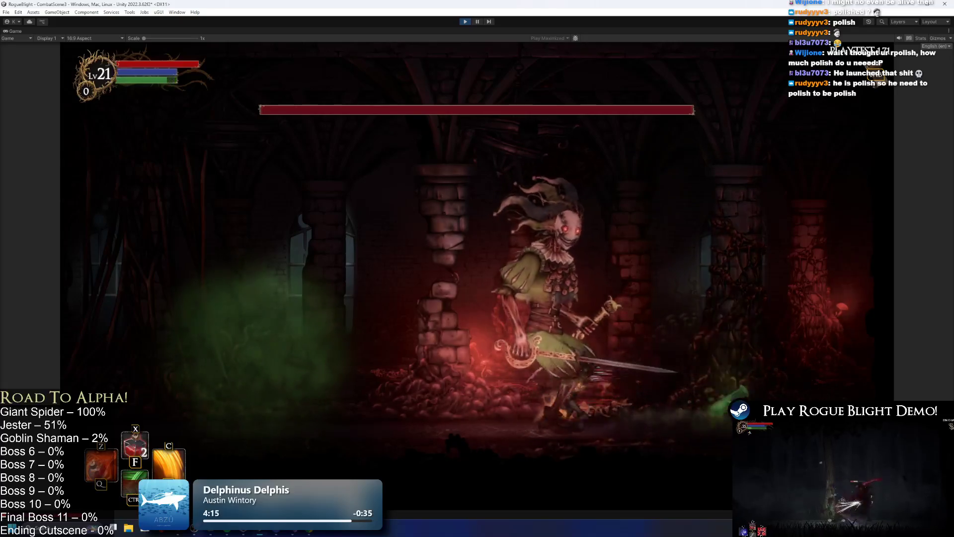
key("Left")
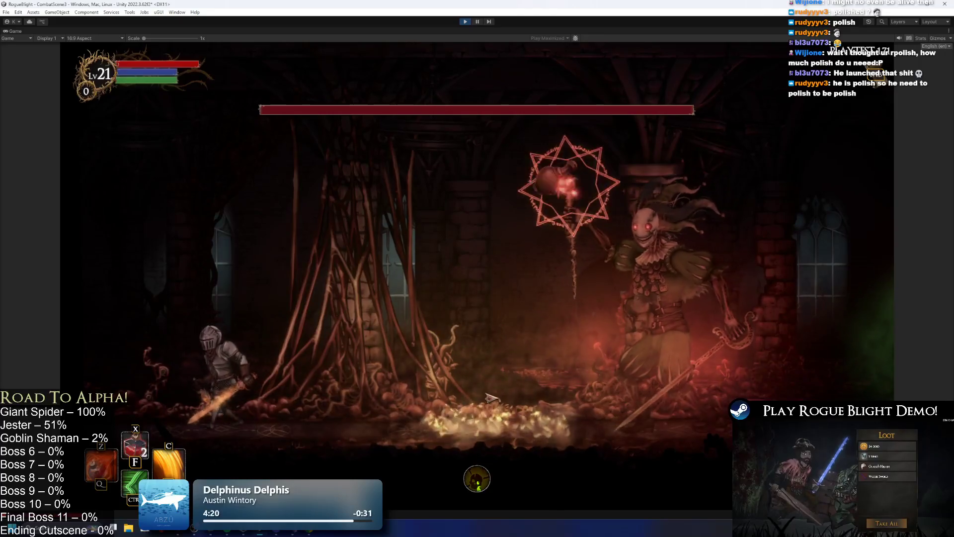
key("Left")
Step: Keep fighting the Jester, jumping over thrown potions while the knight is poisoned and burning
key("Right")
key("Right")
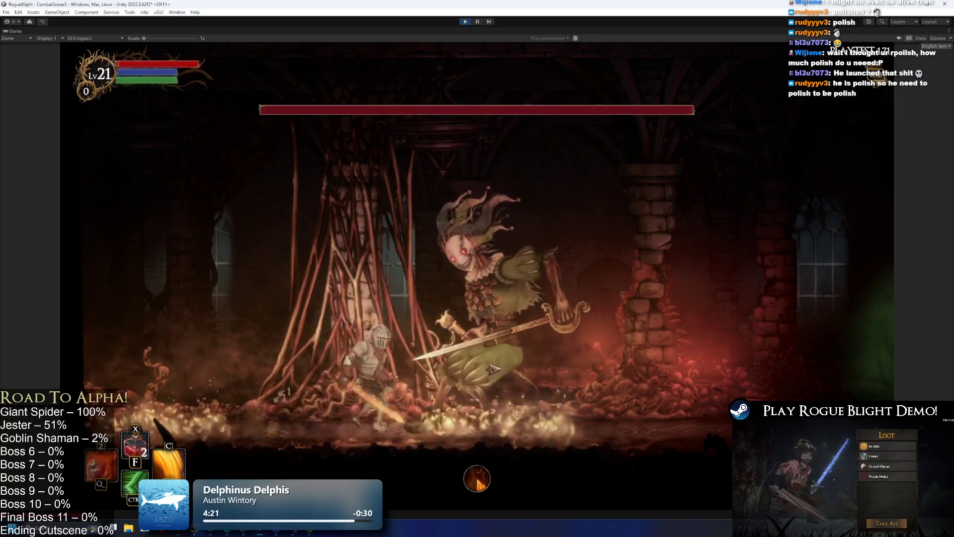
key("Right")
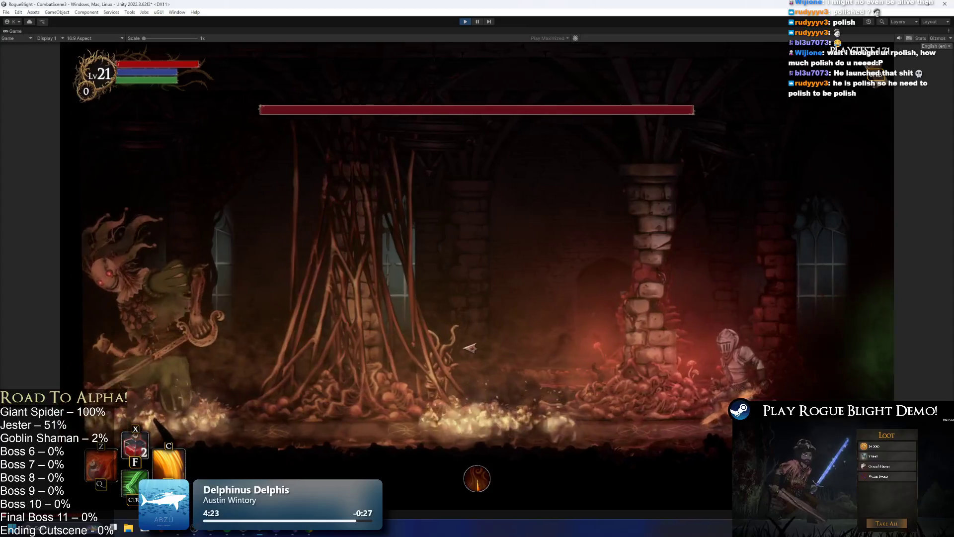
key("Right")
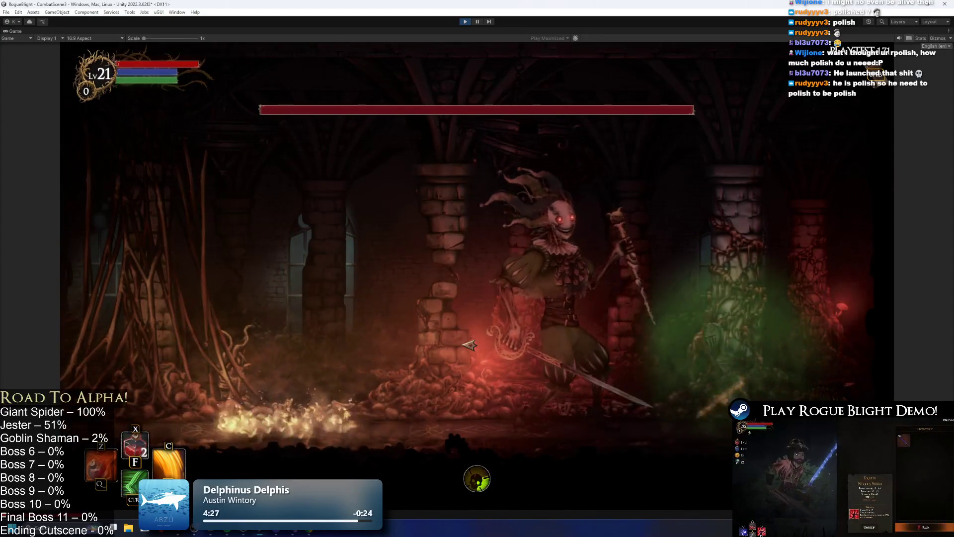
key("space")
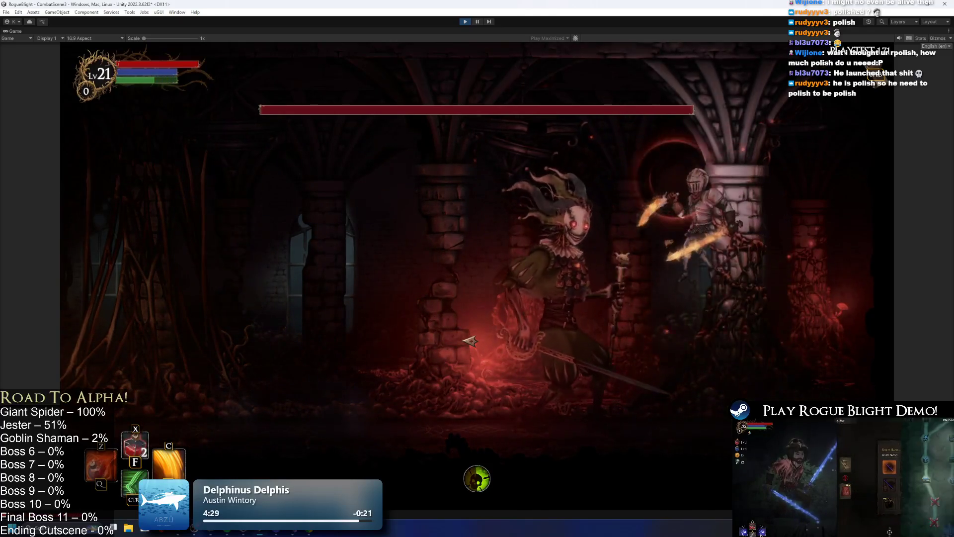
key("Left")
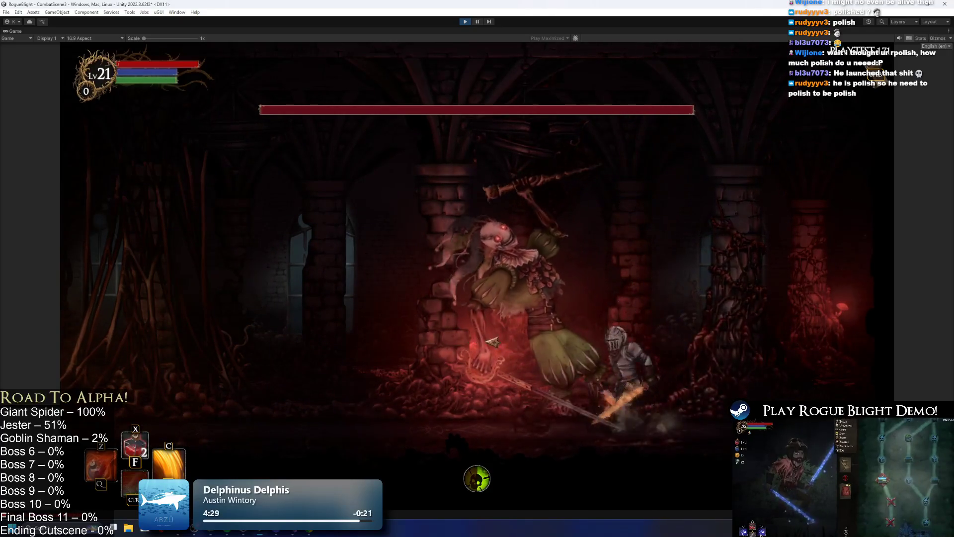
key("Left")
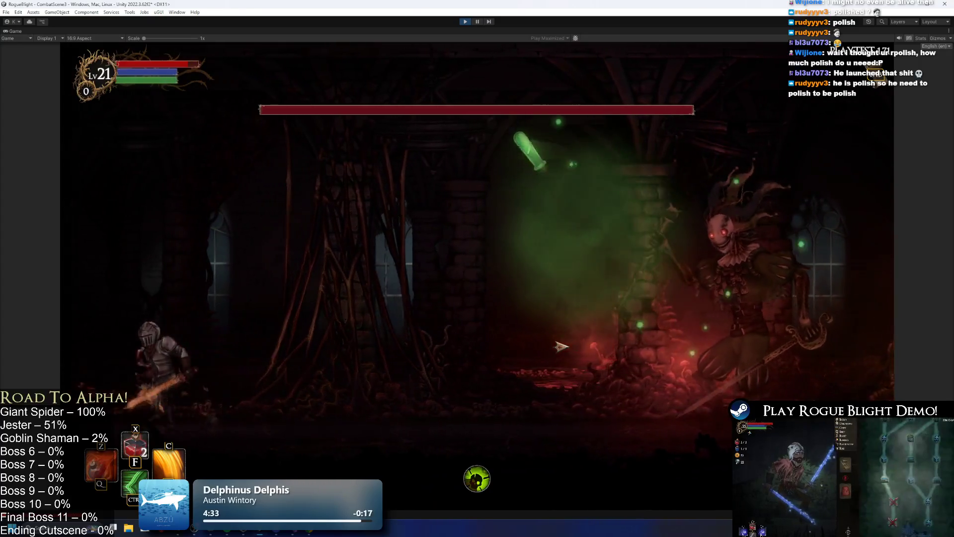
key("space")
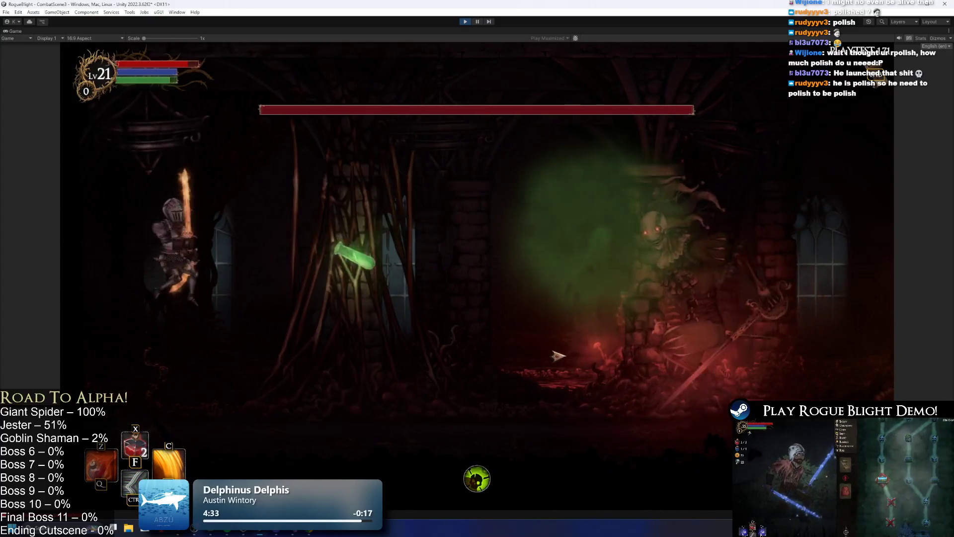
key("Right")
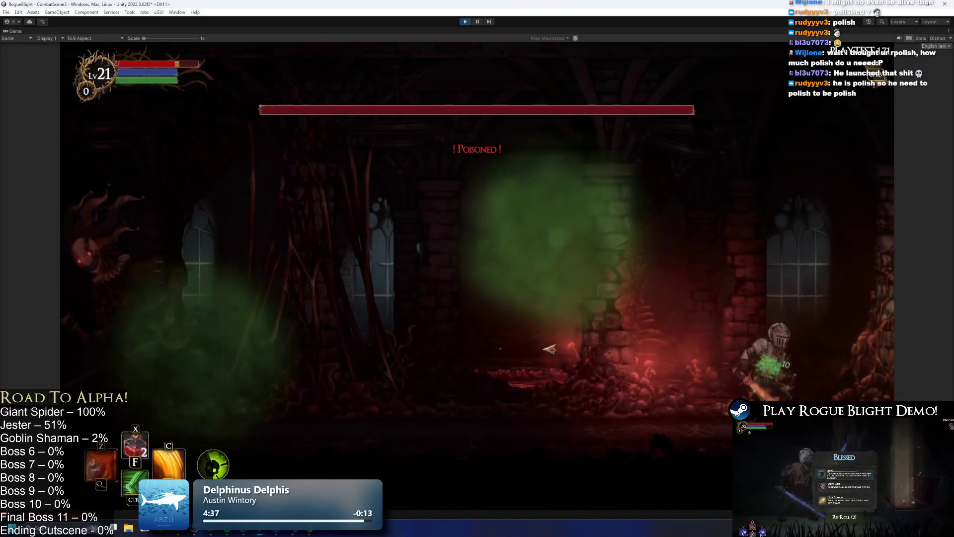
key("Left")
key("Left")
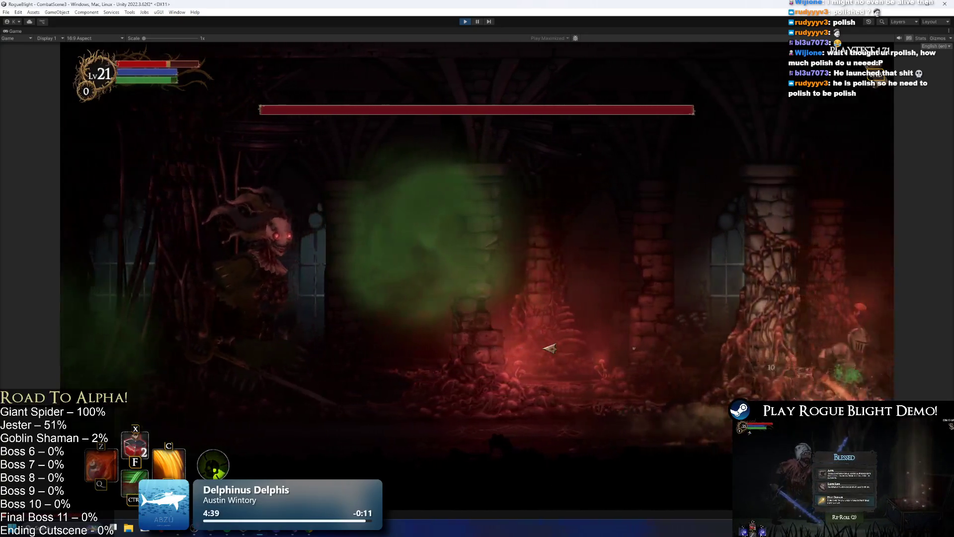
left_click(547, 348)
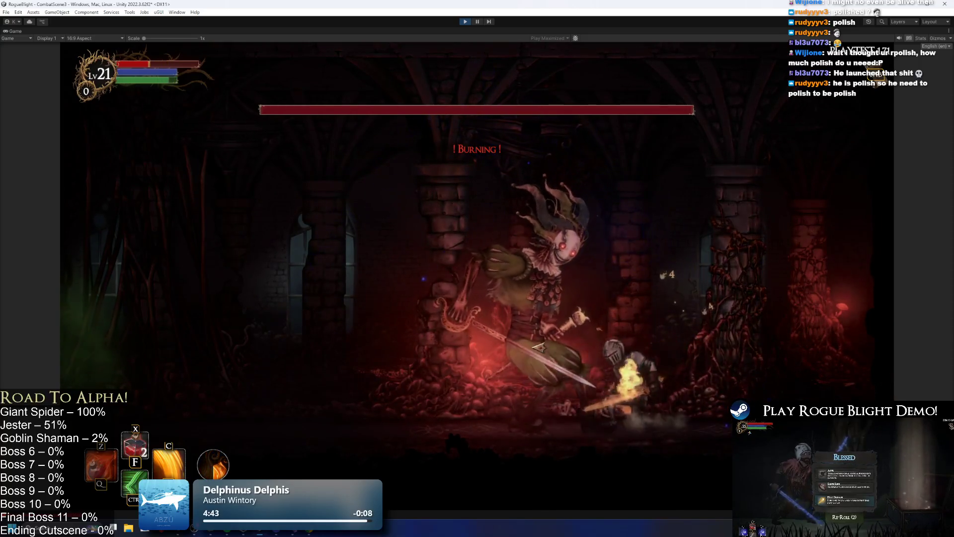
Step: Enable cheats with F1 to restore health and mana, and keep attacking the Jester
key("Left")
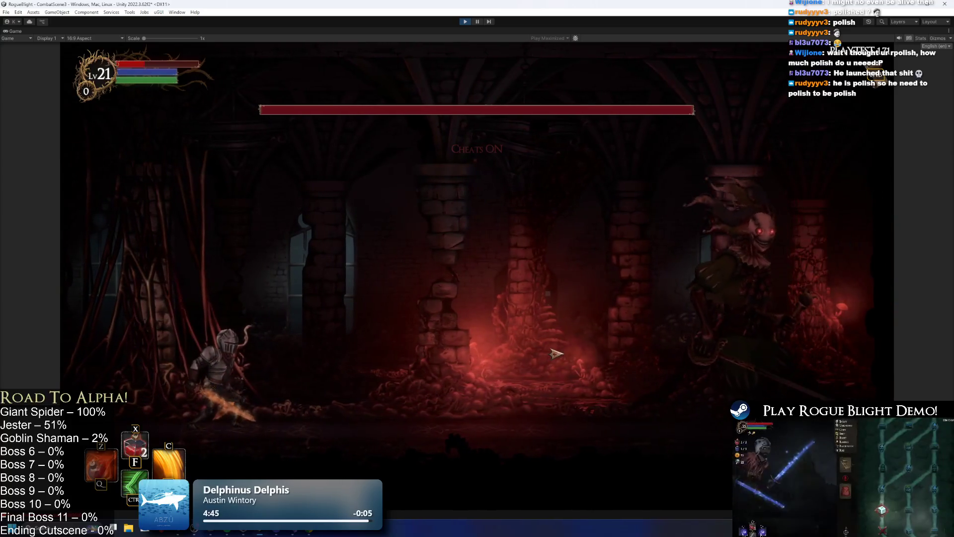
key("F1")
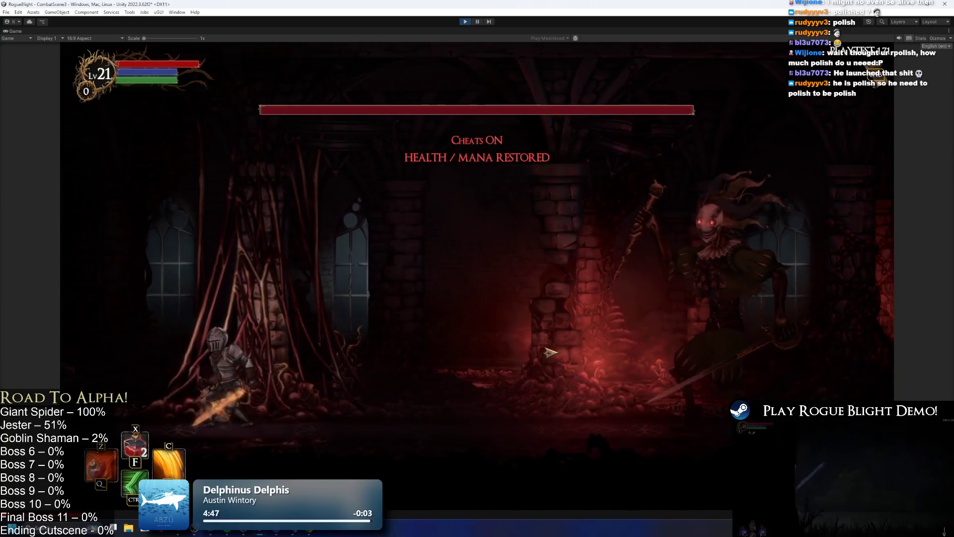
left_click(550, 354)
key("space")
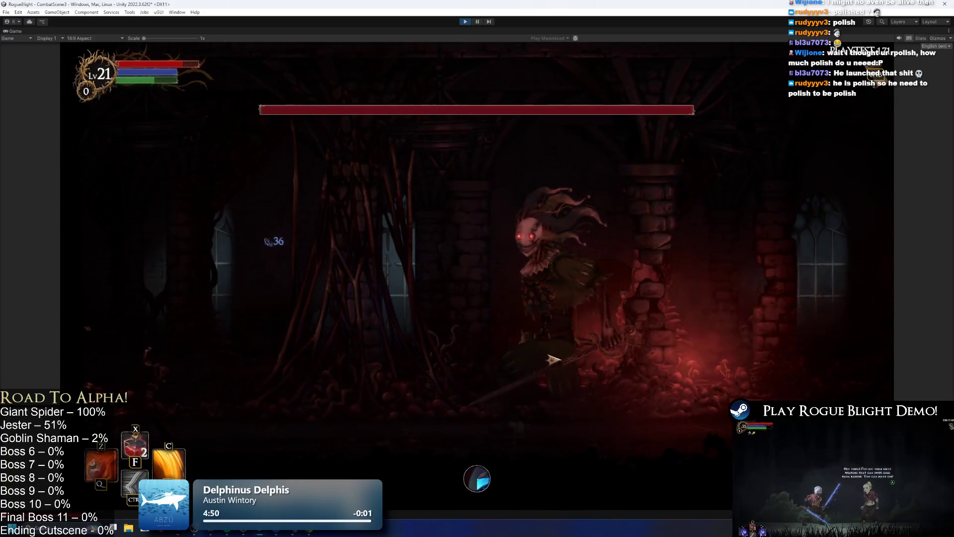
left_click(552, 358)
key("d")
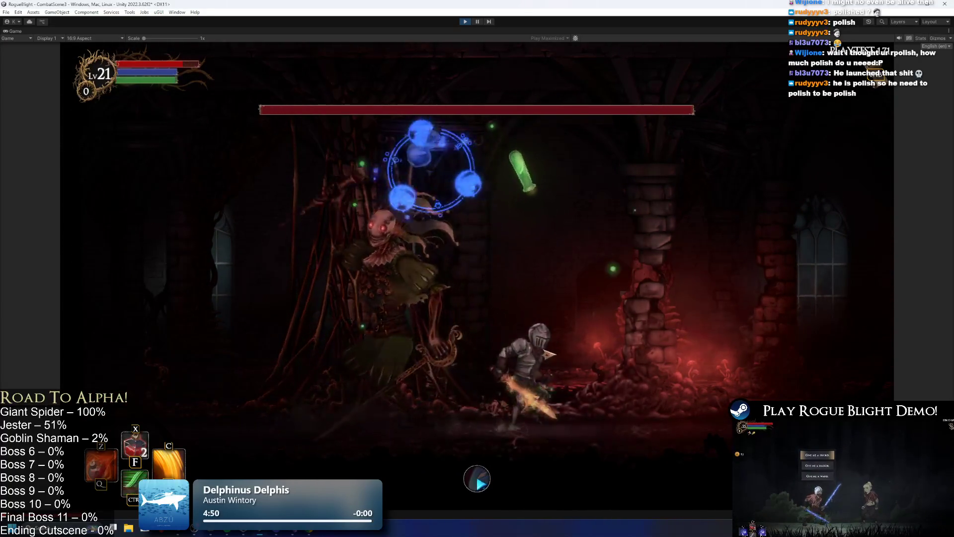
key("d")
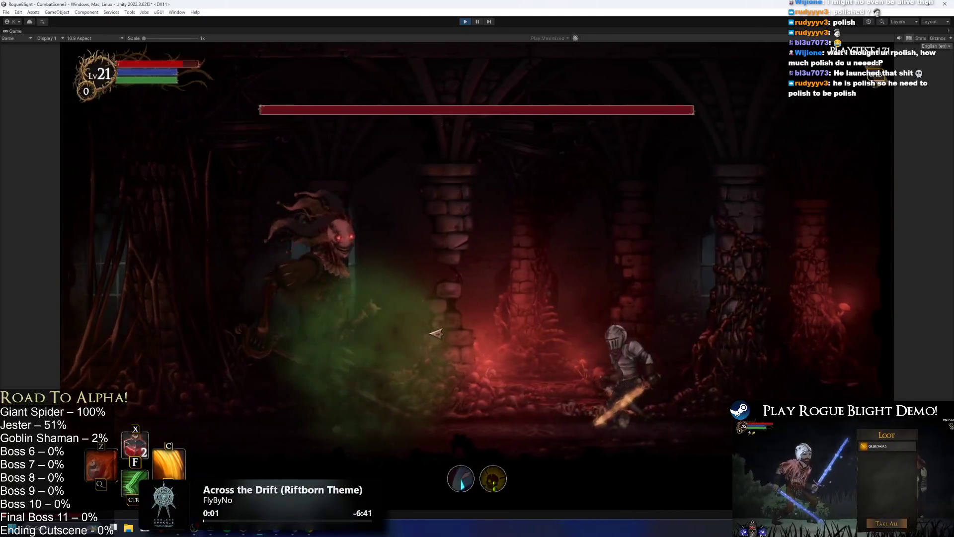
key("a")
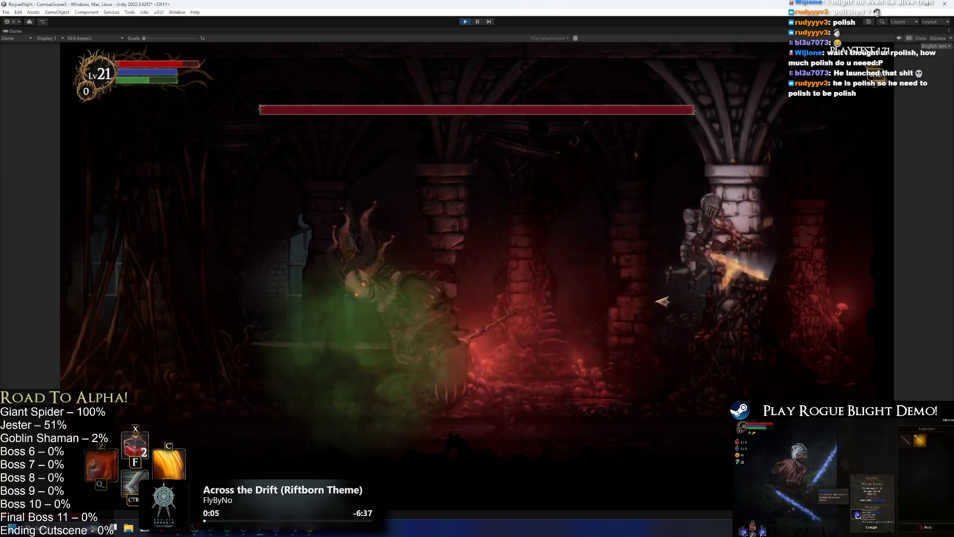
key("c")
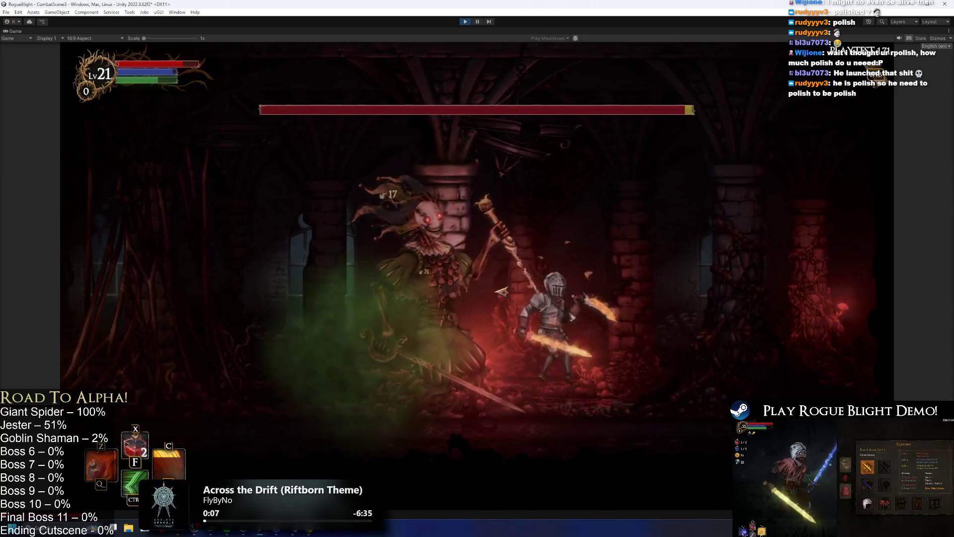
Step: Finish the fight with dashes, jumps and fiery slashes while dodging the boss's ground strikes
key("d")
key("d")
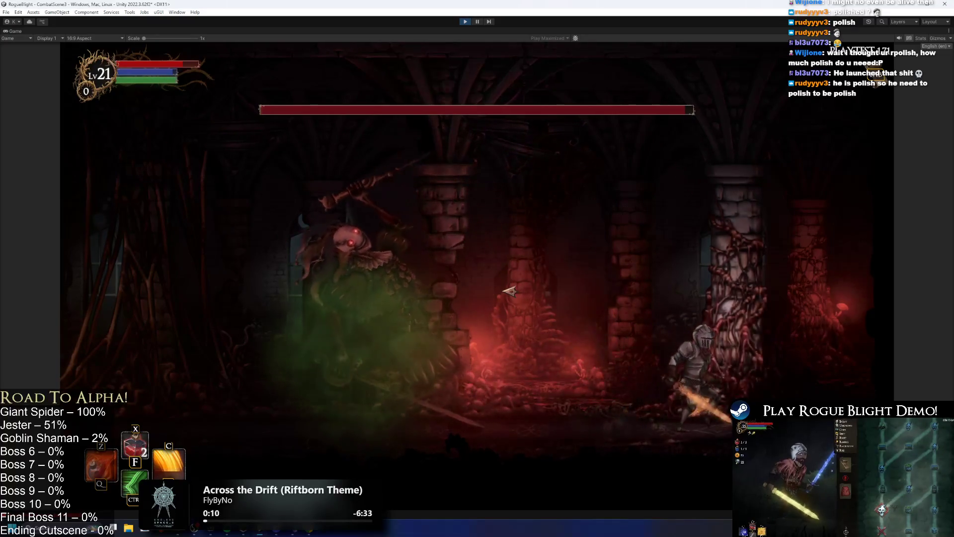
key("a")
key("ctrl")
key("a")
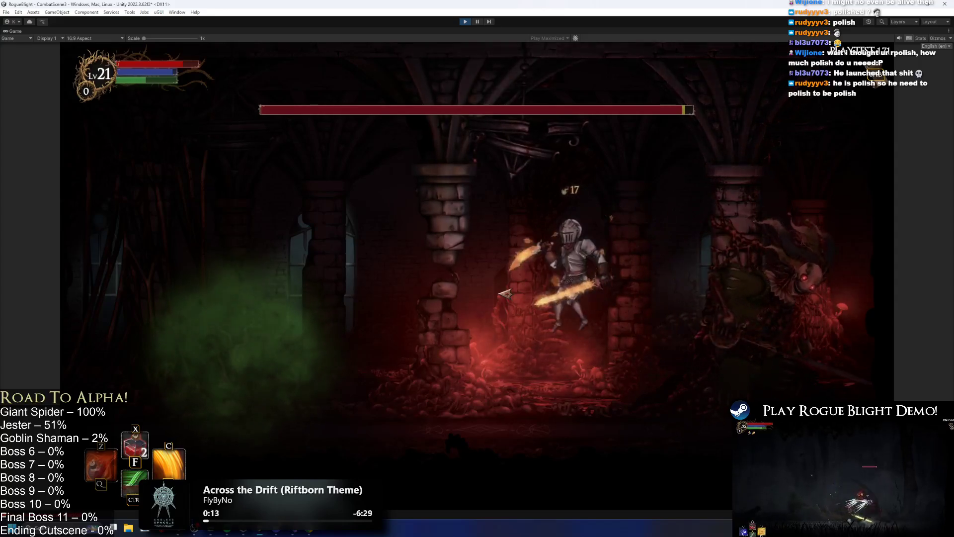
key("c")
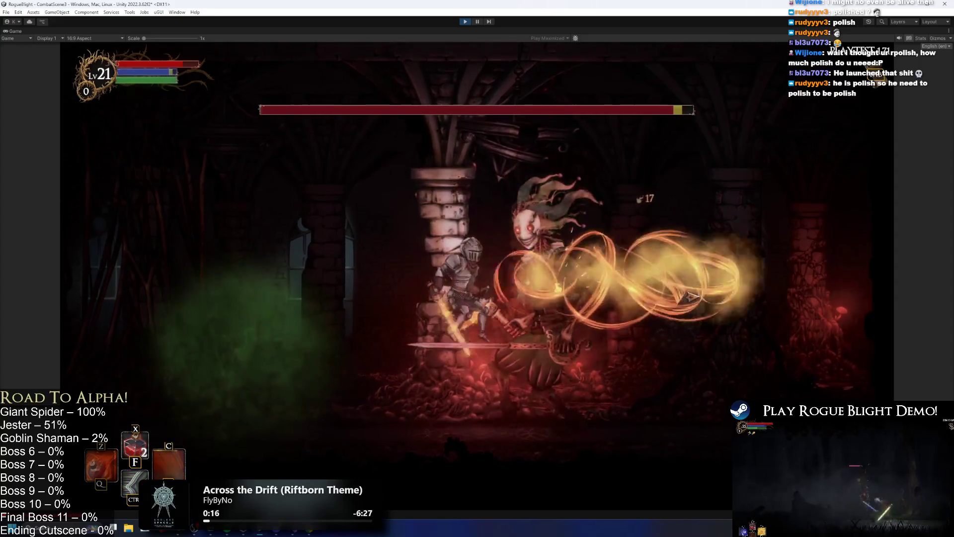
key("ctrl")
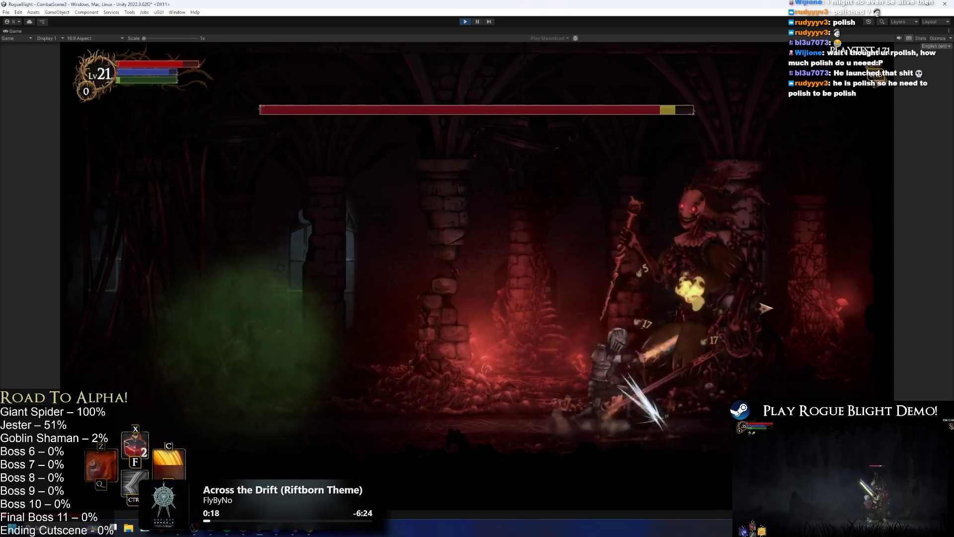
left_click(720, 306)
key("a")
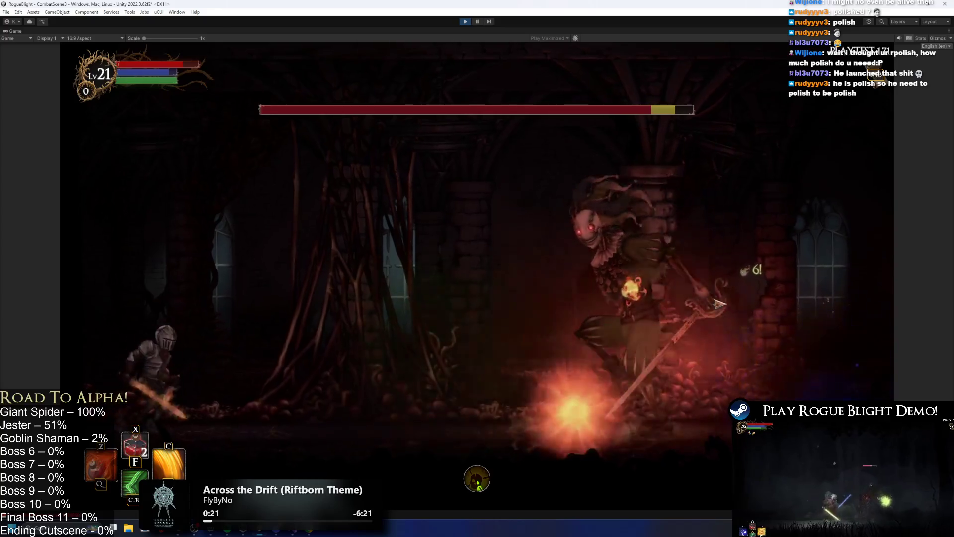
key("d")
key("d")
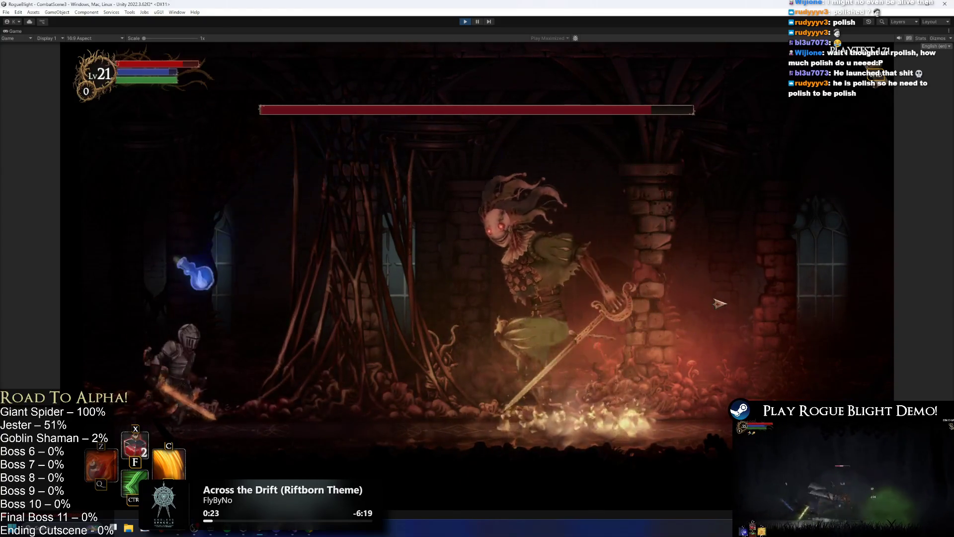
key("d")
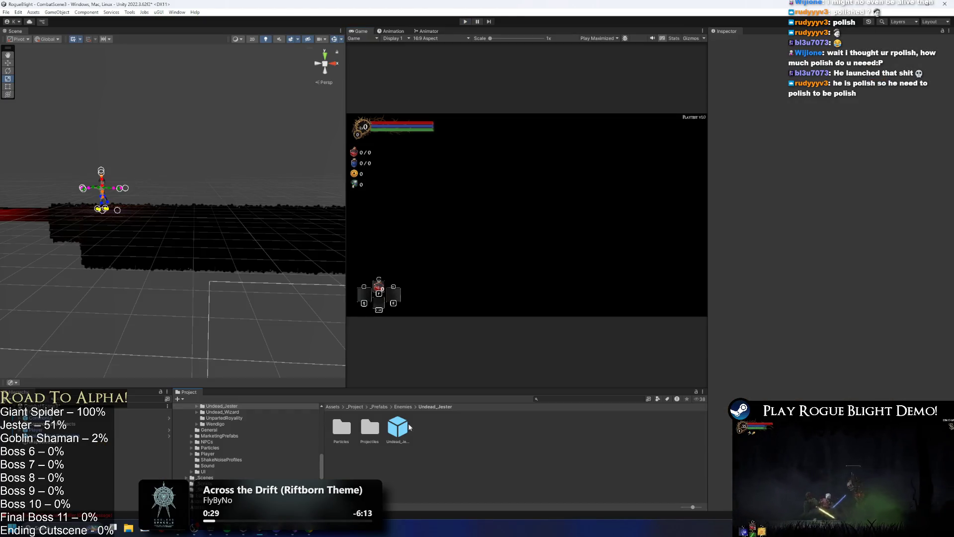
Step: Open Undead_Jester_Prefab and scroll the Inspector down to the Projectile Controller
double_click(409, 427)
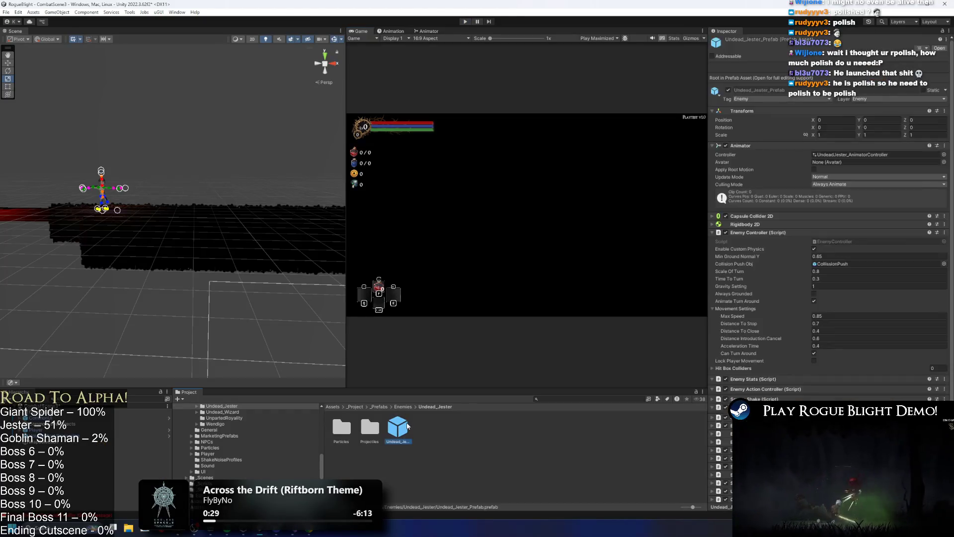
scroll(864, 299, "down", 10)
scroll(863, 299, "down", 15)
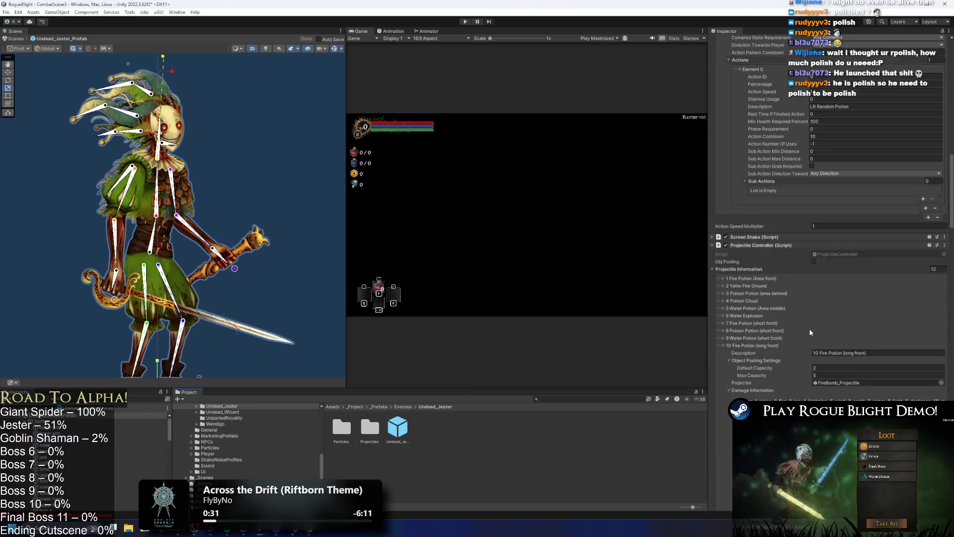
Step: Set the 10 Fire Potion's Velocity X to 1.1, undoing a stray edit first
left_click(833, 150)
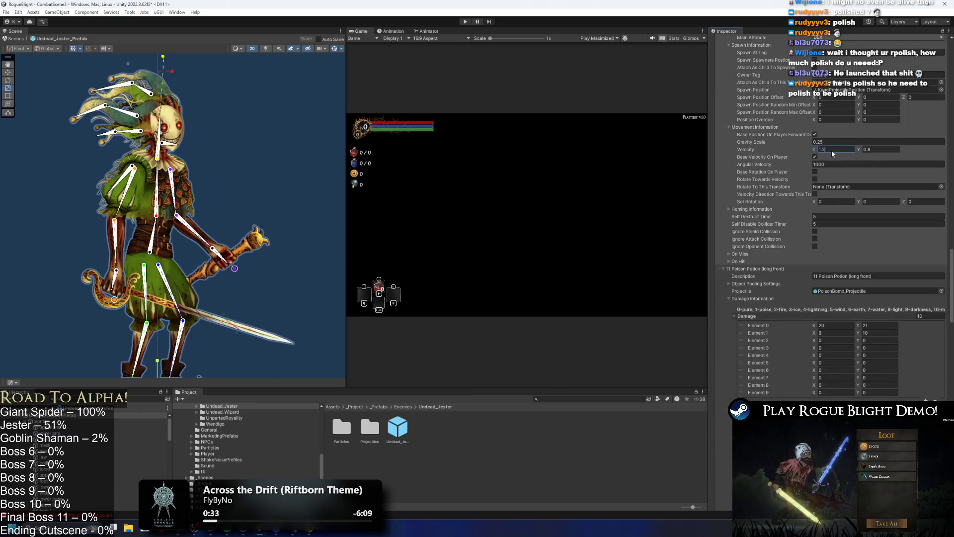
type("1.1")
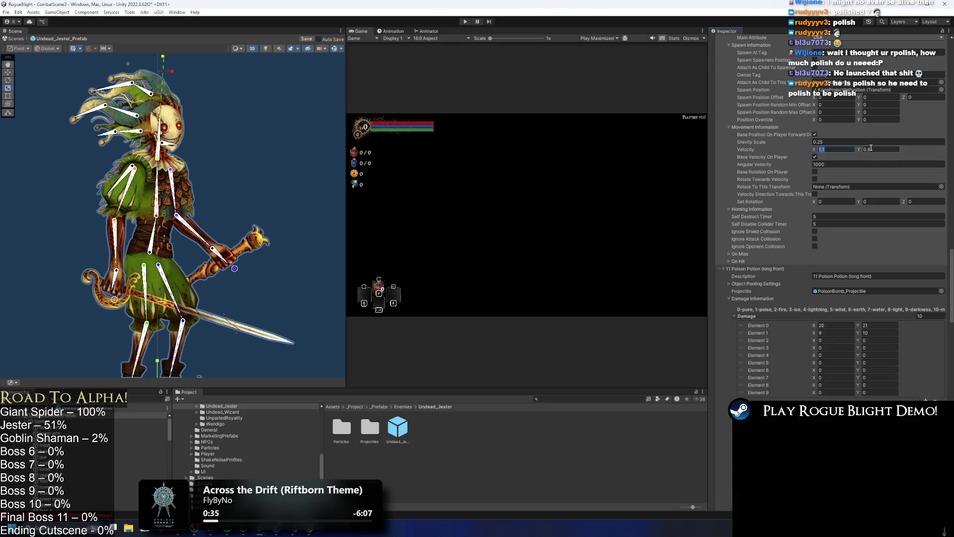
key("ctrl+z")
scroll(859, 199, "up", 3)
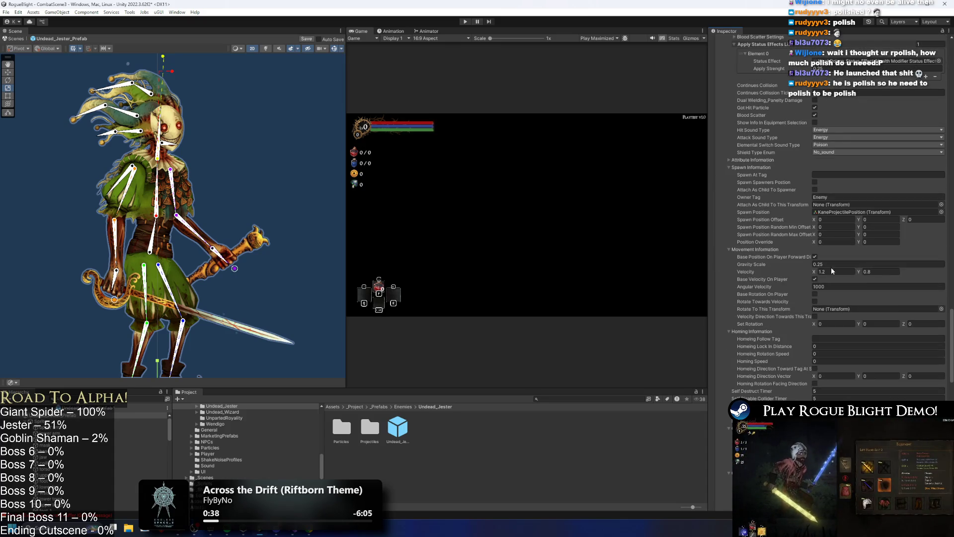
key("ctrl+z")
key("ctrl+z")
key("ctrl+z")
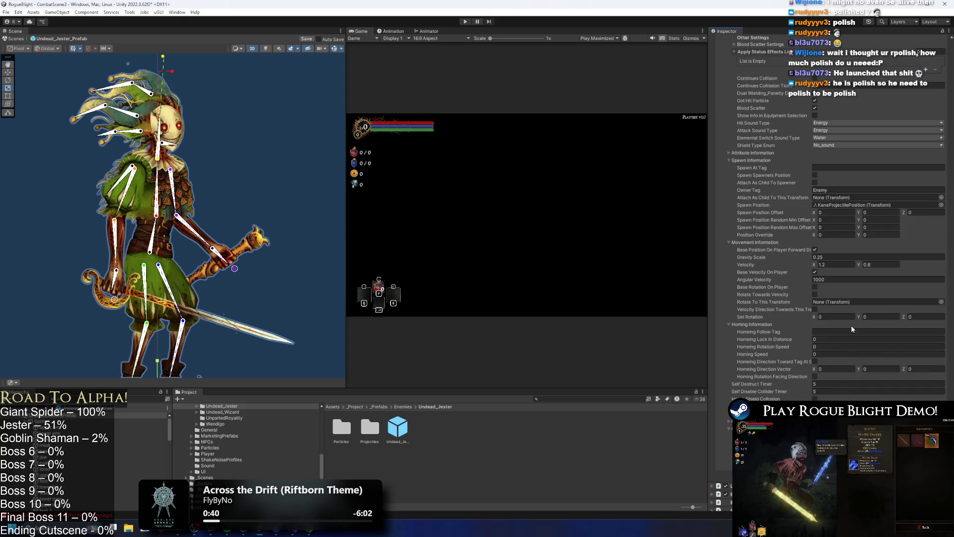
left_click(835, 265)
type("1.1")
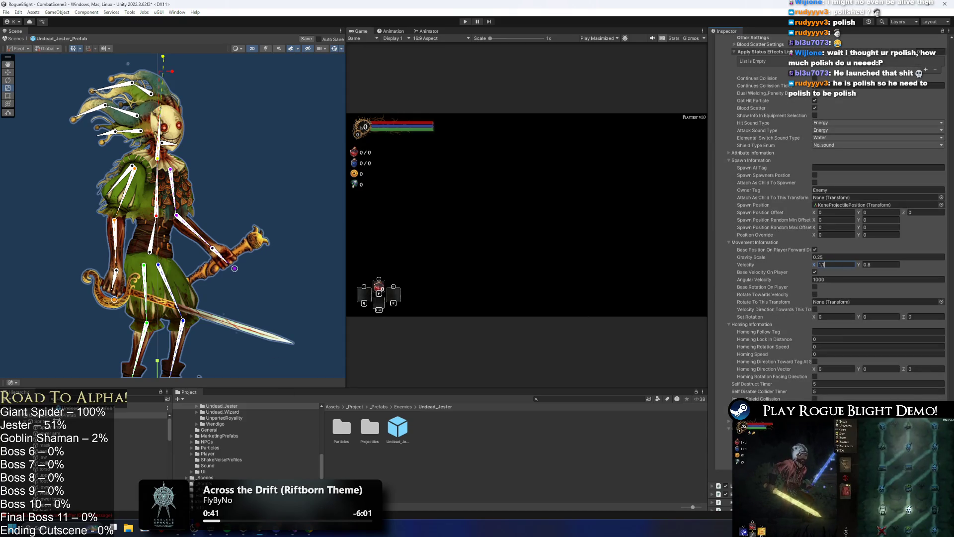
Step: Select and frame the Jester prefab root, briefly checking the right arm solver target
left_click(70, 415)
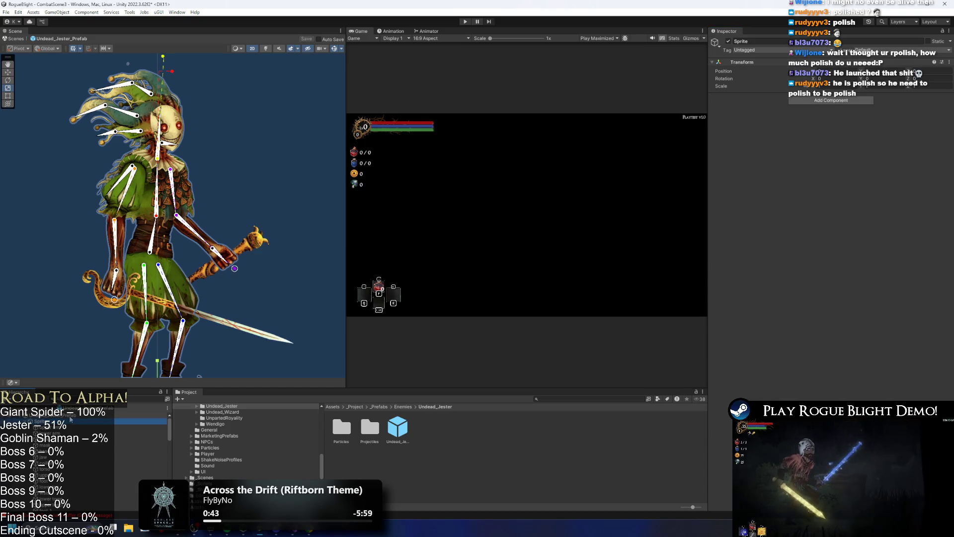
double_click(70, 416)
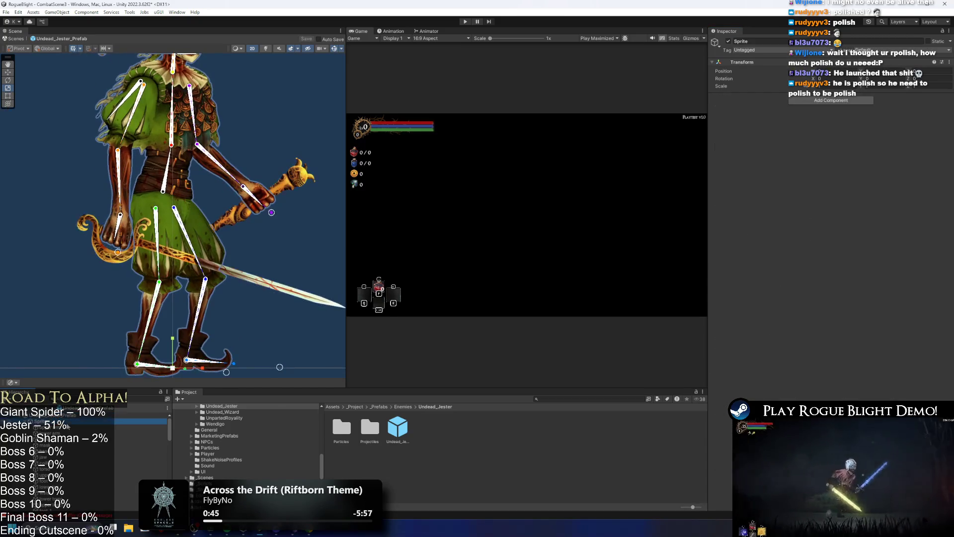
scroll(68, 426, "down", 2)
left_click(68, 426)
scroll(68, 426, "up", 1)
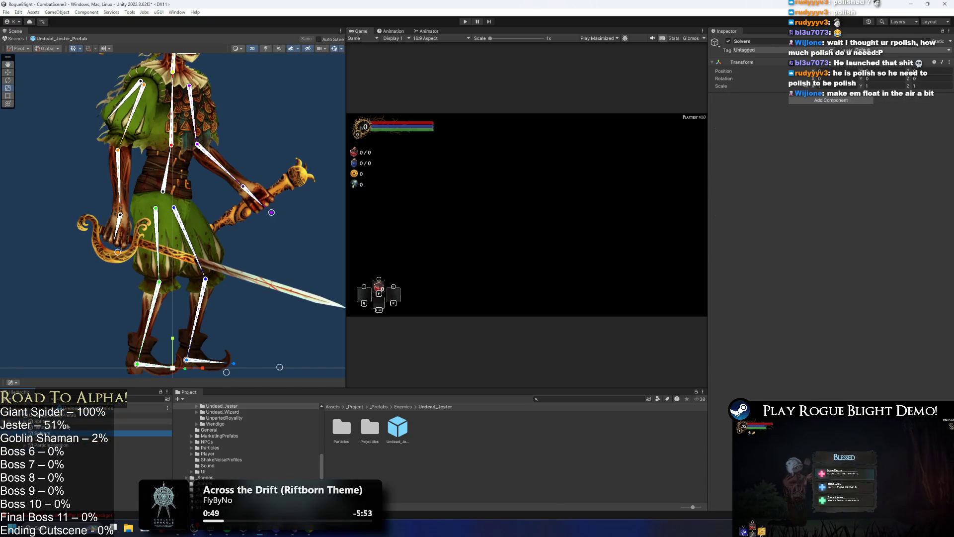
left_click(68, 415)
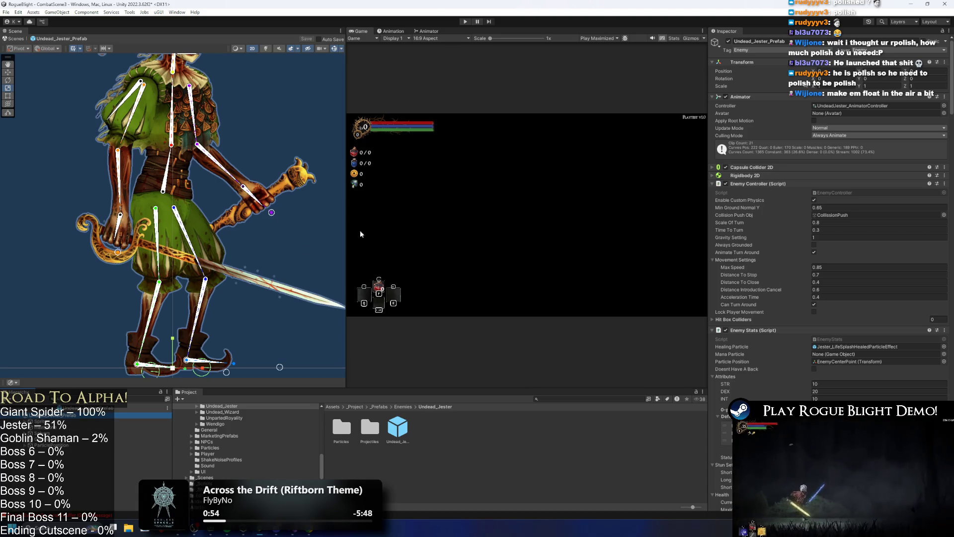
scroll(814, 255, "down", 15)
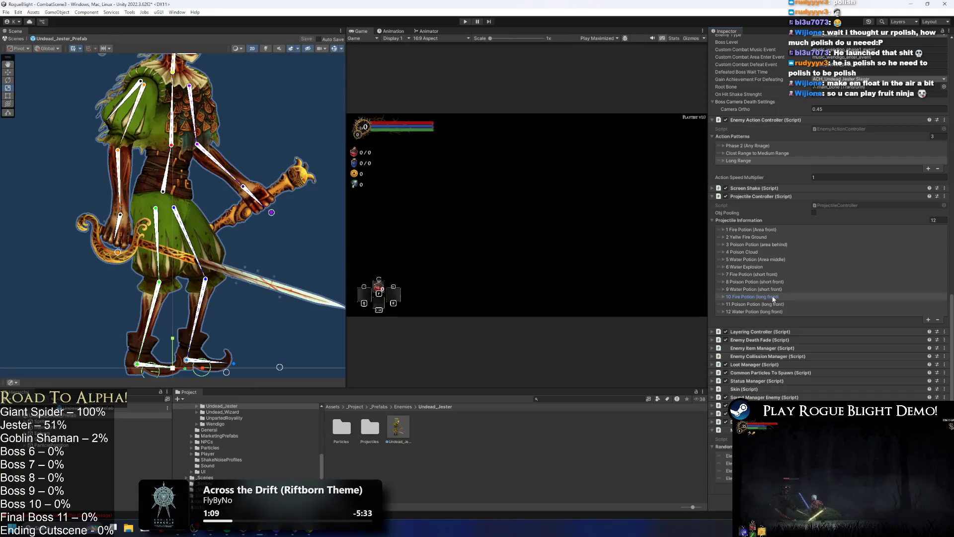
Step: Expand the 10 Fire Potion (long front) entry and set its vertical velocity to 1
left_click(872, 255)
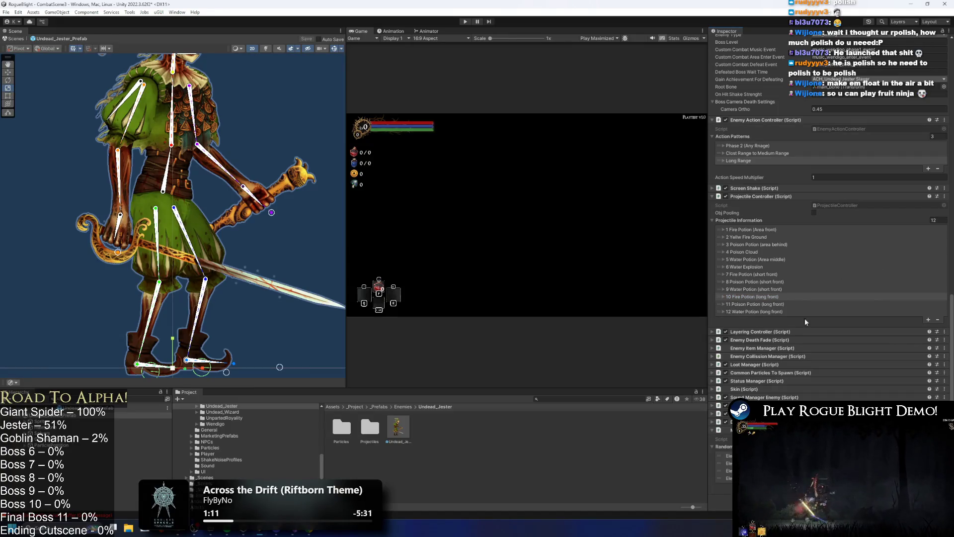
left_click(786, 299)
scroll(790, 306, "down", 10)
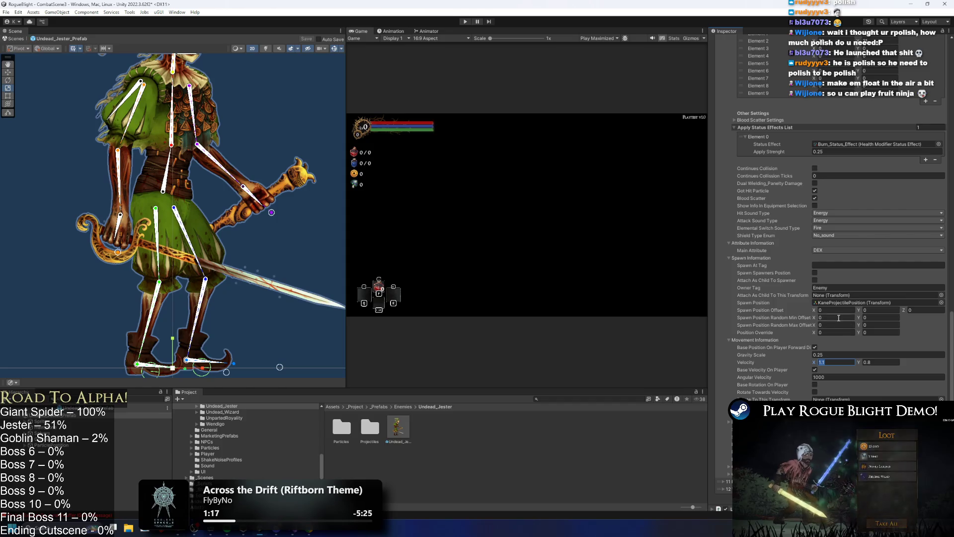
scroll(863, 283, "up", 4)
scroll(863, 282, "down", 8)
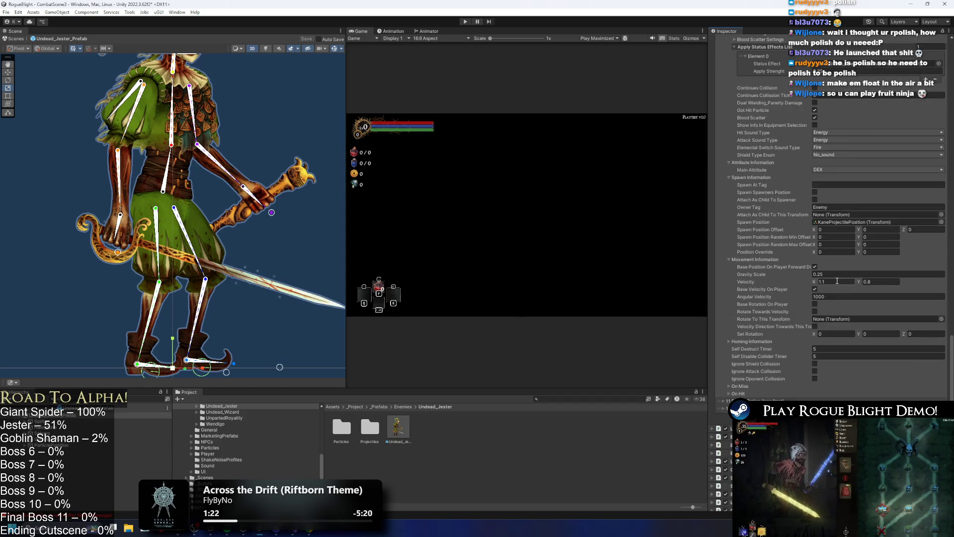
left_click(870, 281)
type("1")
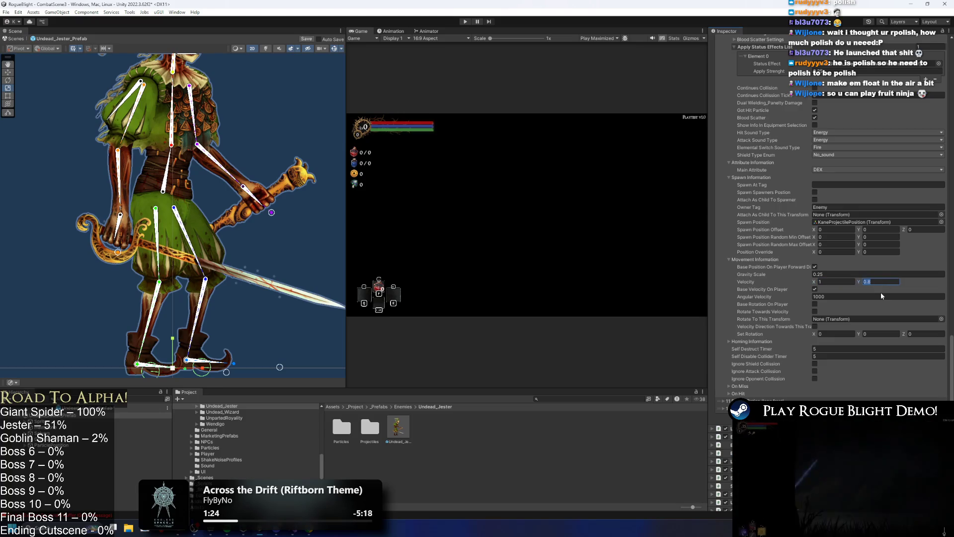
key("Return")
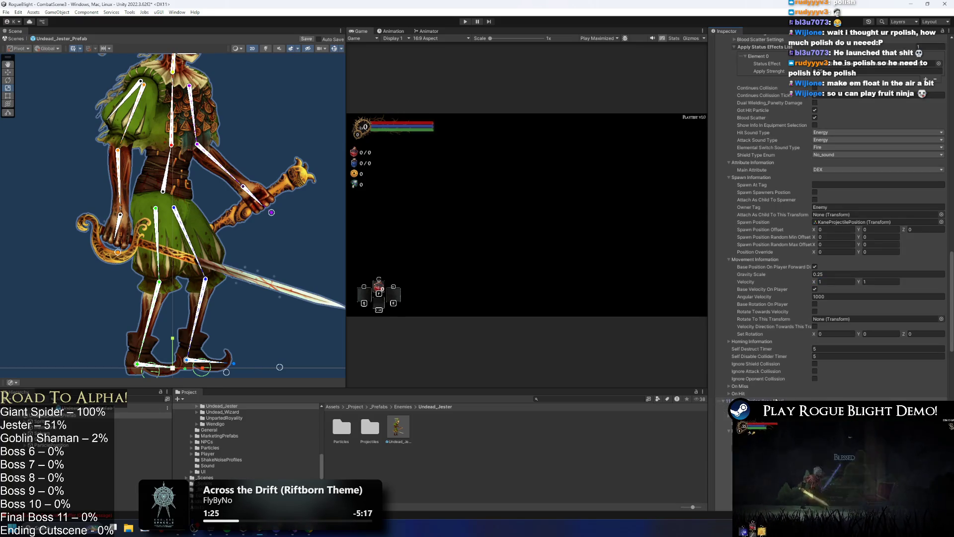
scroll(881, 380, "down", 6)
scroll(882, 380, "up", 10)
left_click(882, 365)
type("1")
Step: Set the 12 Water Potion (long front) velocity to X 1 and Y 1
scroll(822, 374, "down", 12)
left_click(815, 369)
scroll(858, 378, "down", 5)
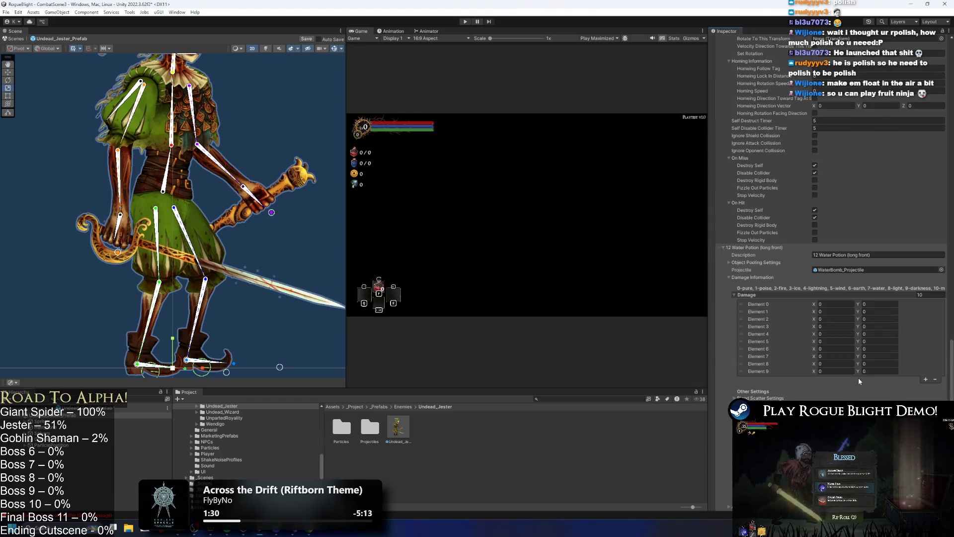
scroll(839, 374, "down", 3)
scroll(840, 218, "down", 4)
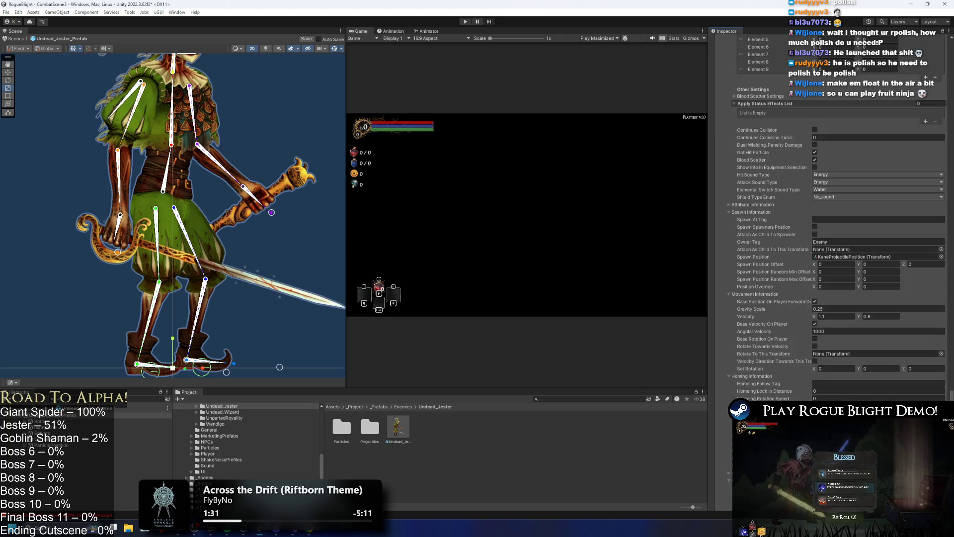
double_click(835, 316)
type("1")
key("Tab")
type("1")
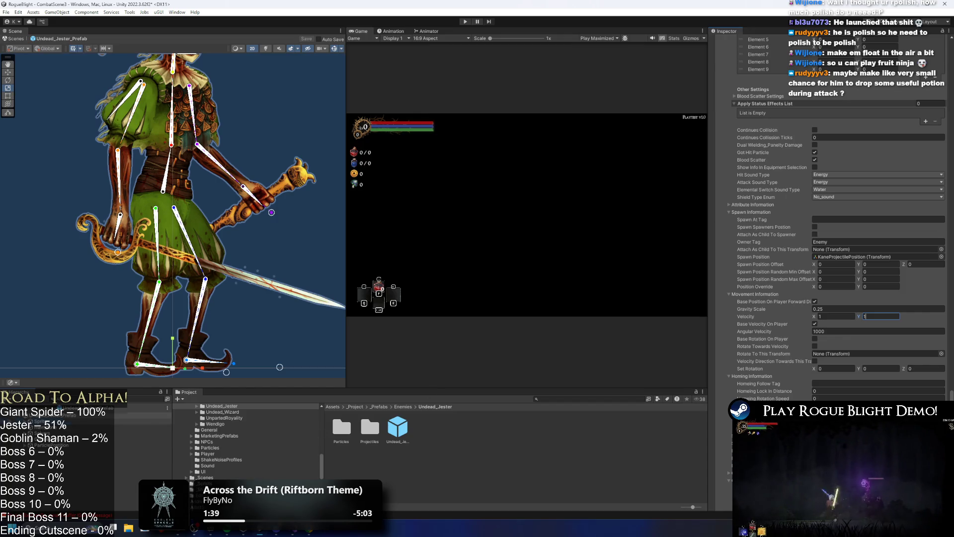
Step: Select the Undead_Jester_Prefab root to show its components in the Inspector
left_click(144, 418)
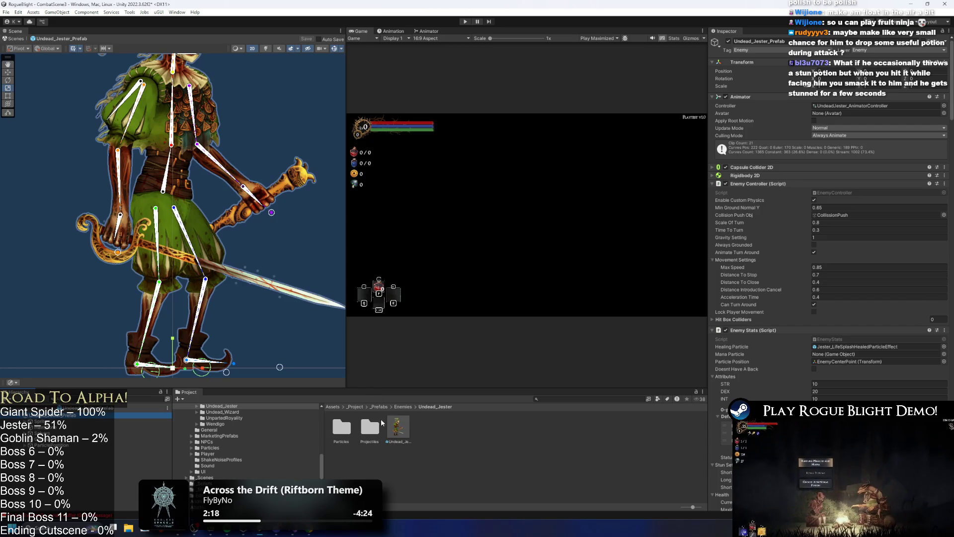
Step: Select the Undead_Jester prefab and collapse its Enemy, Enemy Action and Projectile Controller components
left_click(404, 418)
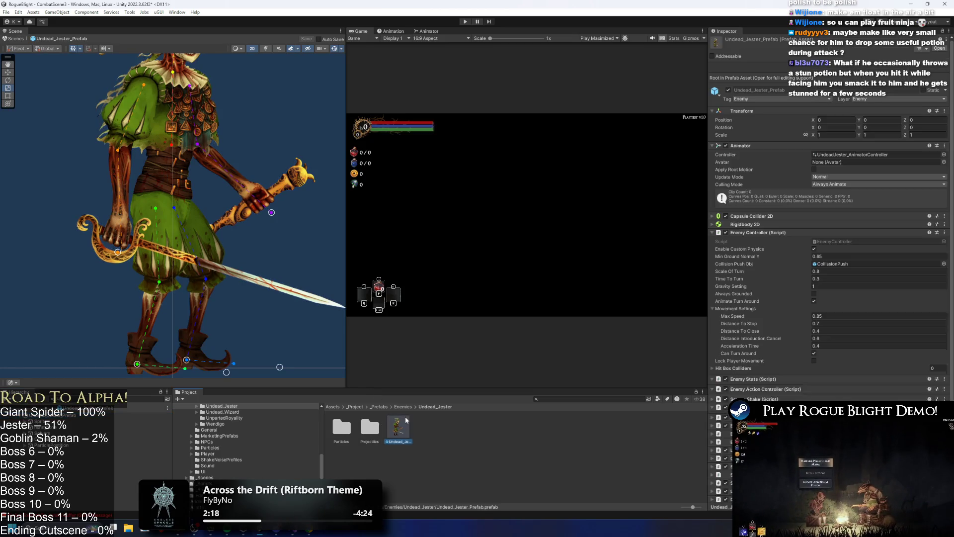
left_click(759, 232)
left_click(760, 249)
left_click(757, 266)
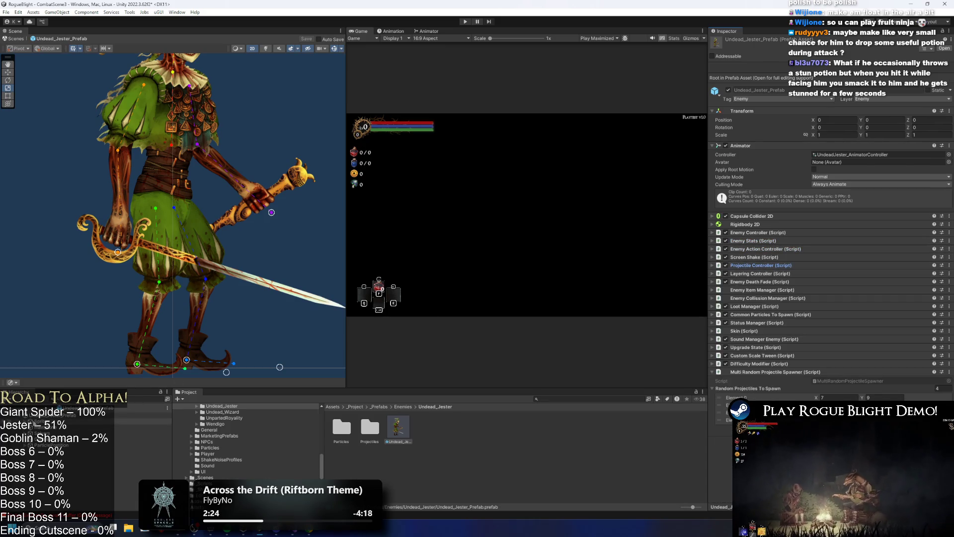
left_click(37, 416)
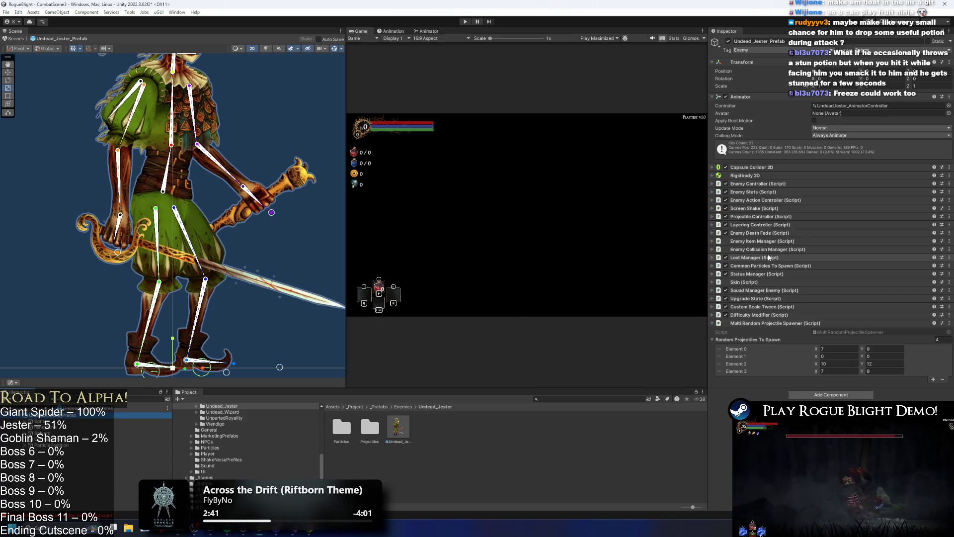
left_click(432, 35)
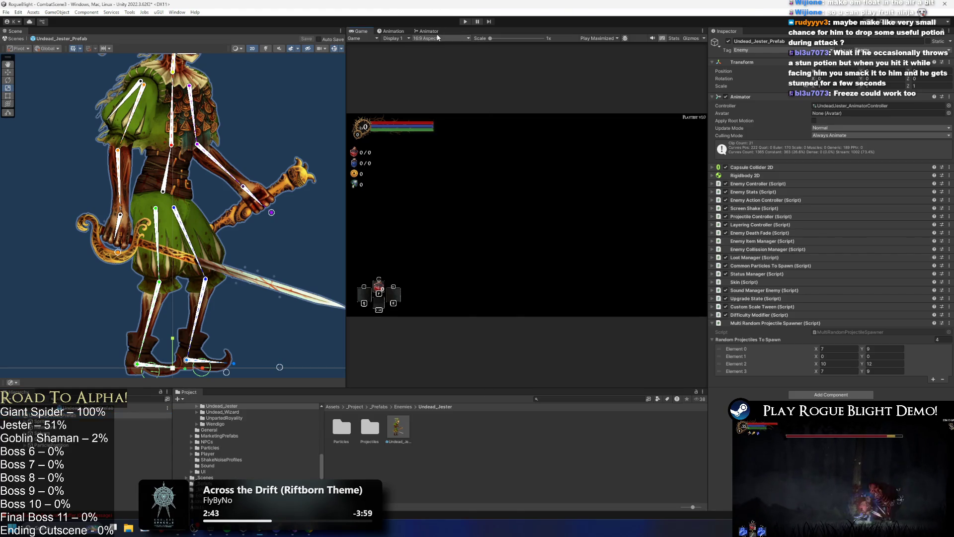
Step: Check the AnyState transitions into LR and SR Random Potion in the Animator, then start Play mode
left_click(429, 31)
scroll(545, 294, "up", 2)
left_click(483, 228)
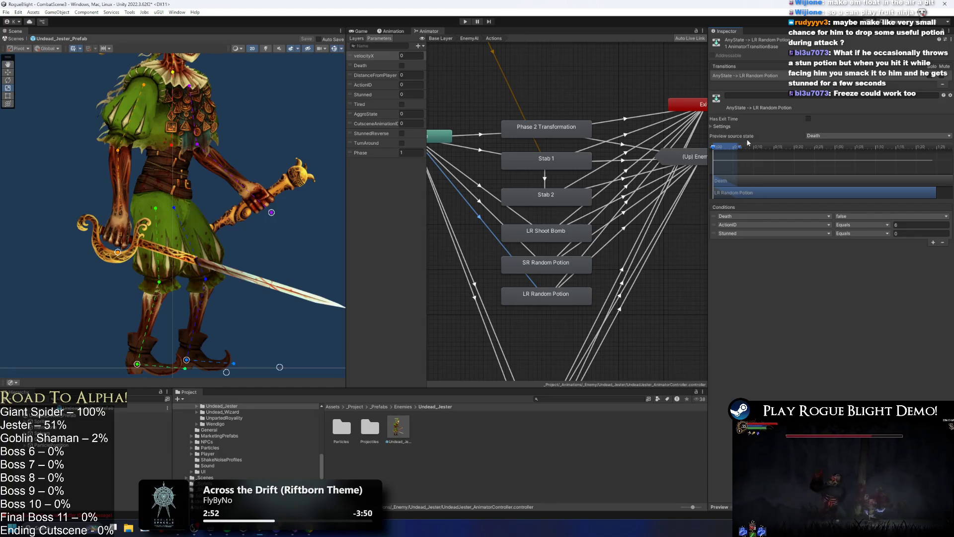
left_click(479, 201)
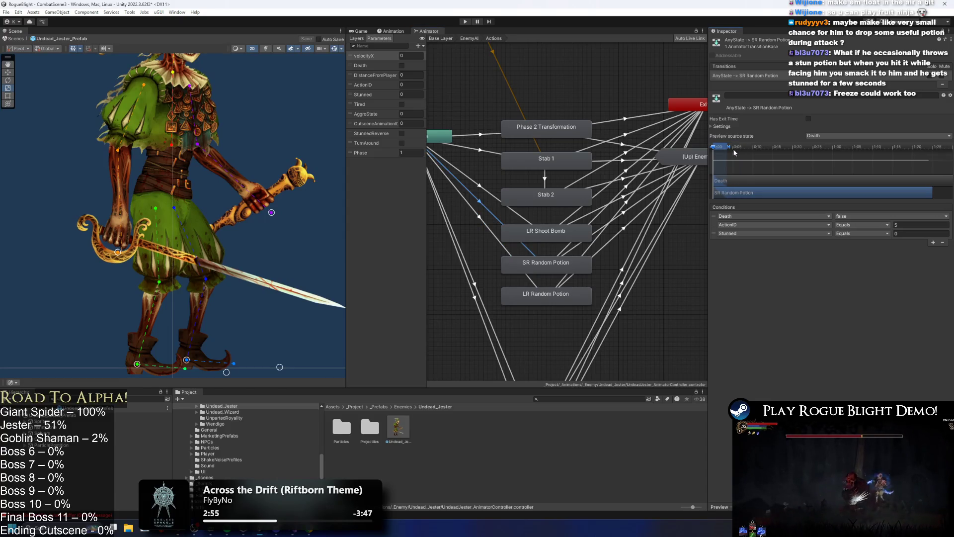
left_click_drag(731, 150, 738, 149)
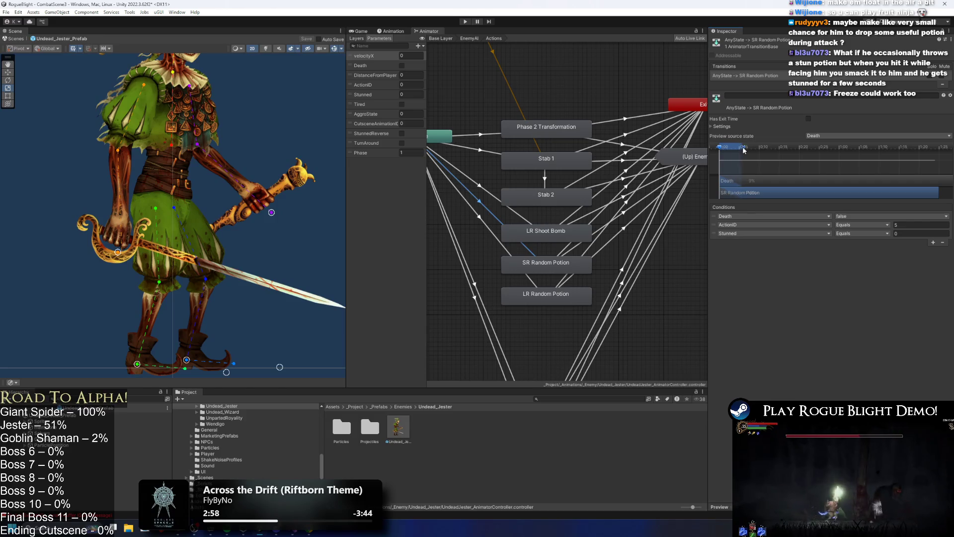
left_click(466, 22)
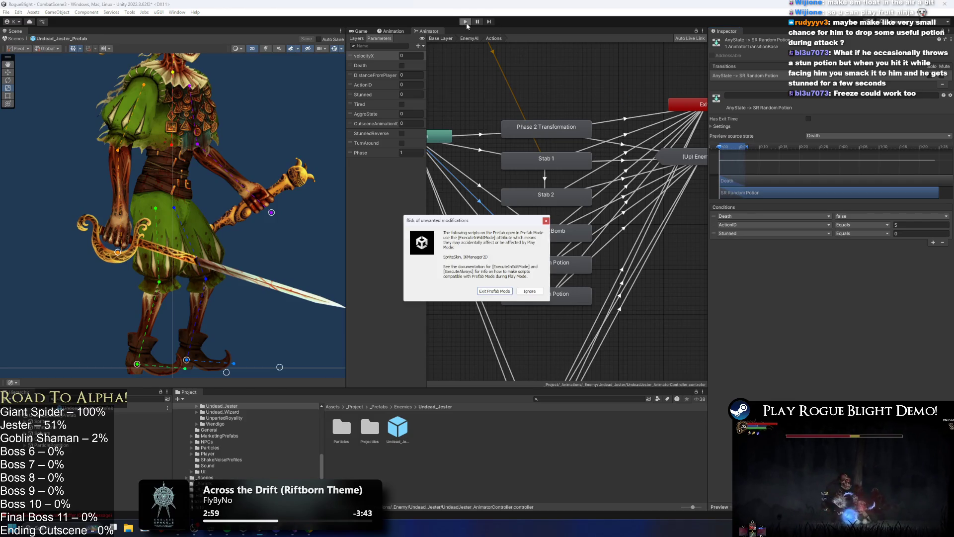
Step: Dismiss the prefab warning, fight the Jester using F1 cheats for health and mana, then pause
key("Escape")
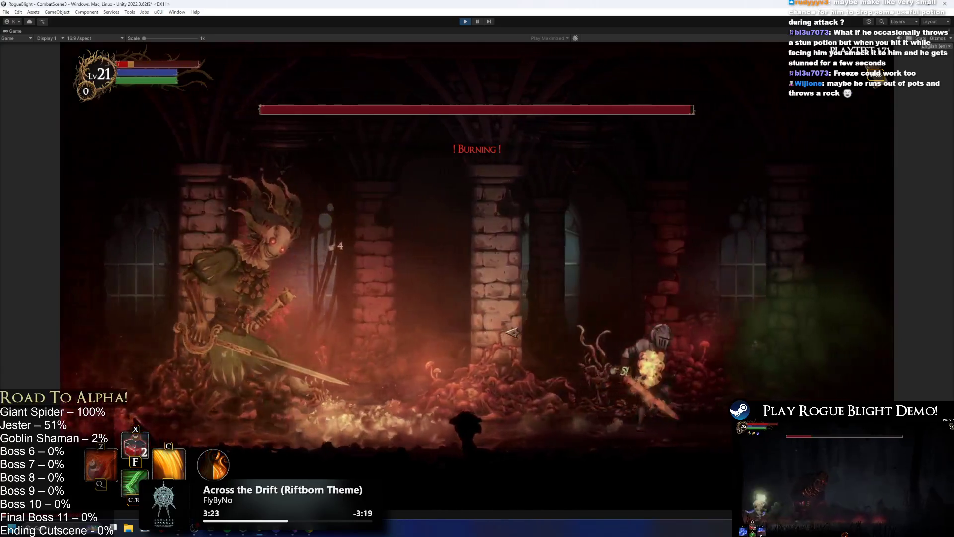
key("F1")
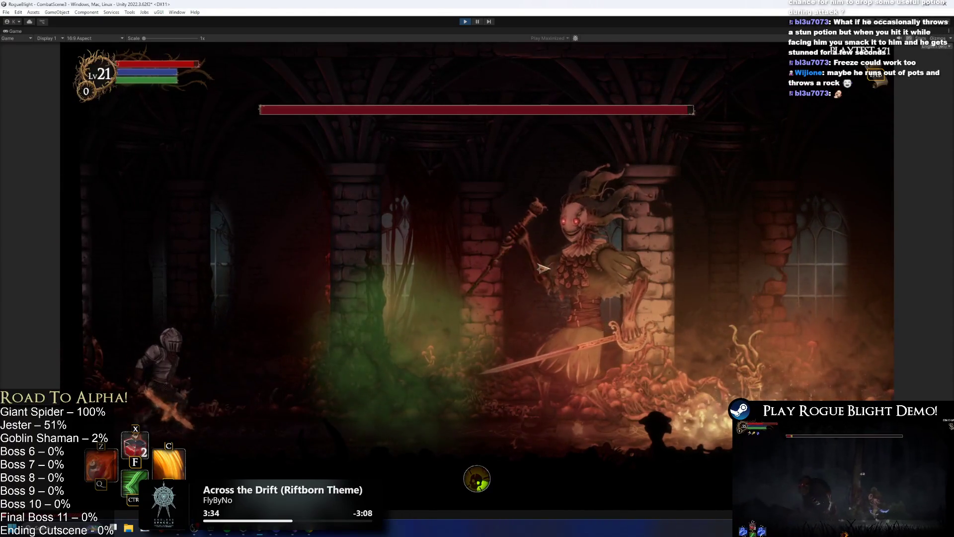
key("space")
key("Right")
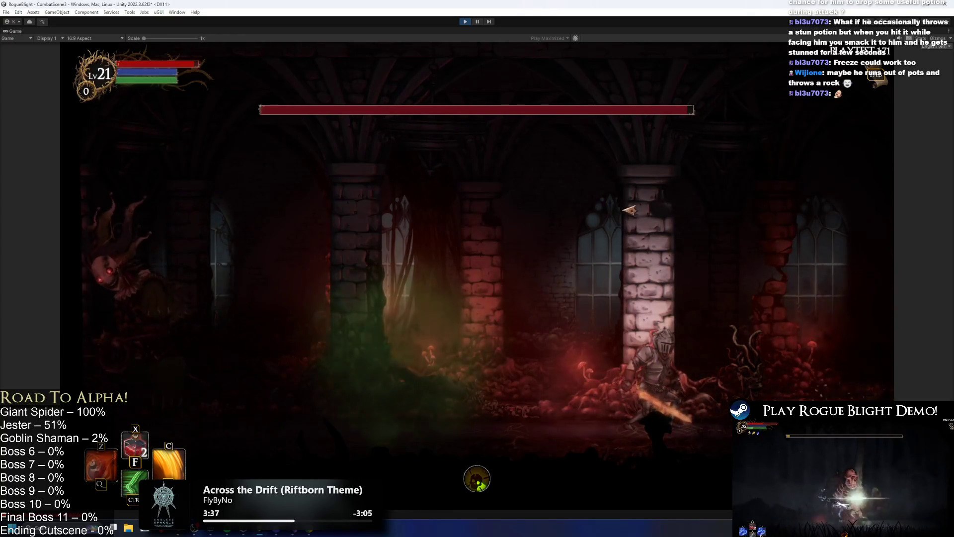
key("Right")
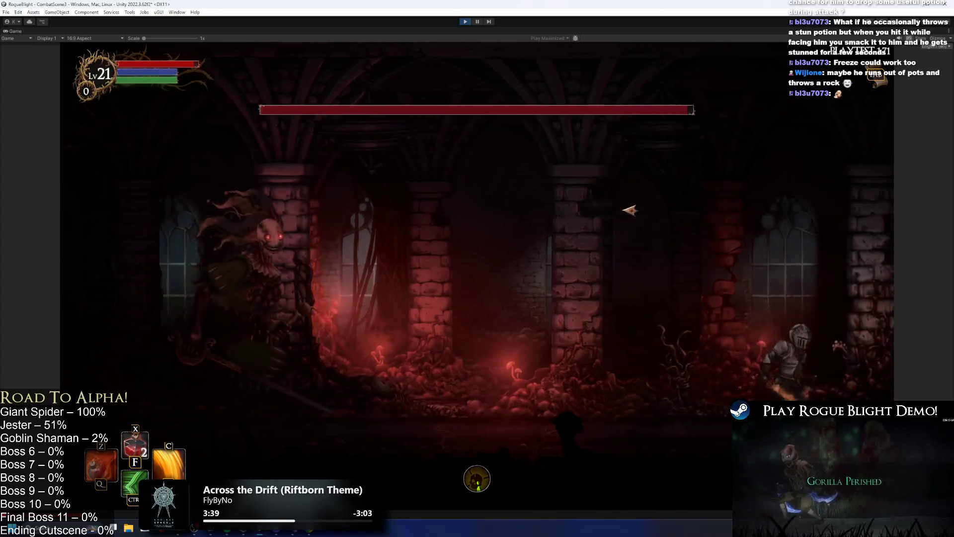
key("Escape")
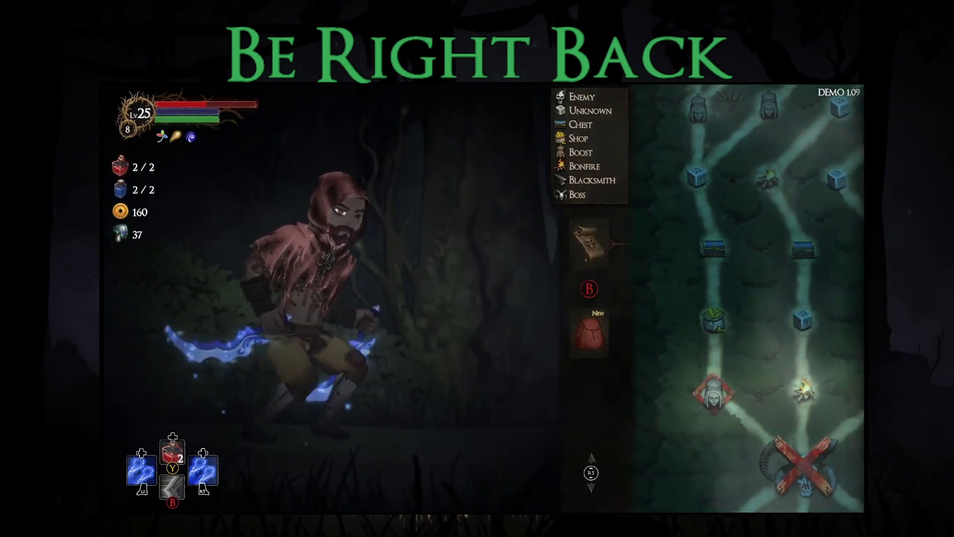
Step: Pray at the hooded statue and take the Bonus Stamina blessing
key("Right")
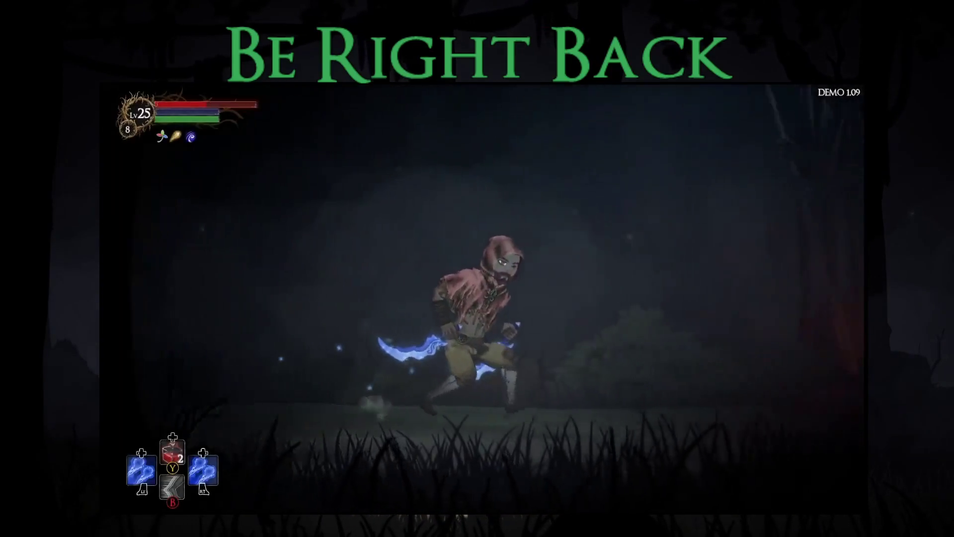
key("e")
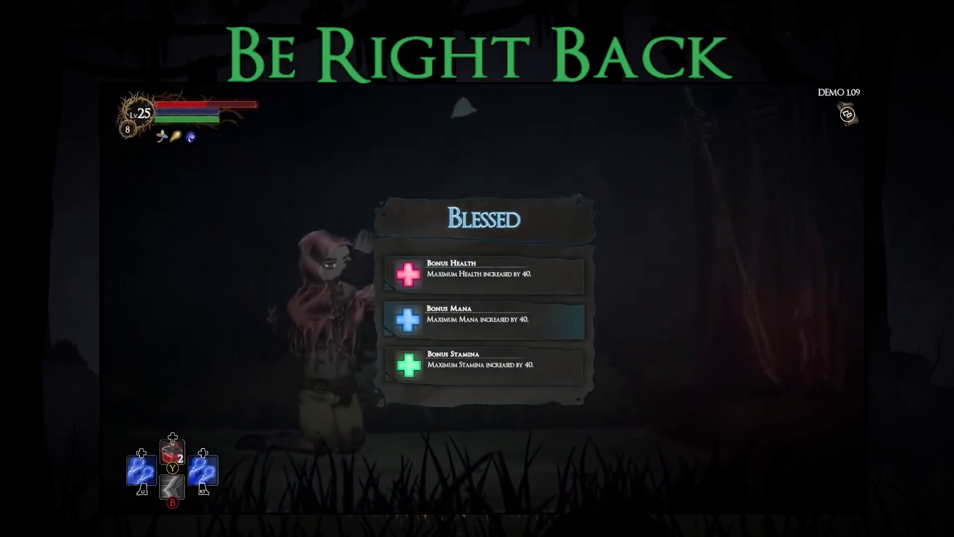
key("Down")
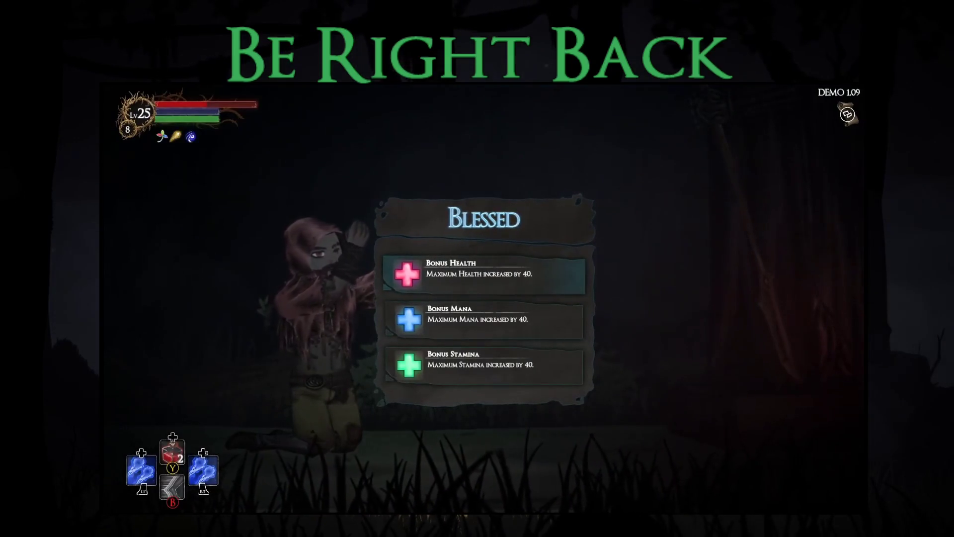
key("Down")
key("Down")
key("Return")
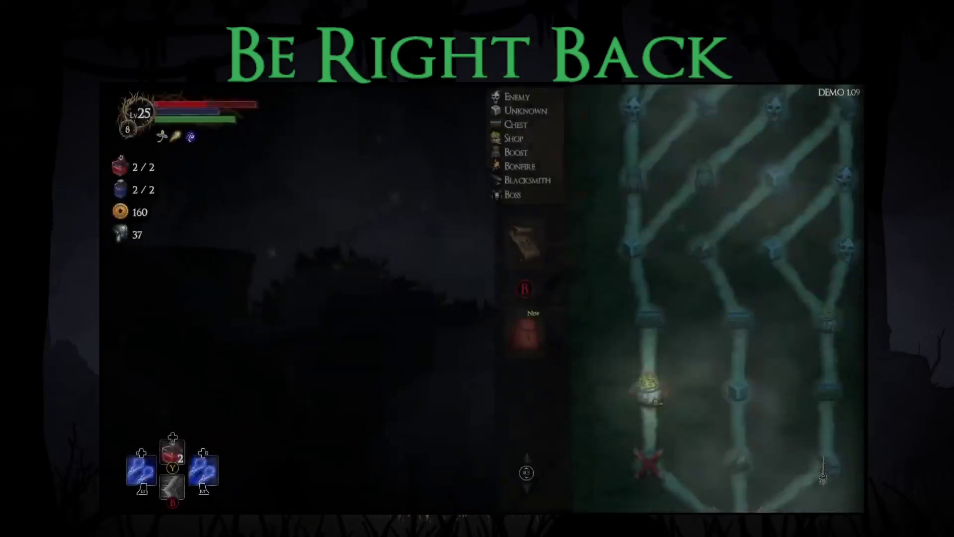
Step: Travel to the merchant and buy the Second Life blessing for 100 gold
key("Escape")
key("Right")
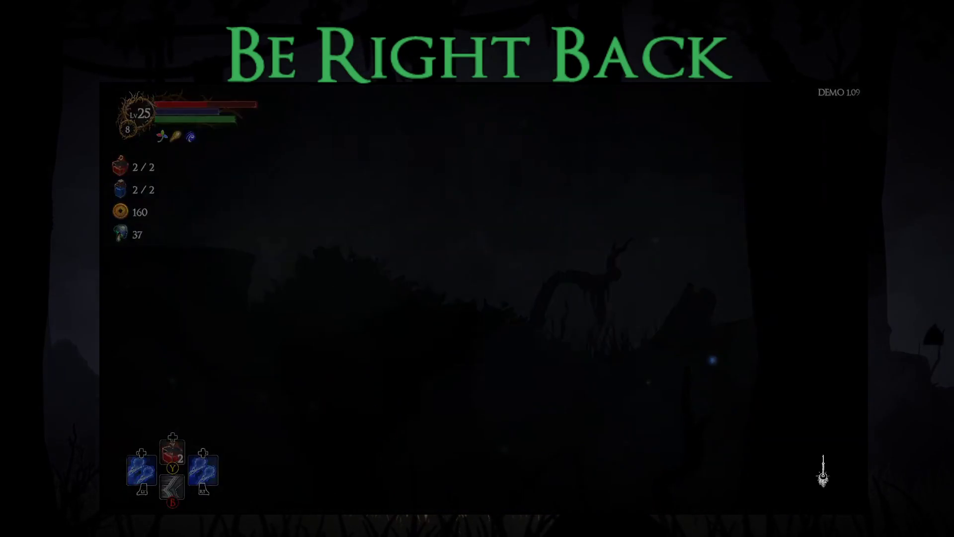
key("Right")
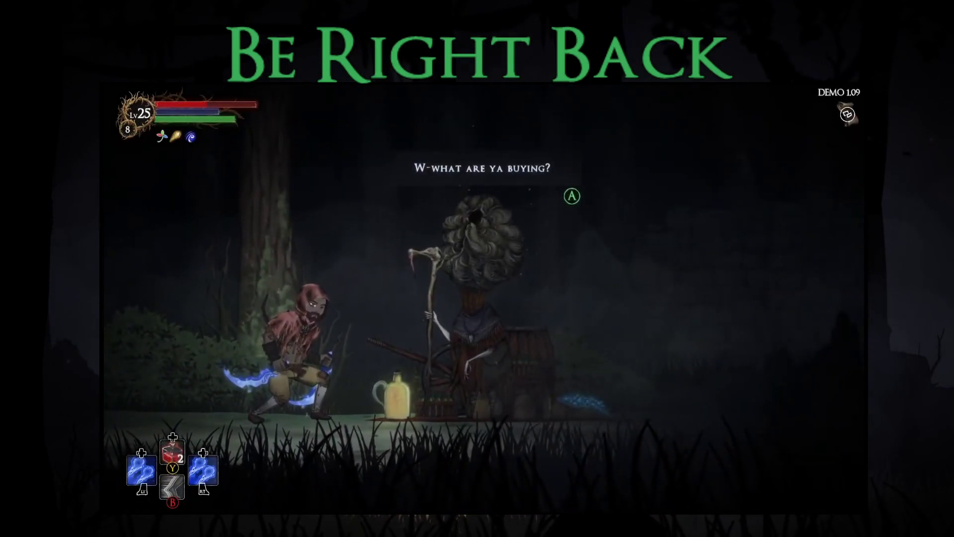
key("Return")
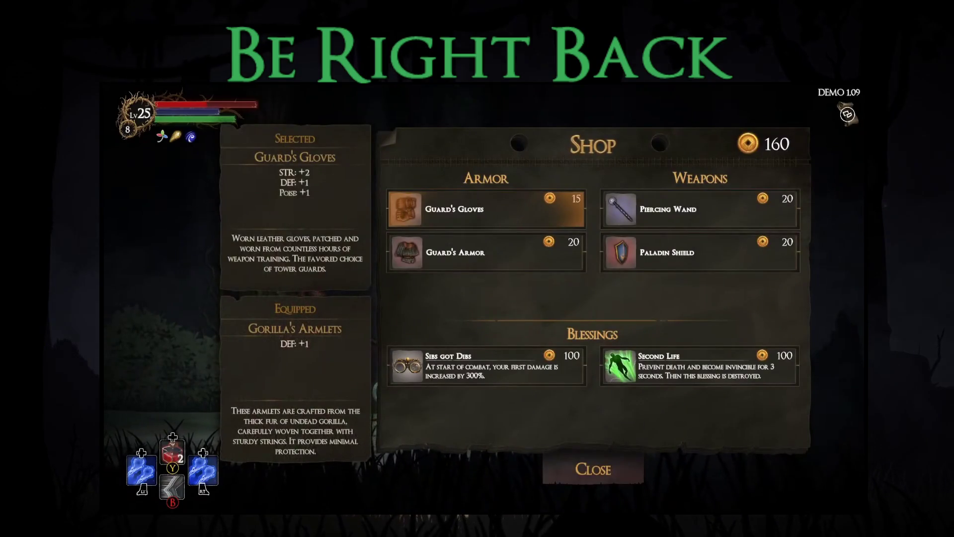
key("Down")
key("Down")
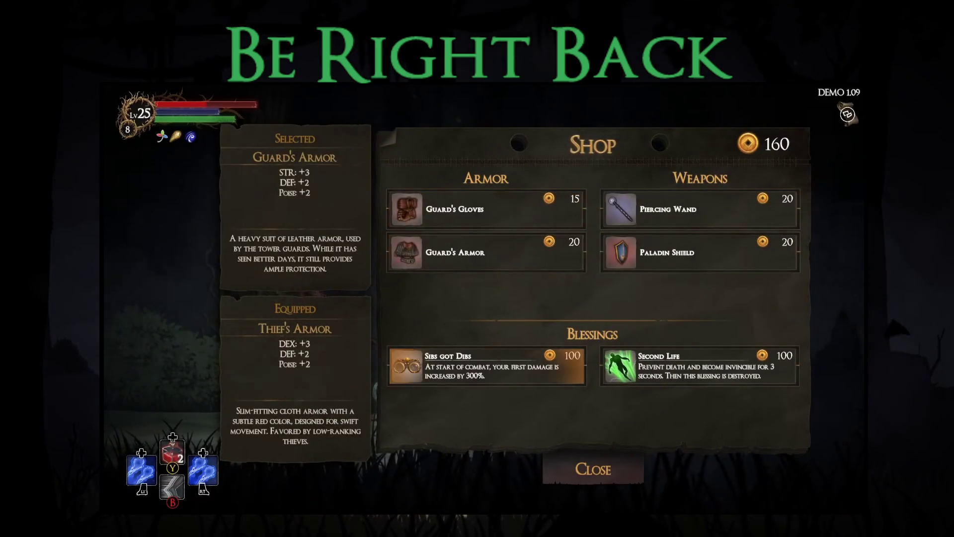
key("Right")
key("Return")
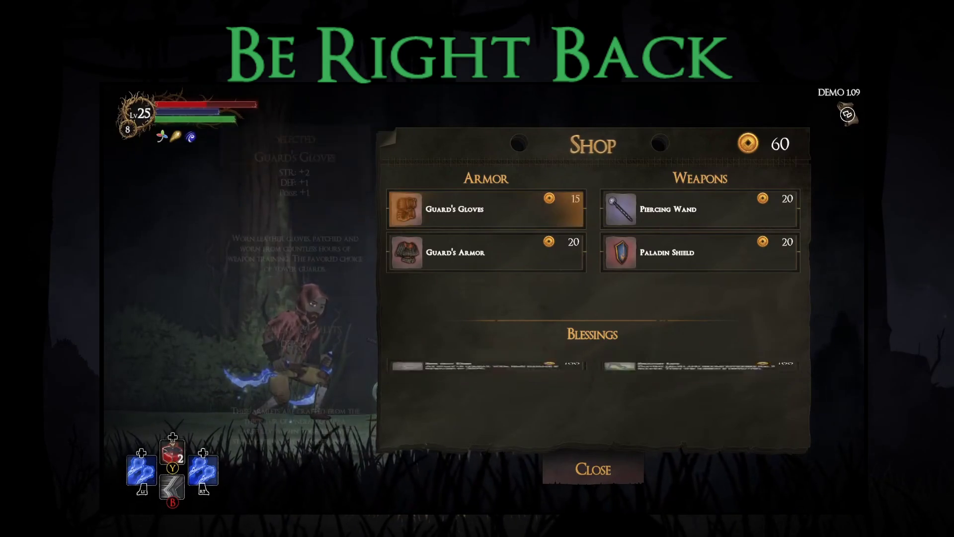
key("Escape")
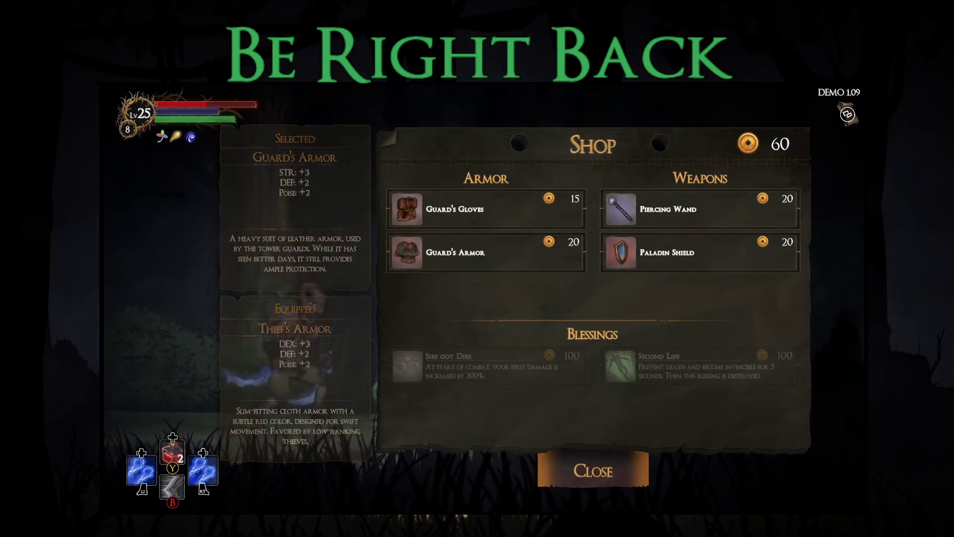
Step: Travel on to the next forest area and open the treasure chest
key("Right")
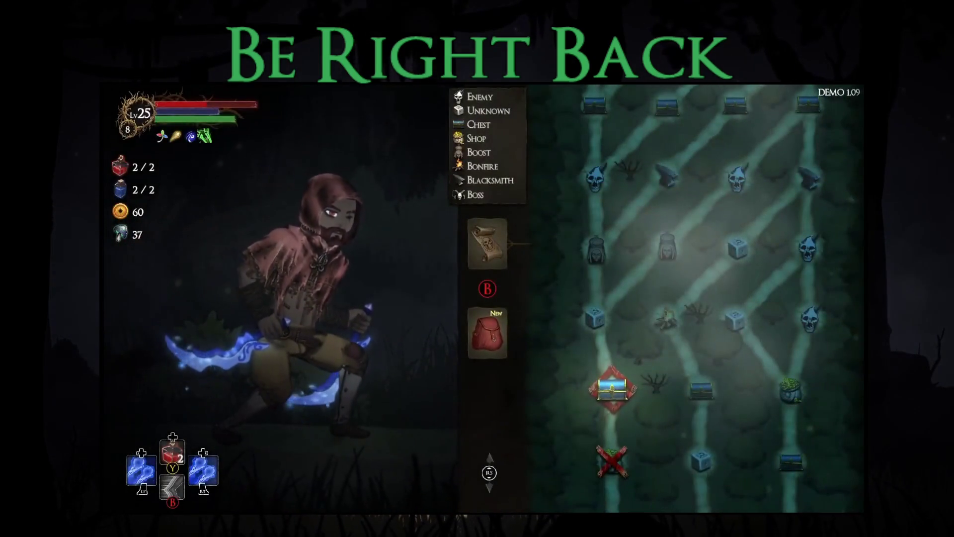
key("Return")
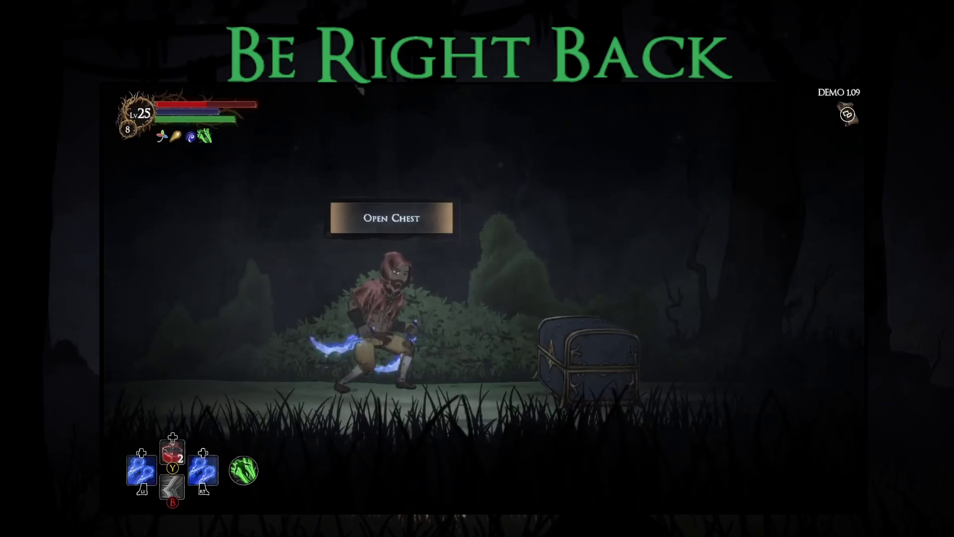
key("e")
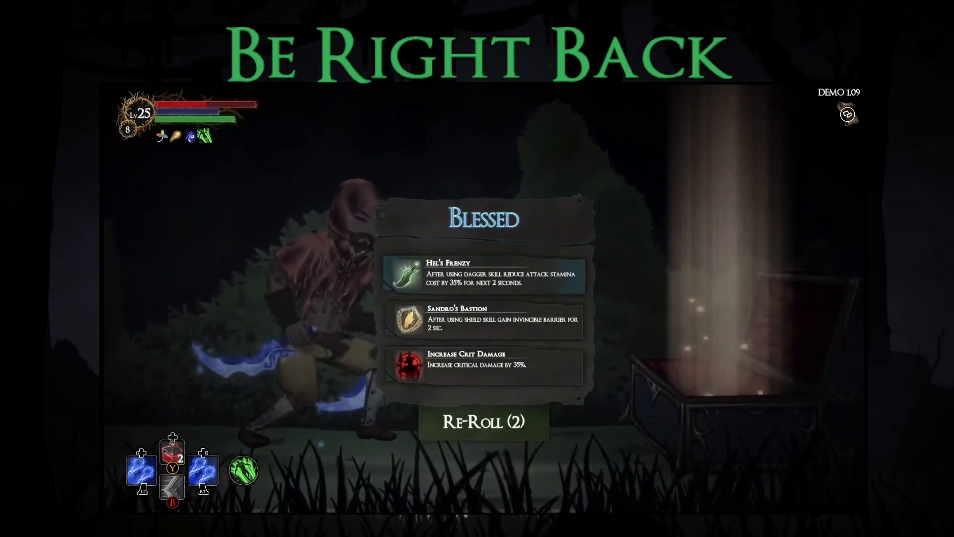
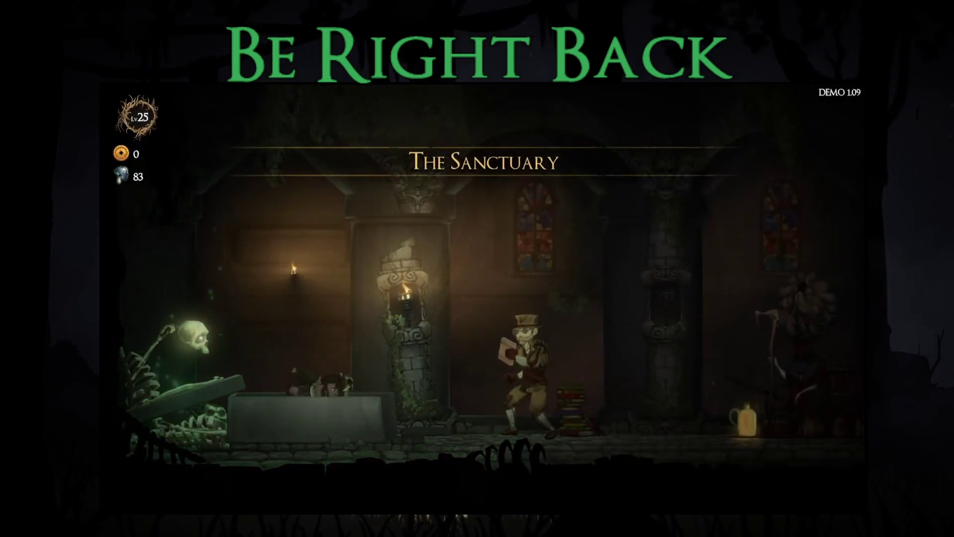
Step: View the Story Mode leaderboard, then open the General Upgrades page at the upgrades keeper
key("Return")
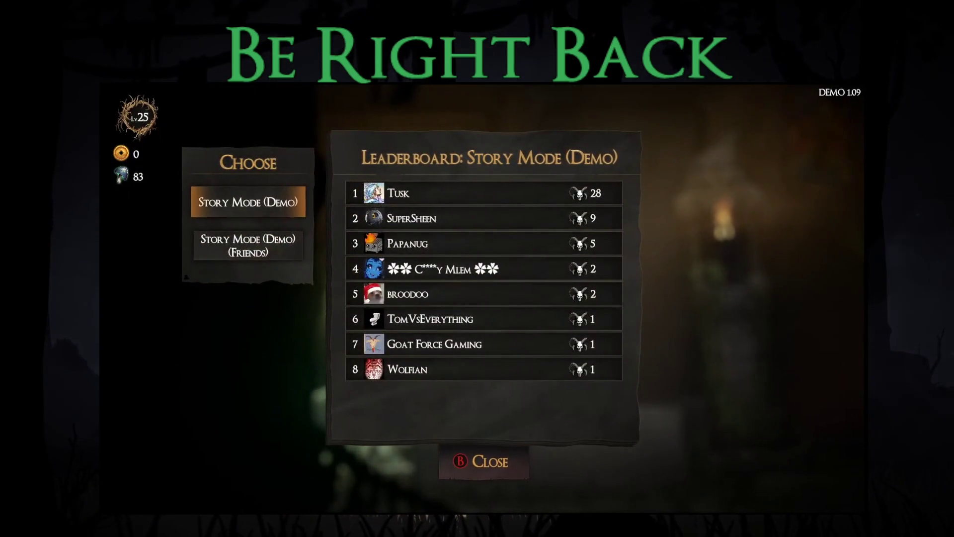
key("Escape")
key("Escape")
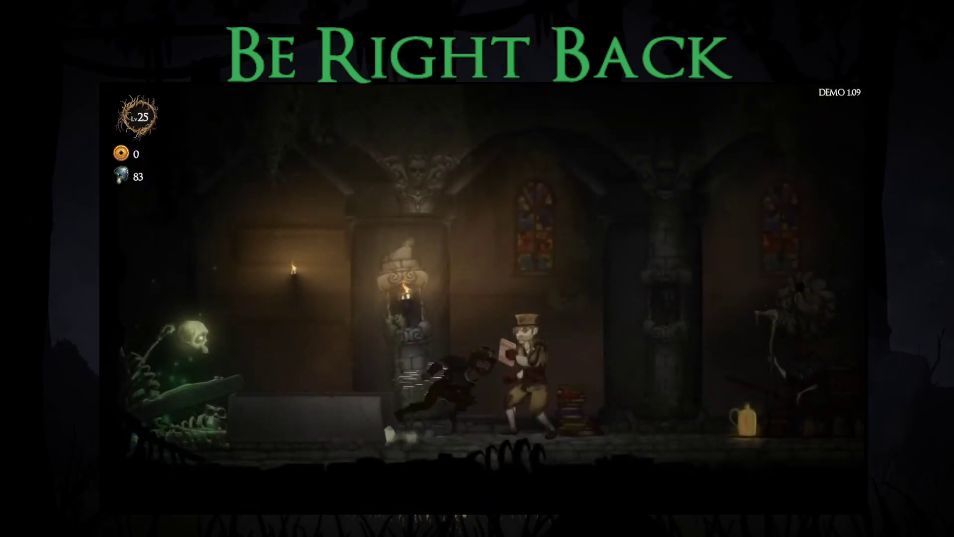
key("Right")
key("Return")
key("Return")
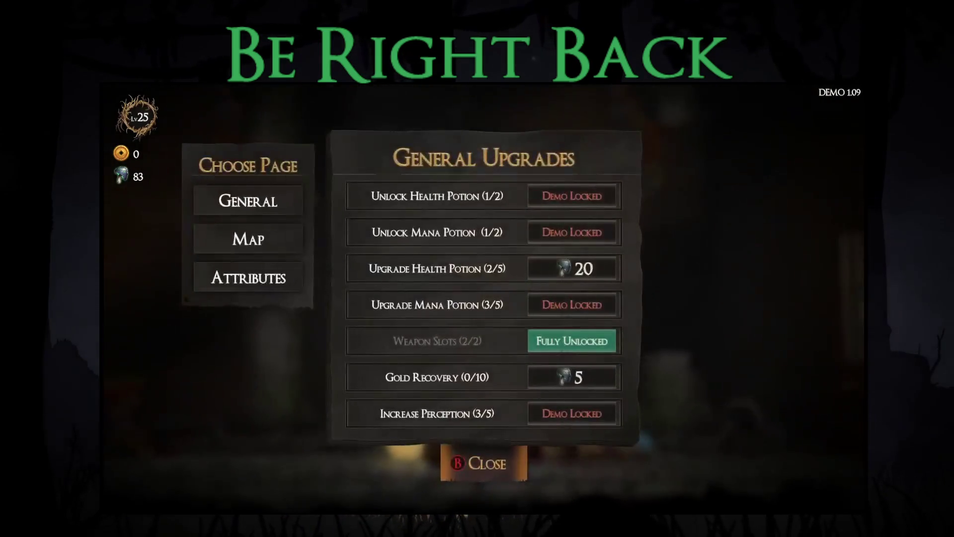
key("Up")
key("Up")
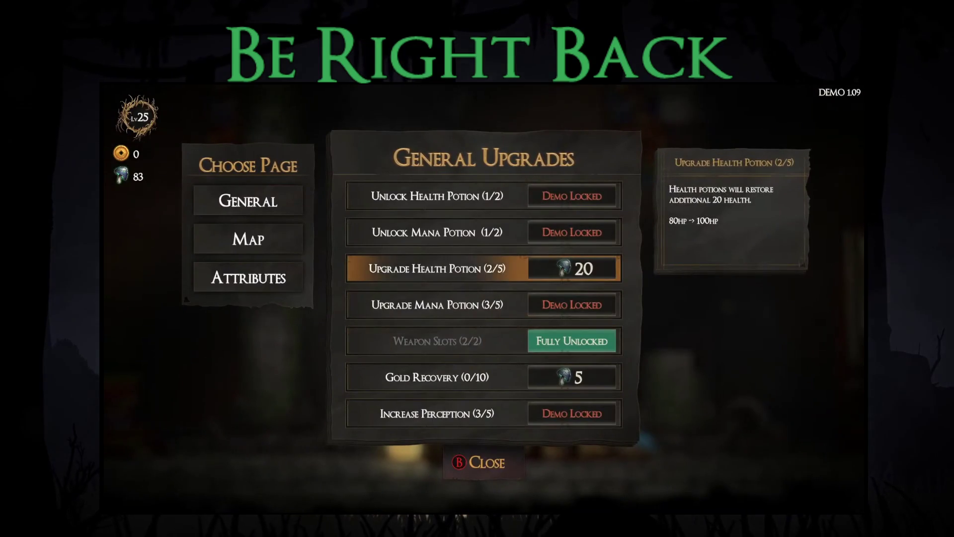
Step: Browse the Attribute and Map upgrade pages, including Upgrade Shop and Upgrade Blacksmith
key("Left")
key("Return")
key("Right")
key("Up")
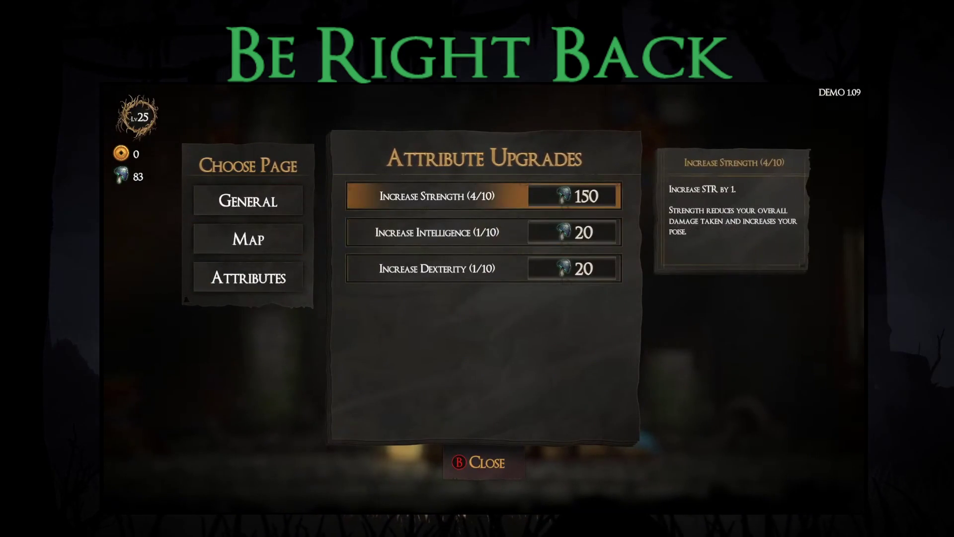
key("Down")
key("Down")
key("Left")
key("Up")
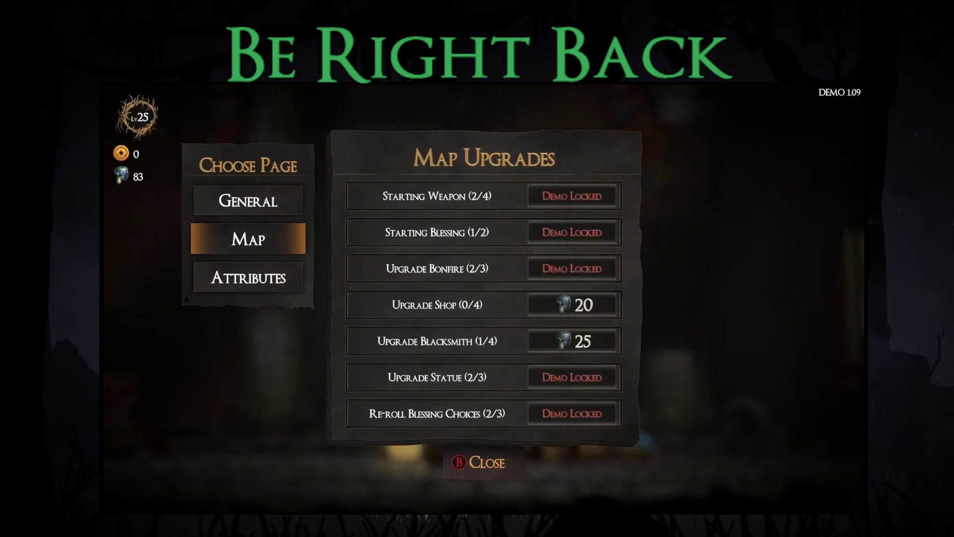
key("Right")
key("Down")
key("Down")
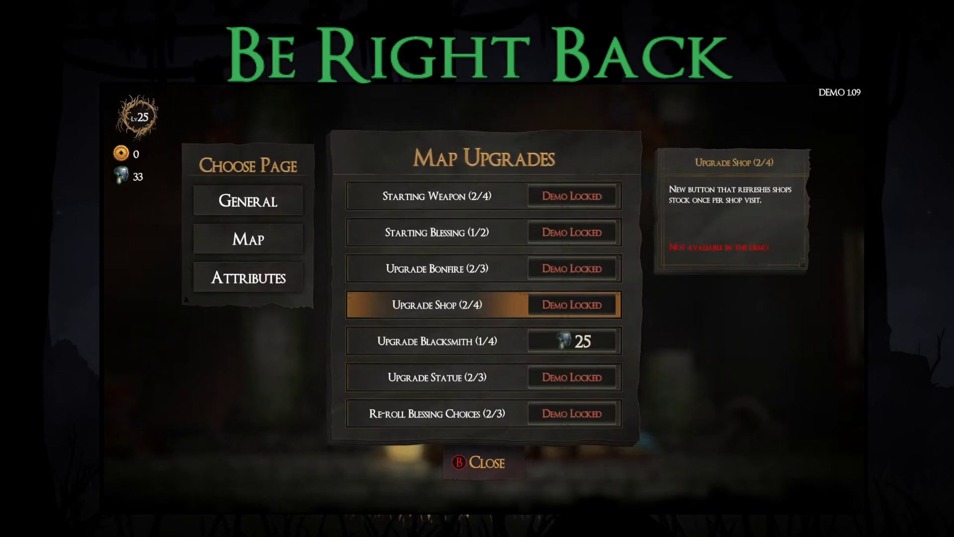
key("Down")
key("Left")
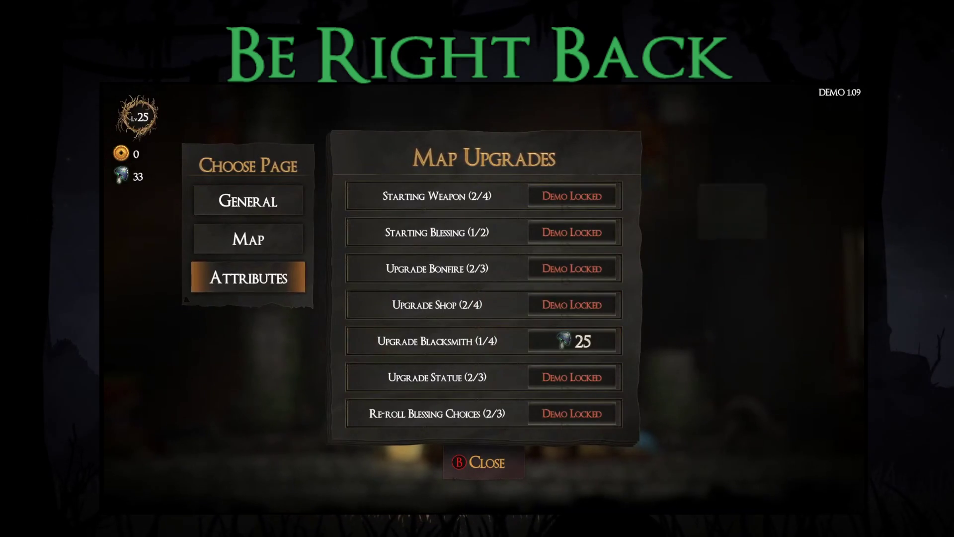
key("Up")
key("Up")
Step: Buy a level of Gold Recovery on the General page and close the upgrades
key("Right")
key("Down")
key("Down")
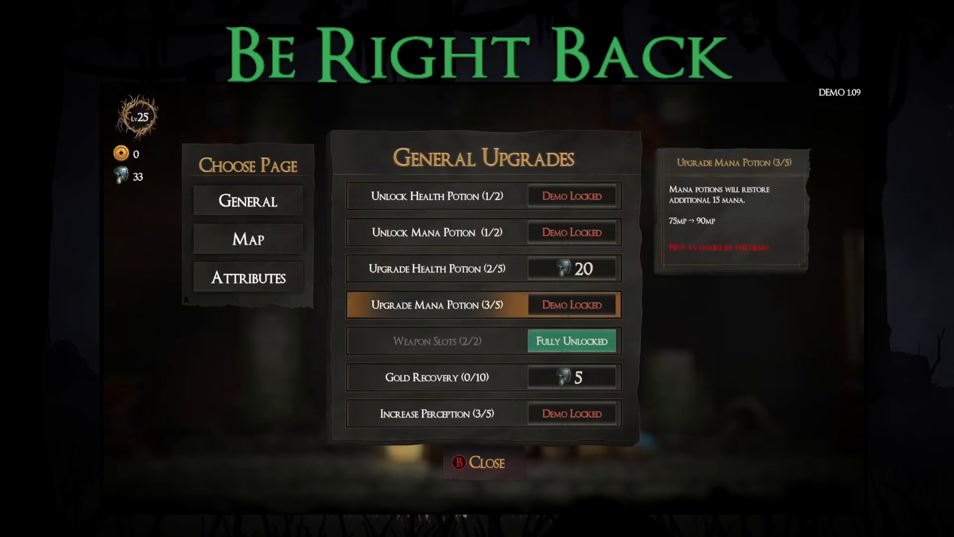
key("Down")
key("Return")
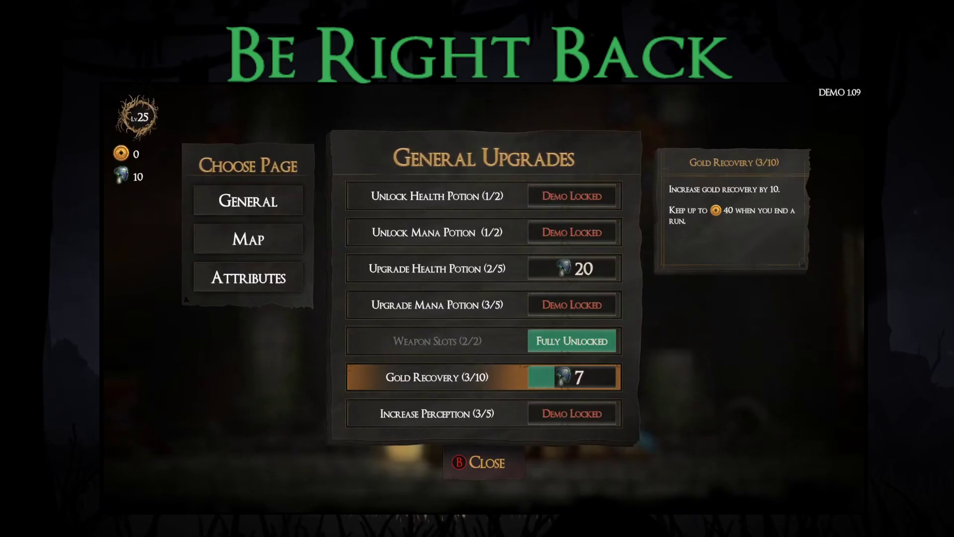
key("Escape")
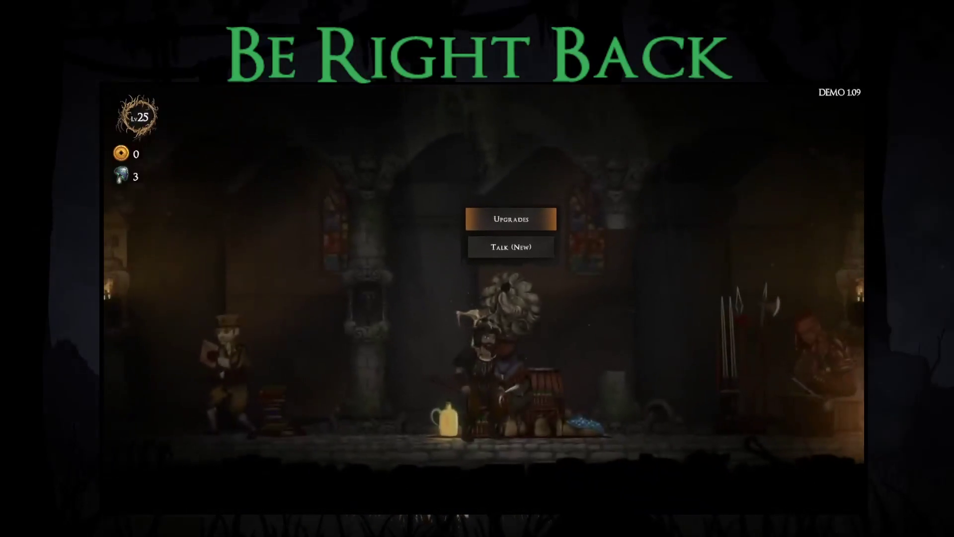
Step: Check the blacksmith's starting gear choice without changing it
key("Right")
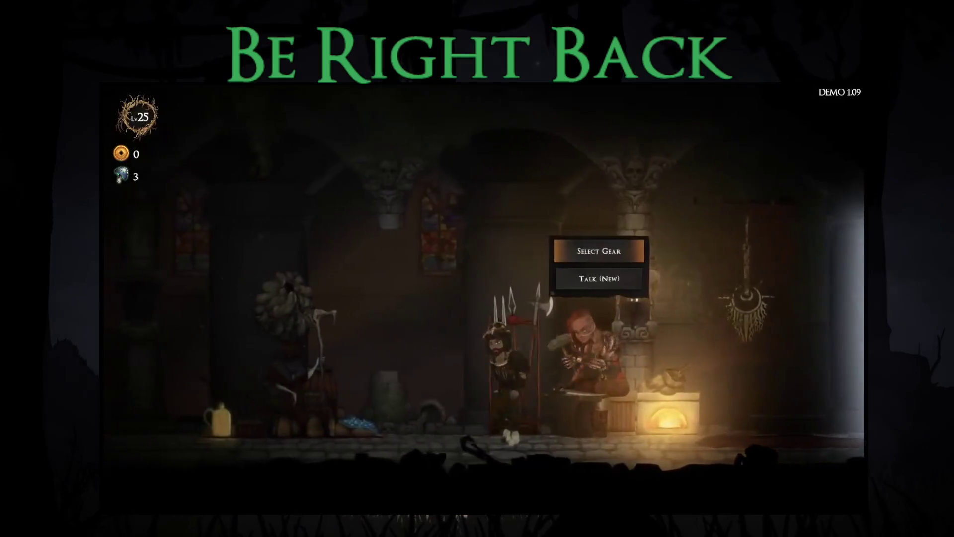
key("Return")
key("Escape")
Step: Start the Story Mode (Demo) map at difficulty 9 and take Small Stamina Boost
key("Right")
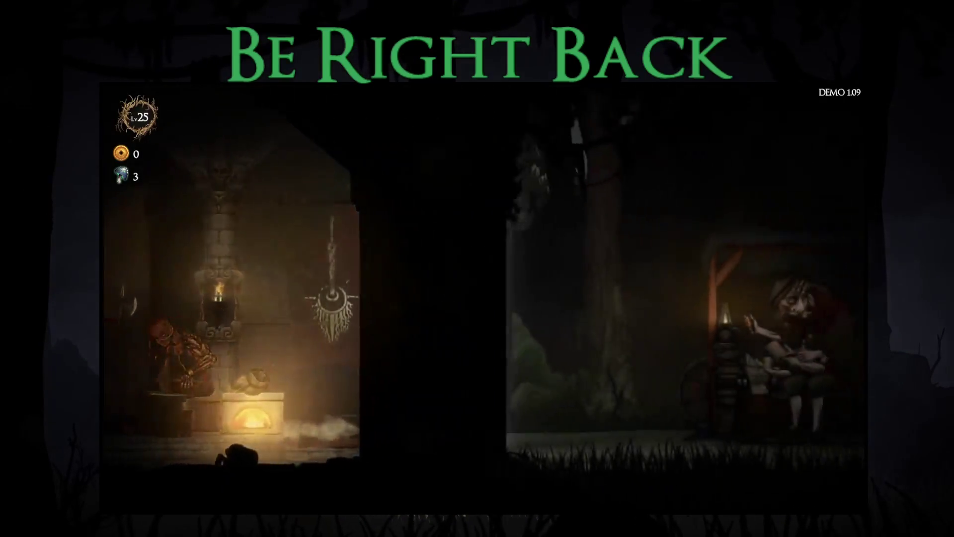
key("Return")
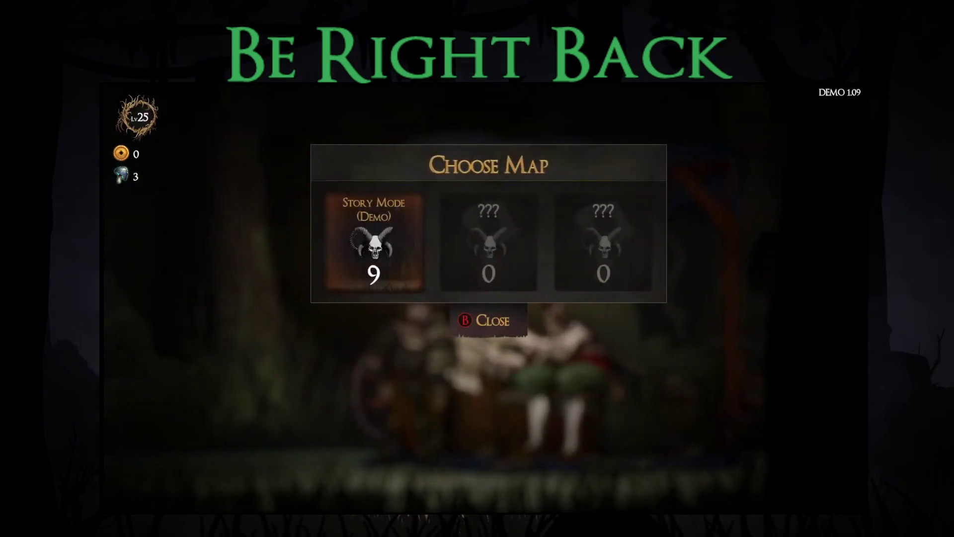
key("Return")
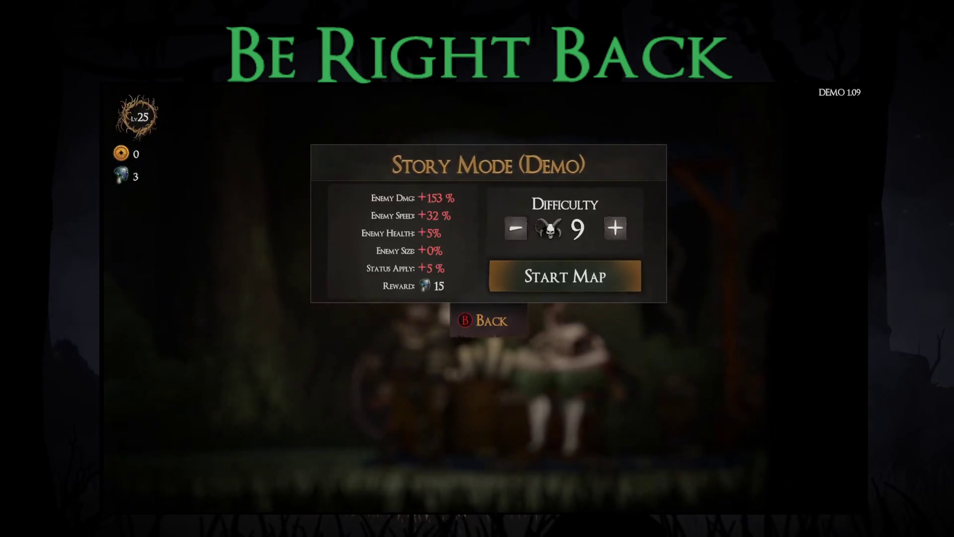
key("Return")
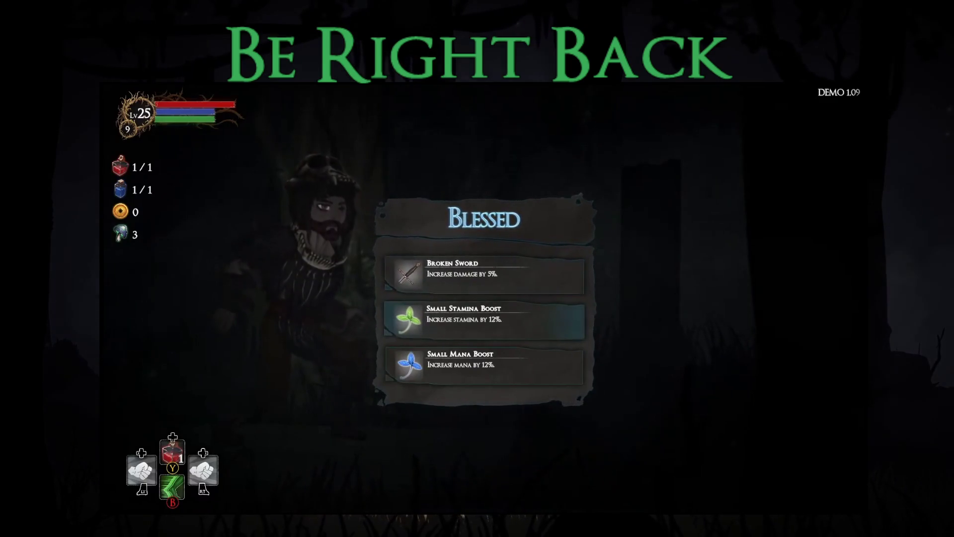
key("Return")
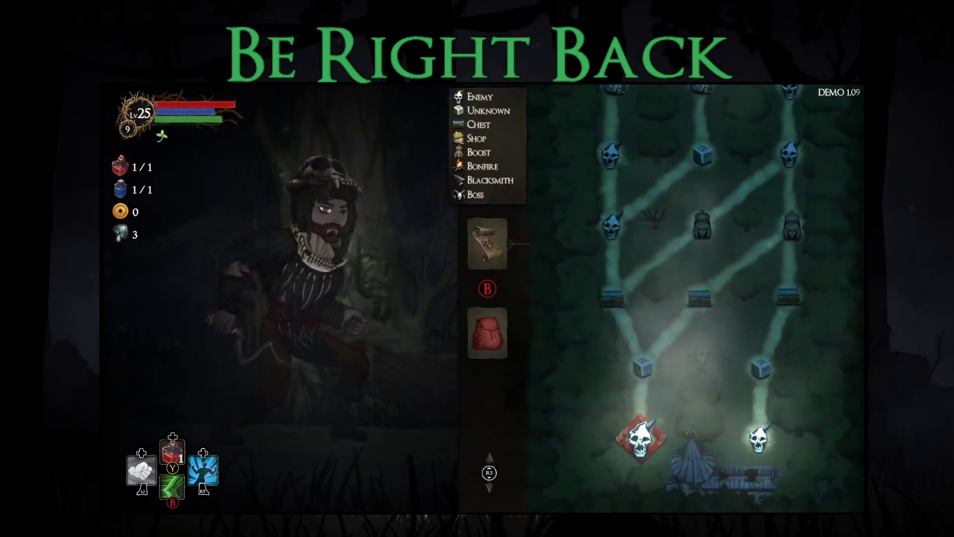
Step: Travel to the next node, win the forest fight, take all loot and bring up Equipment
key("Return")
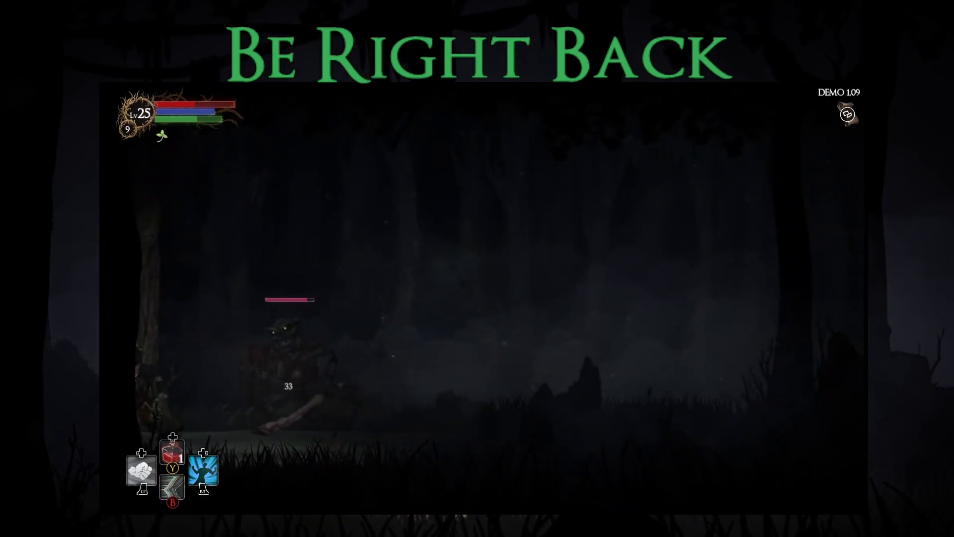
key("Right")
key("Right")
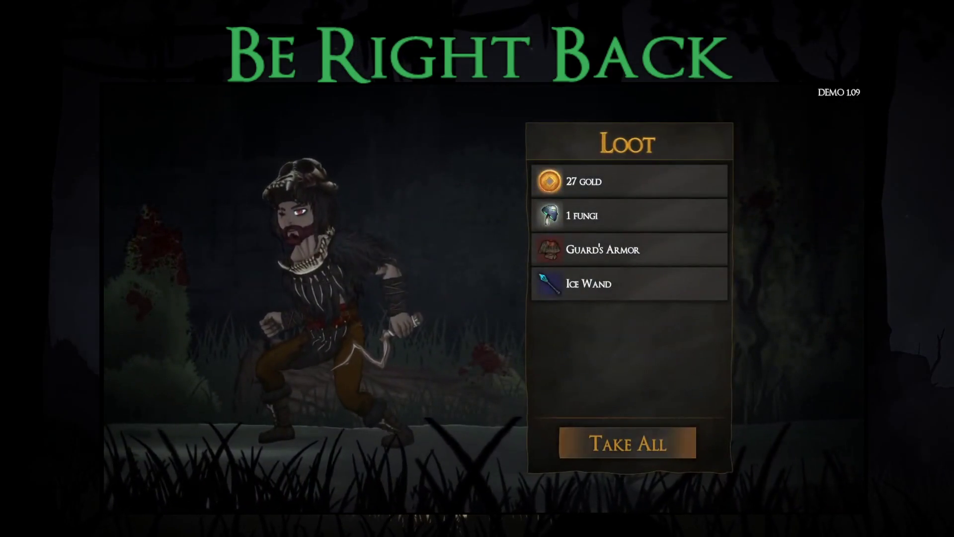
key("Return")
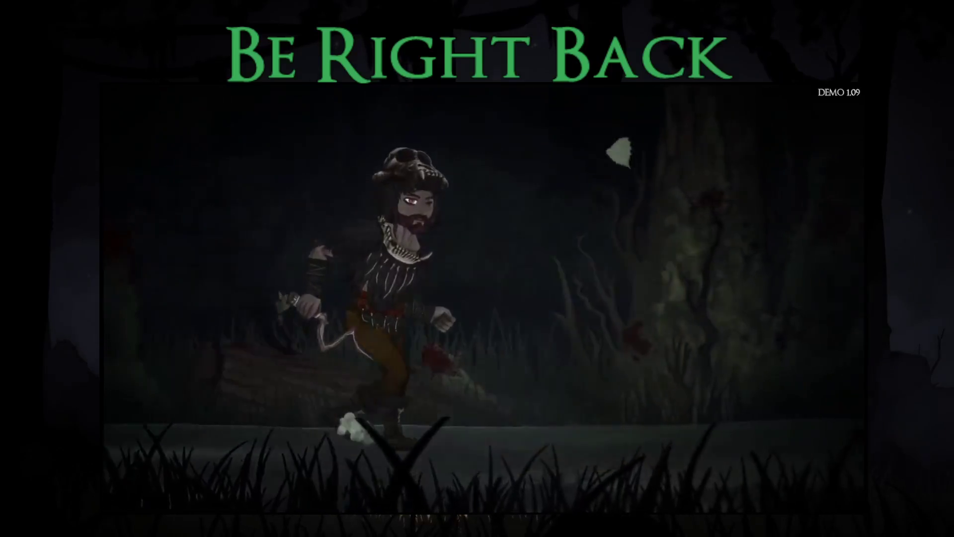
key("Return")
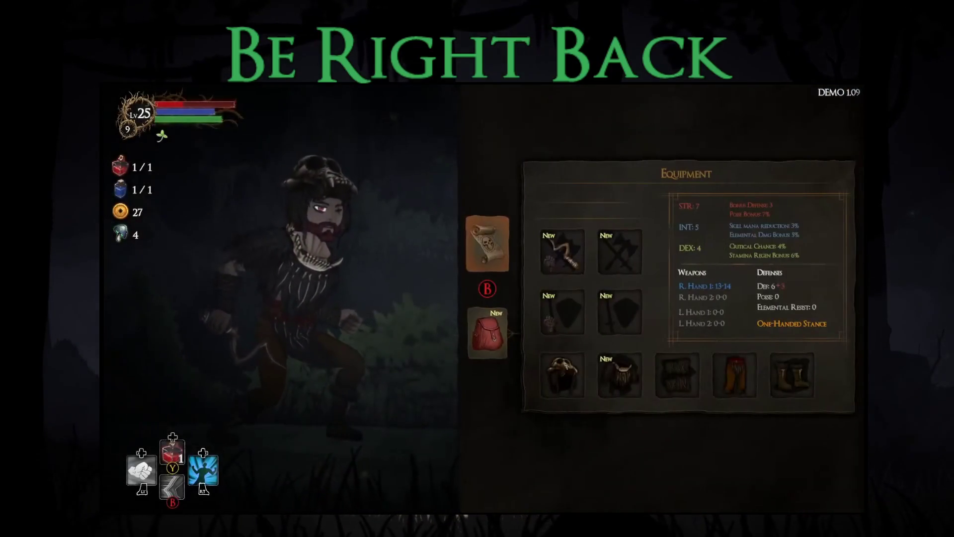
Step: Equip the Ice Wand in the left hand and the Guard's Armor, then close the menu
key("Down")
key("Return")
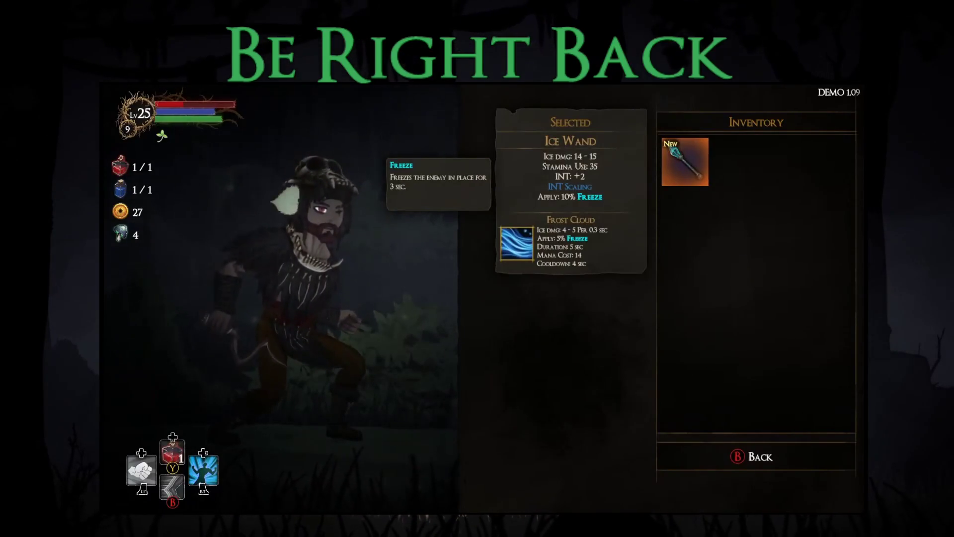
key("Return")
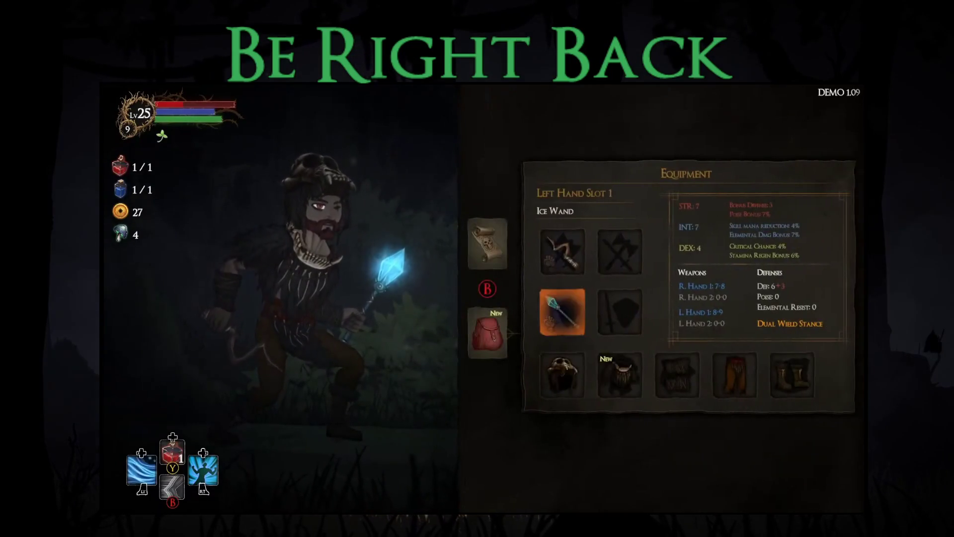
key("Down")
key("Right")
key("Return")
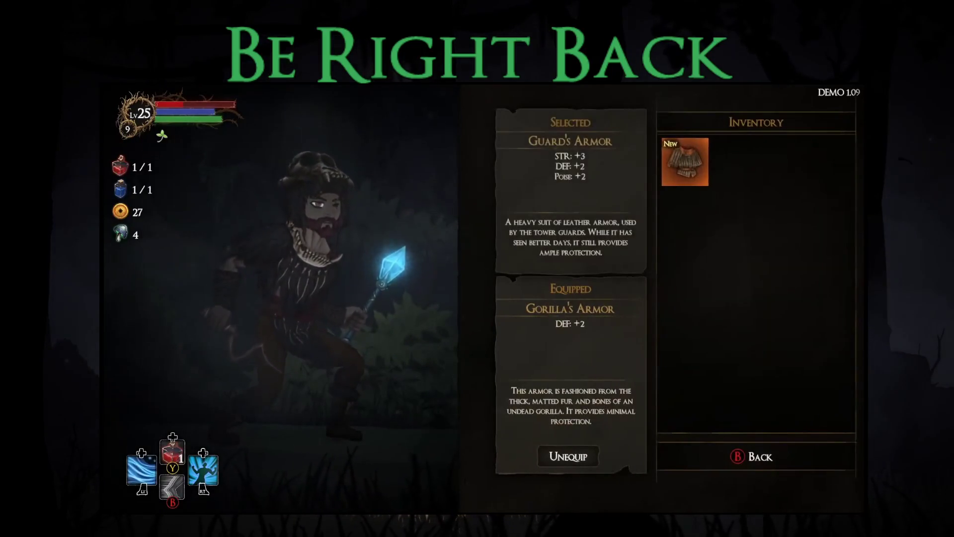
key("Return")
key("Tab")
key("Escape")
Step: Answer the knight with 'I trust in INT.' and receive the reward loot
key("d")
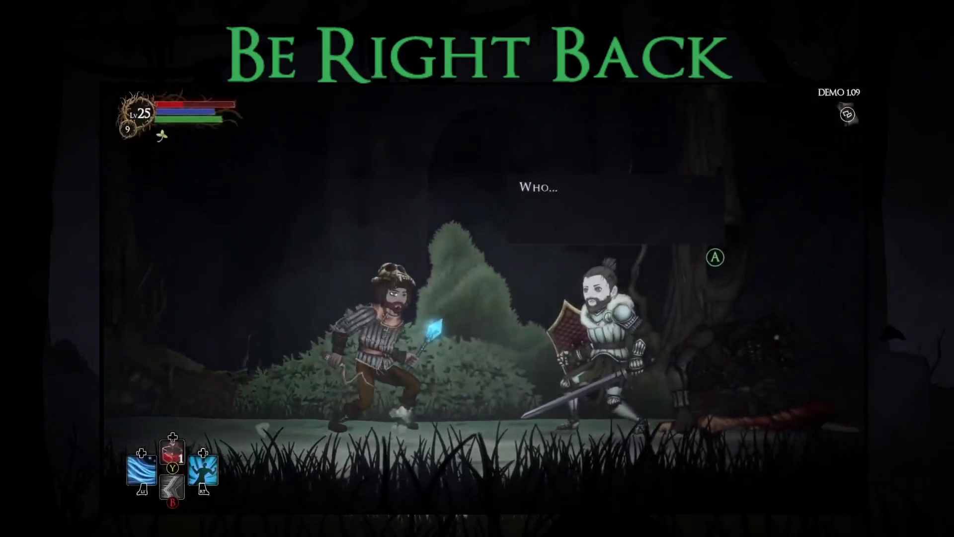
key("Return")
key("Down")
key("Down")
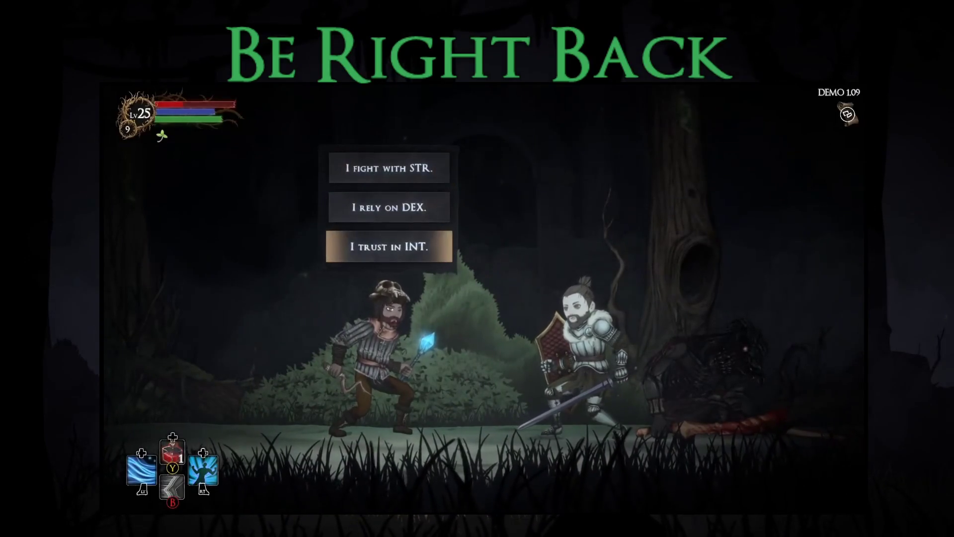
key("Return")
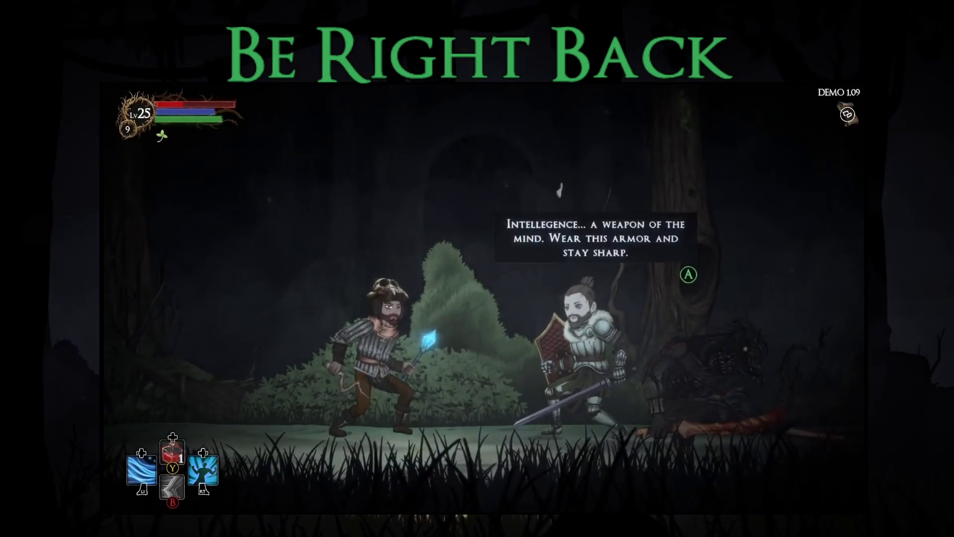
key("Return")
key("Return")
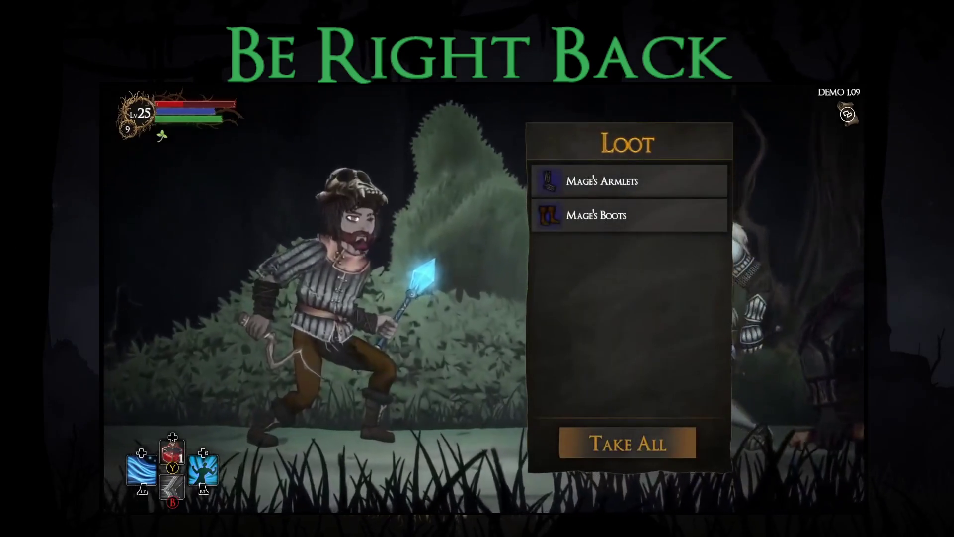
key("Return")
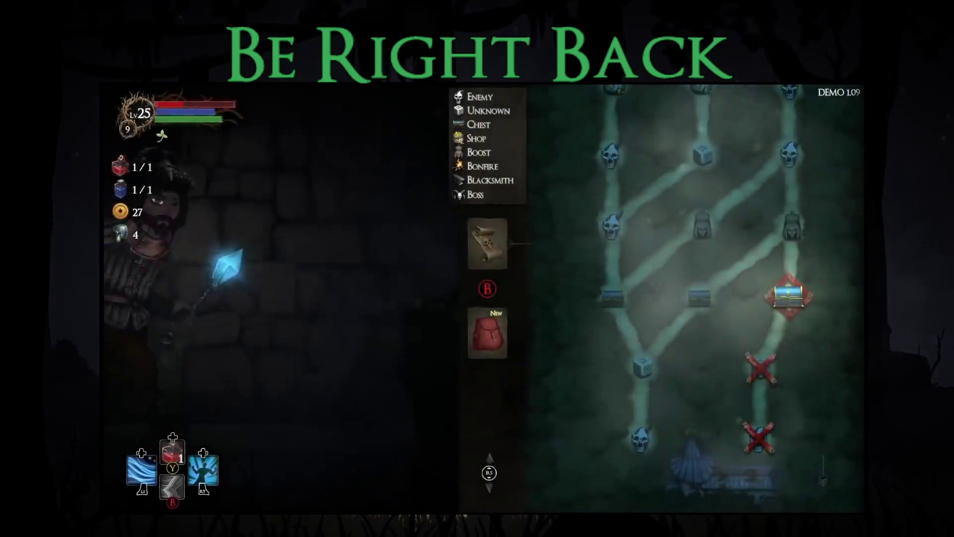
Step: Check the boots for the feet slot and equip Mage's Armlets in the hands slot
key("Return")
key("Down")
key("Down")
key("Right")
key("Right")
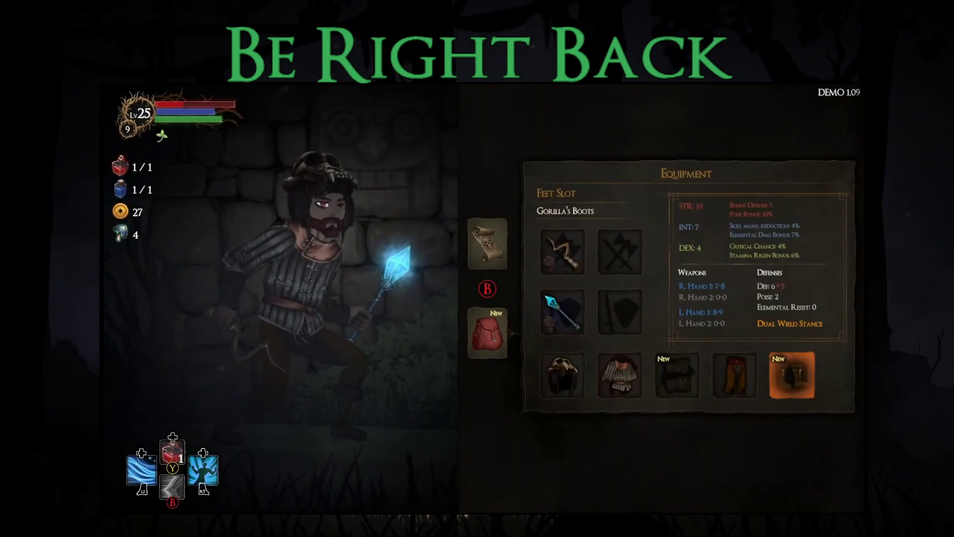
key("Return")
key("Escape")
key("Left")
key("Return")
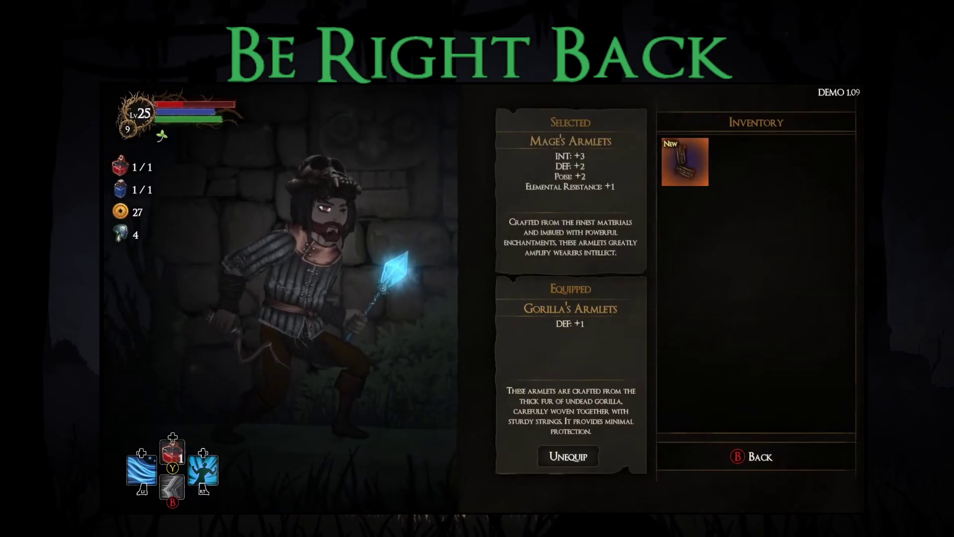
key("Return")
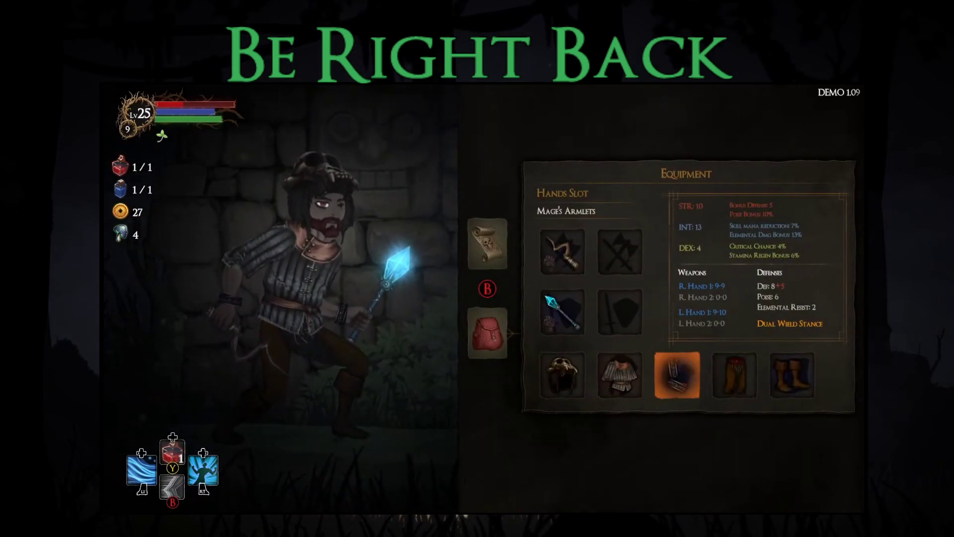
Step: Compare the hands armlets, close the menu and walk over to the chest
key("Return")
key("Return")
key("Return")
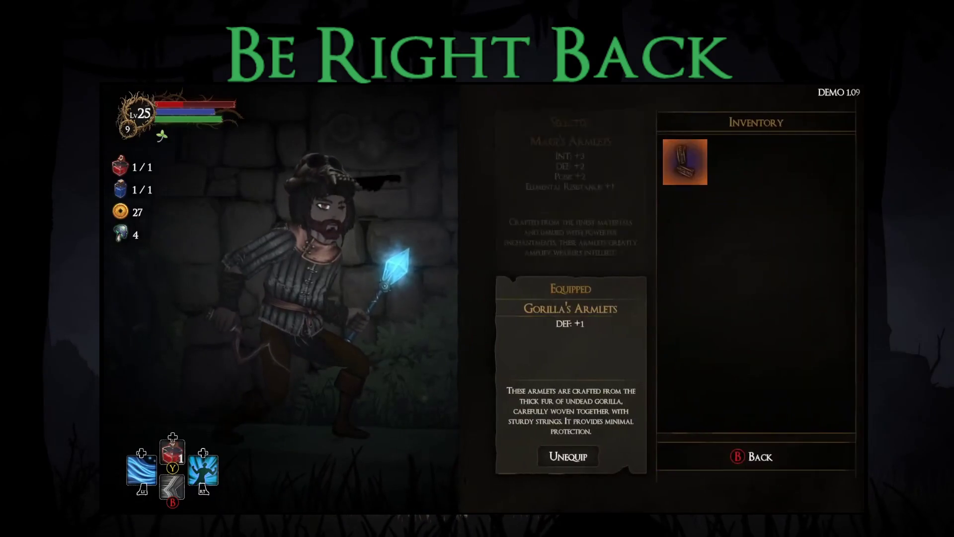
key("Return")
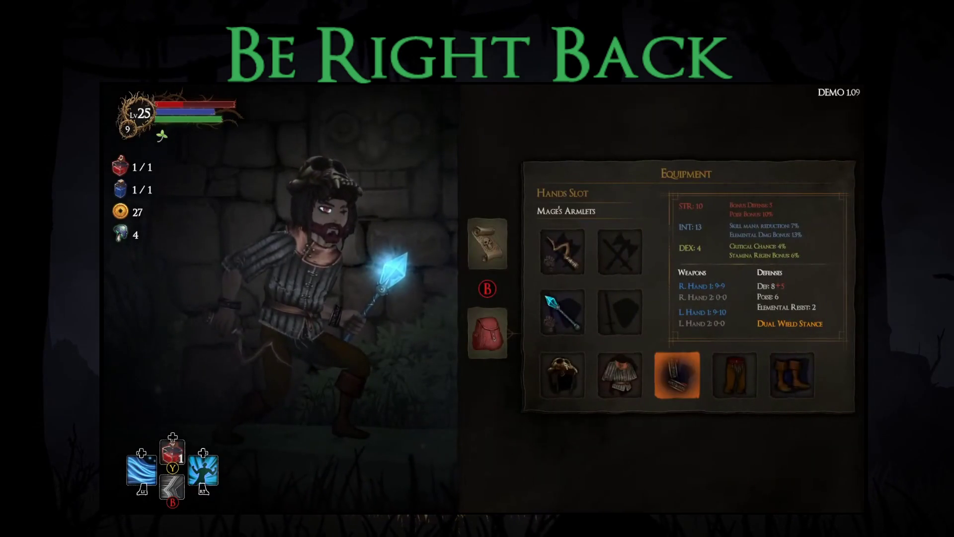
key("Tab")
key("Escape")
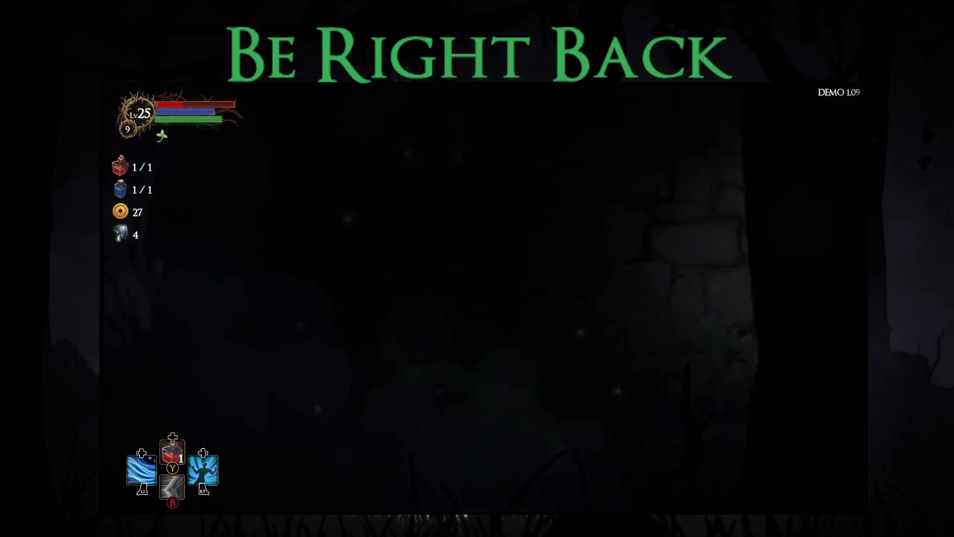
key("Right")
Step: Open the chest and take the Arcane Heart reward over Dark Pulse
key("Return")
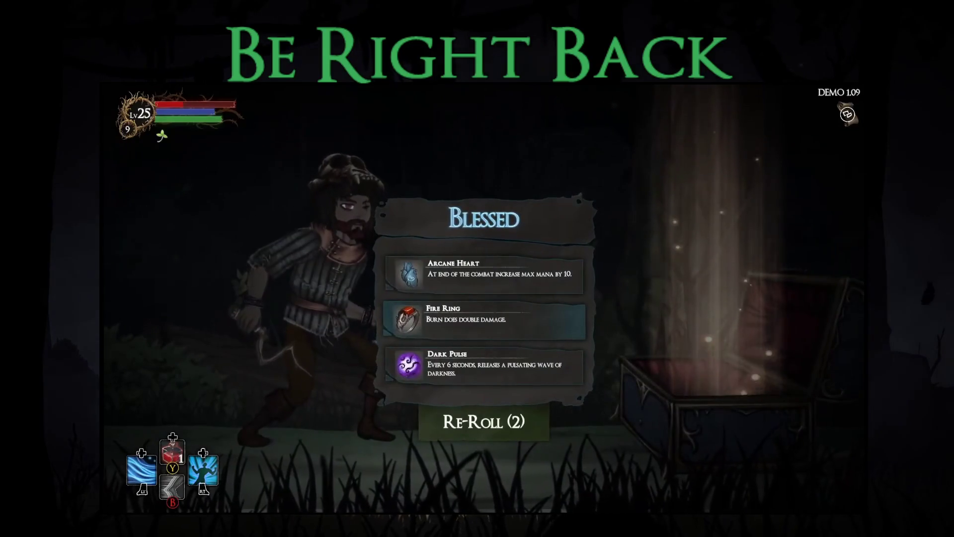
key("Down")
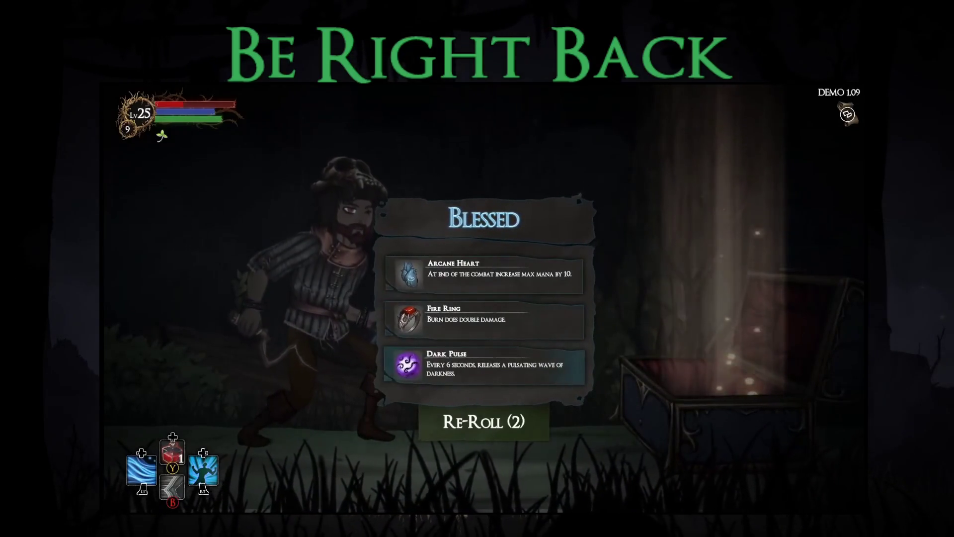
key("Up")
key("Up")
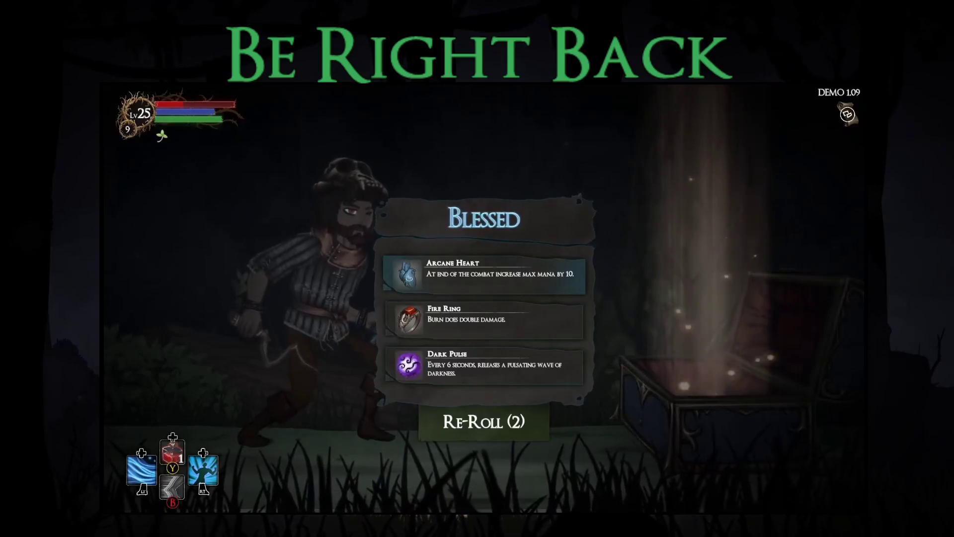
key("Return")
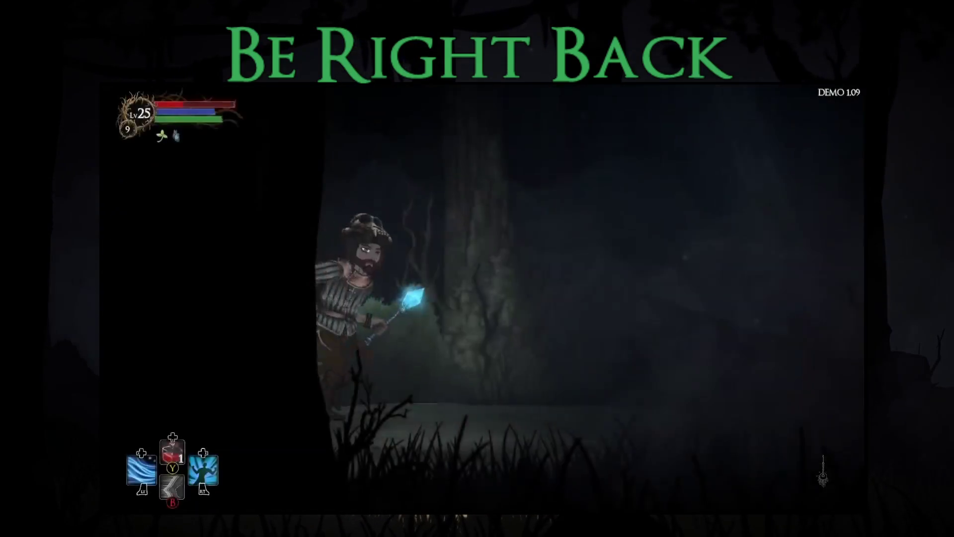
Step: Pray at the statue, choose the Bonus Mana blessing and travel into the next room
key("Return")
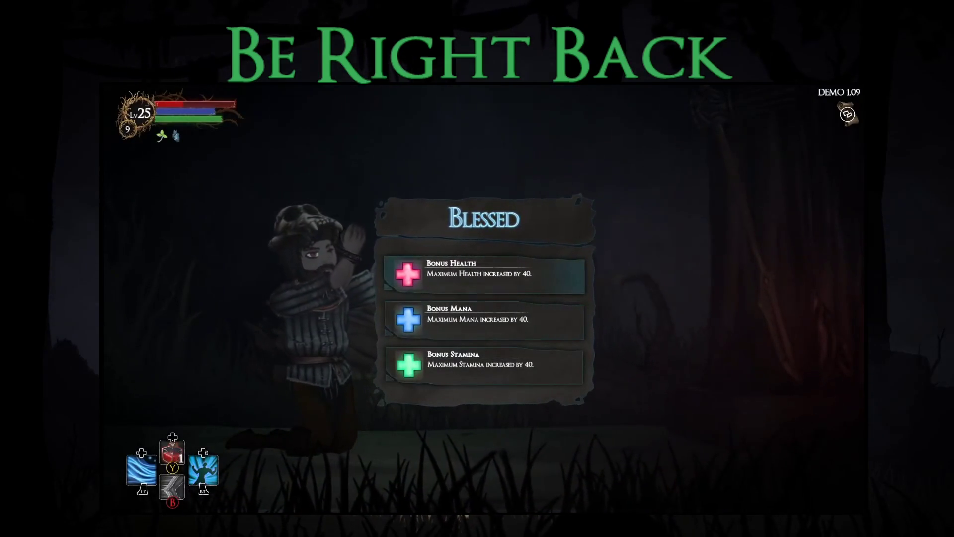
key("Return")
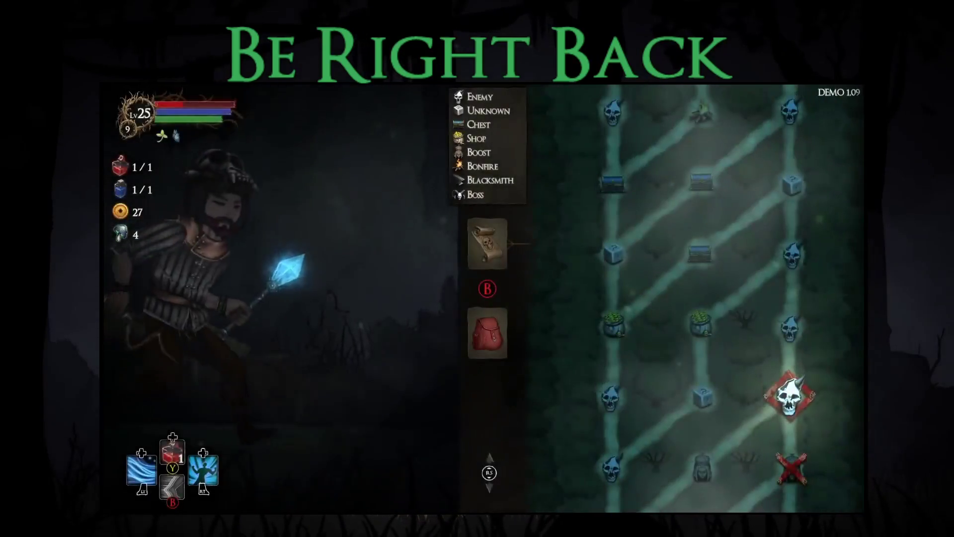
key("Return")
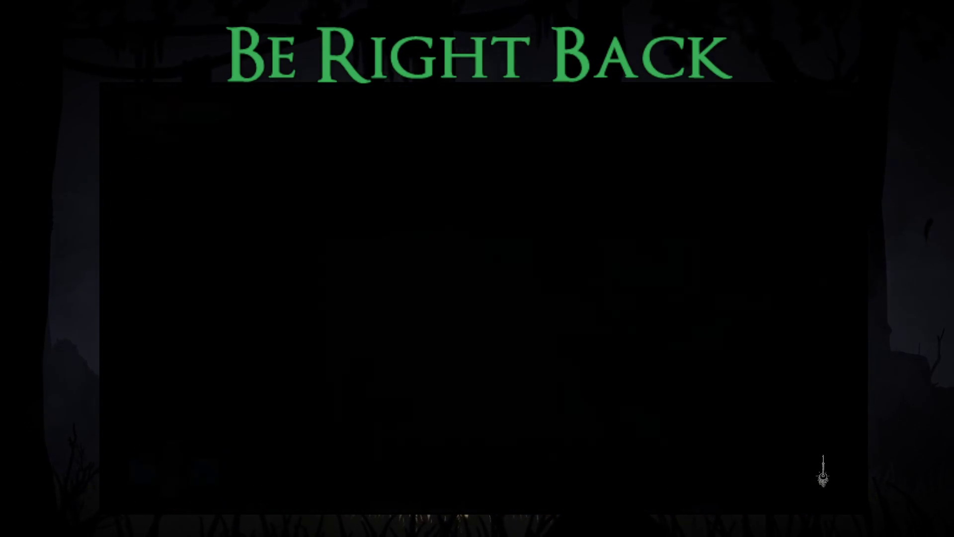
Step: Drink a healing potion and attack the enemy with cloud and projectile spells
key("q")
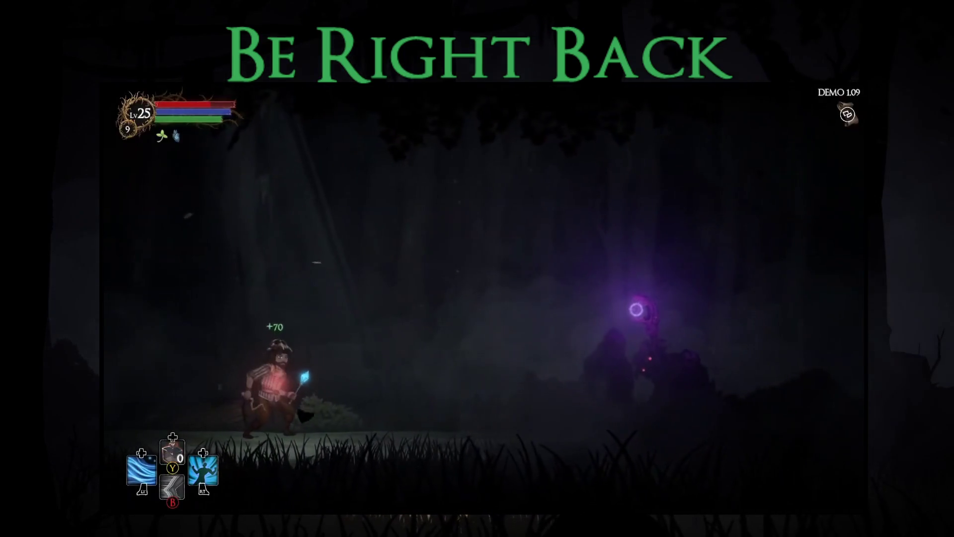
key("Right")
key("e")
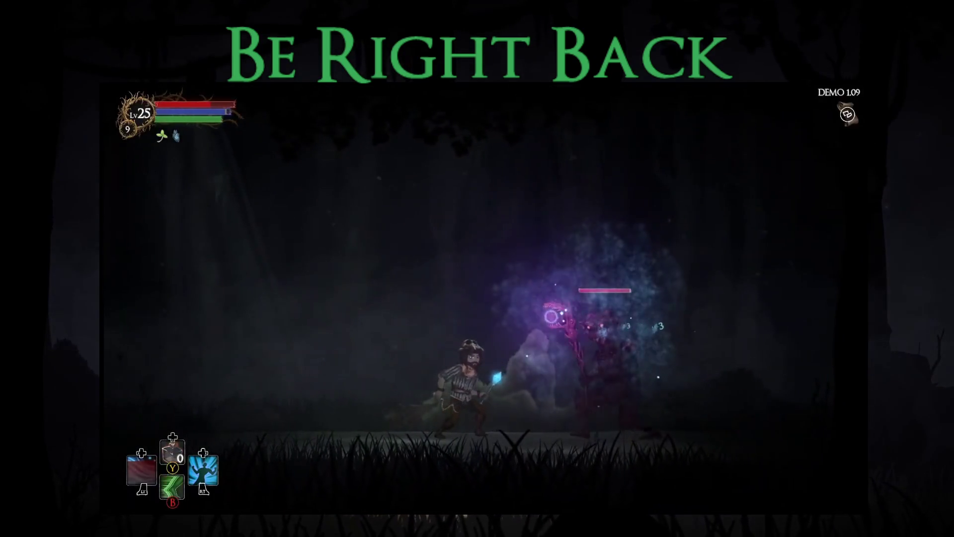
key("Left")
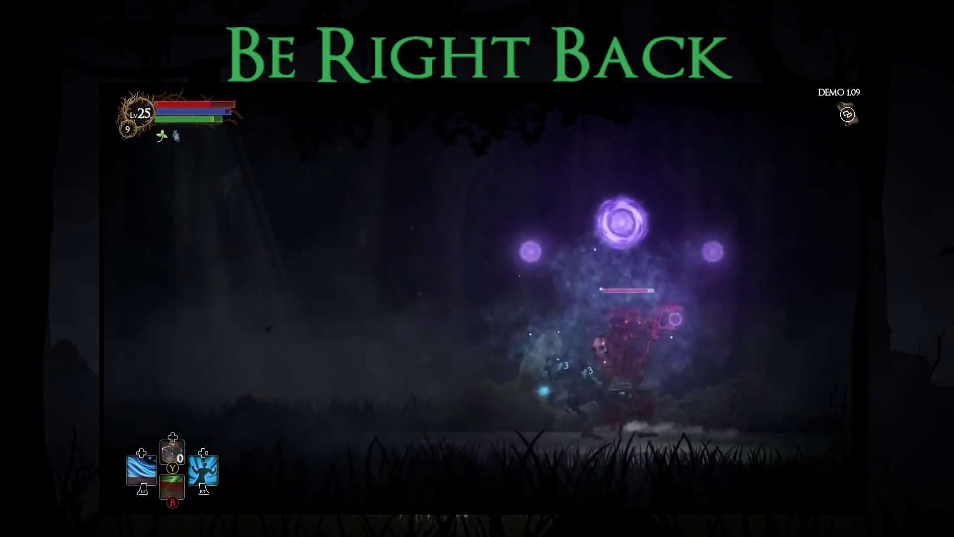
key("Right")
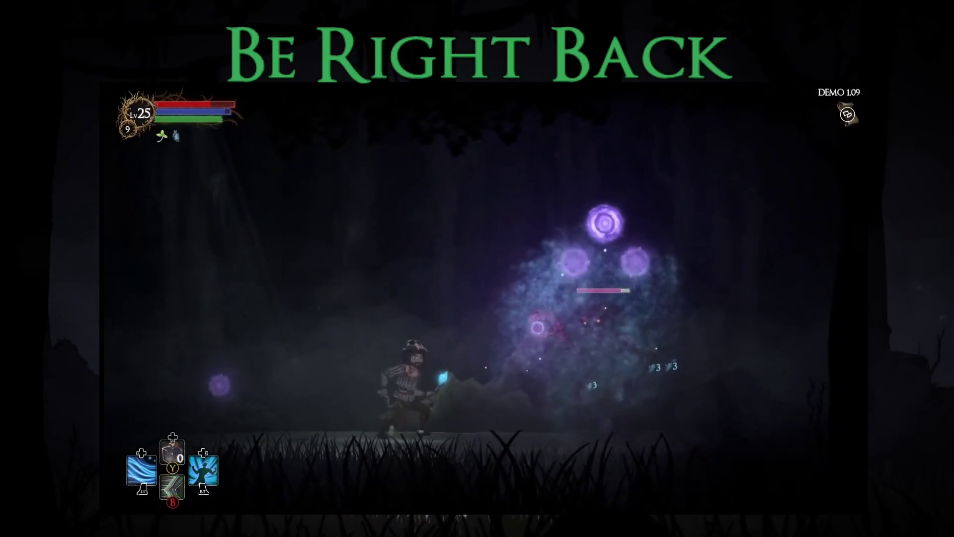
key("e")
Step: Pause the game and bring up the Bosses spreadsheet in the browser
key("Escape")
key("Down")
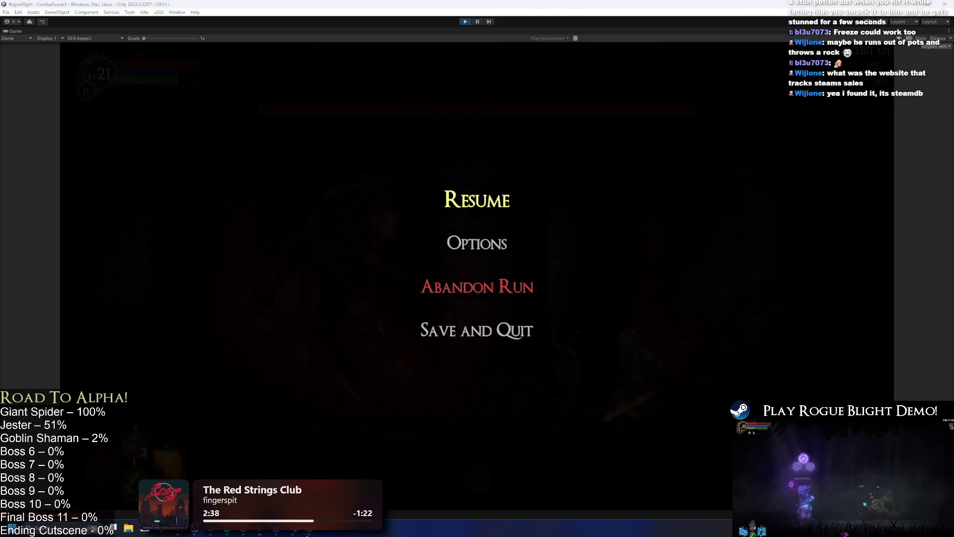
left_click(308, 464)
Step: Switch back to the paused game, then to SteamDB's Familia, Act 2 price history page
key("alt+Tab")
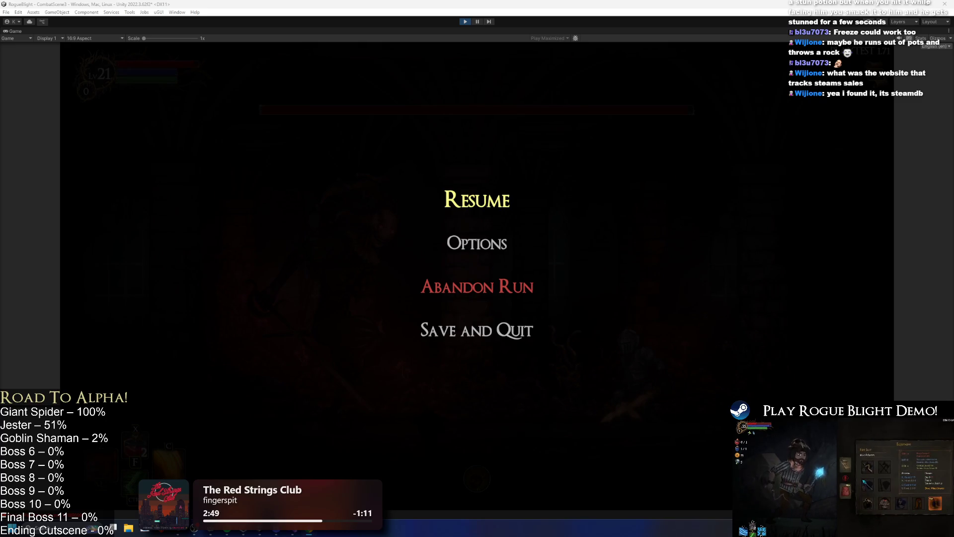
key("alt+Tab")
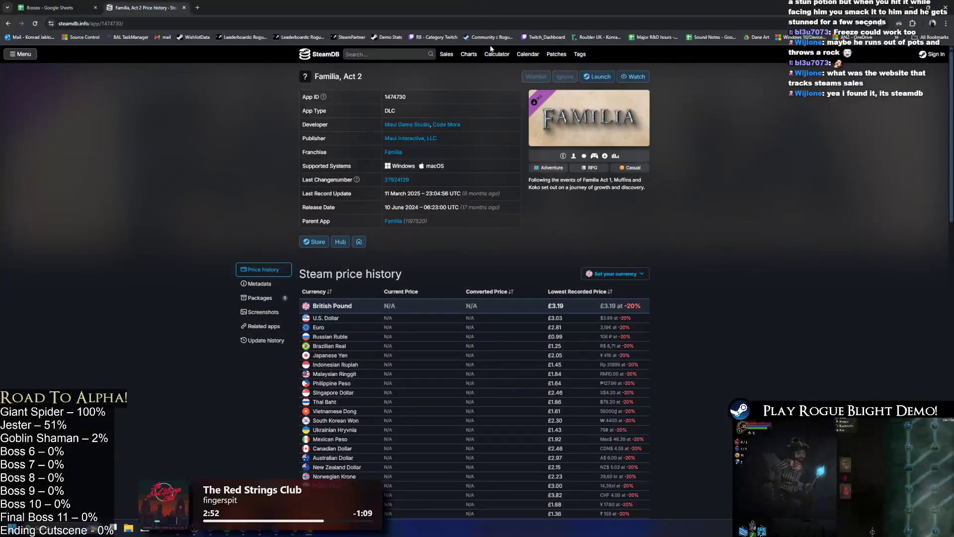
Step: Go to the SteamDB home page and open Stardew Valley from Most Played
left_click(319, 54)
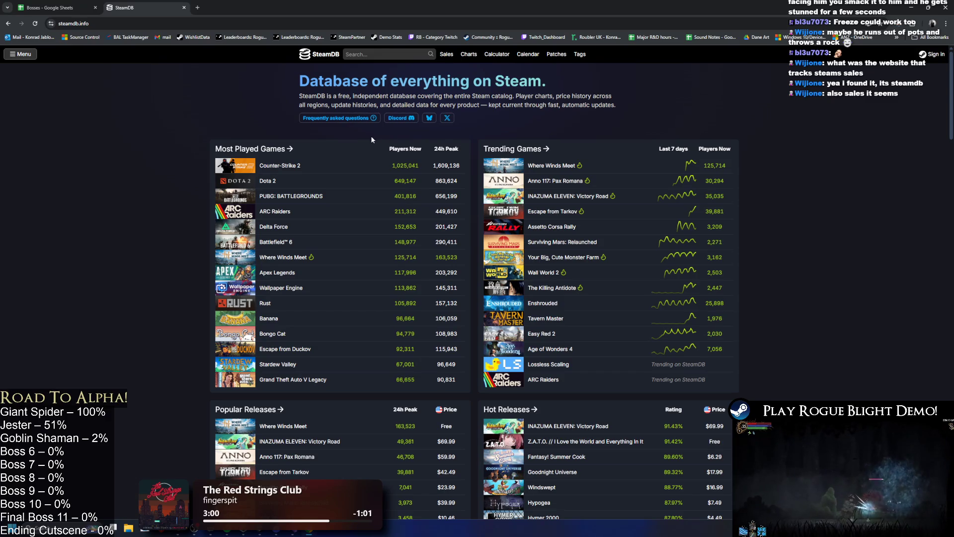
scroll(387, 199, "down", 4)
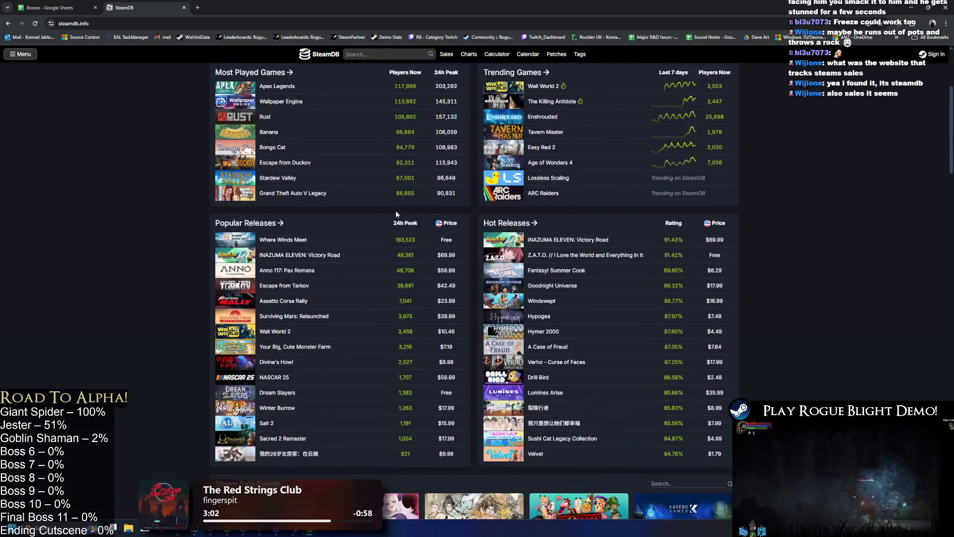
left_click(288, 178)
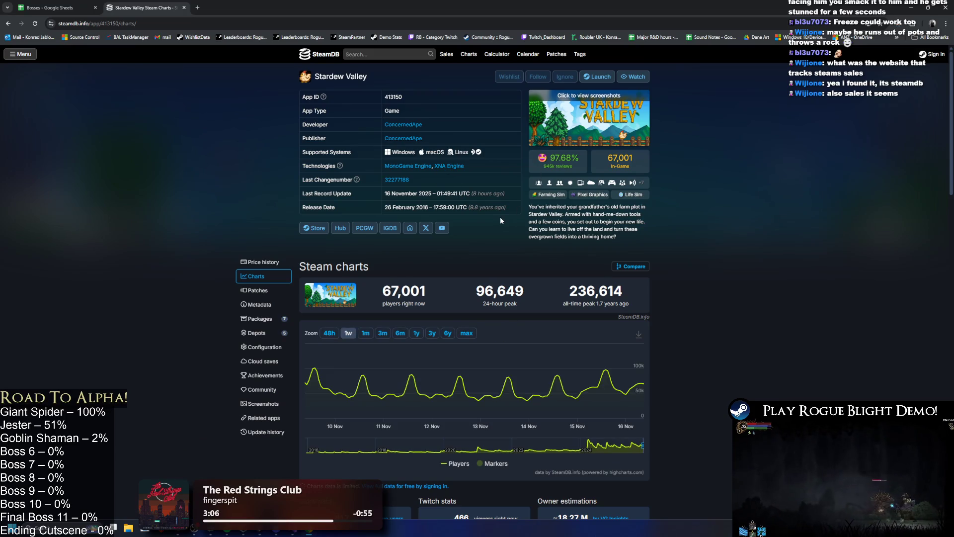
Step: Scroll through Stardew Valley's player and follower charts
scroll(497, 217, "down", 7)
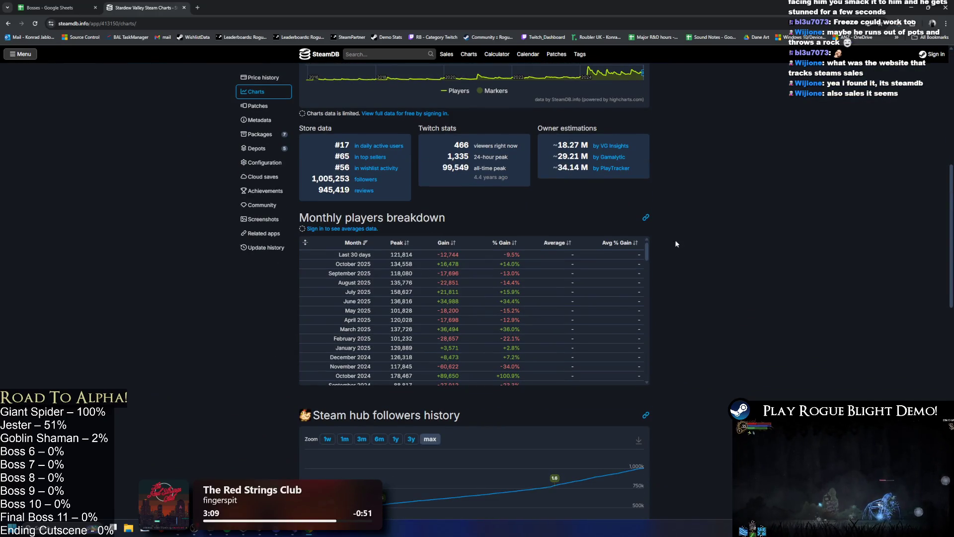
scroll(675, 236, "down", 3)
scroll(560, 261, "up", 2)
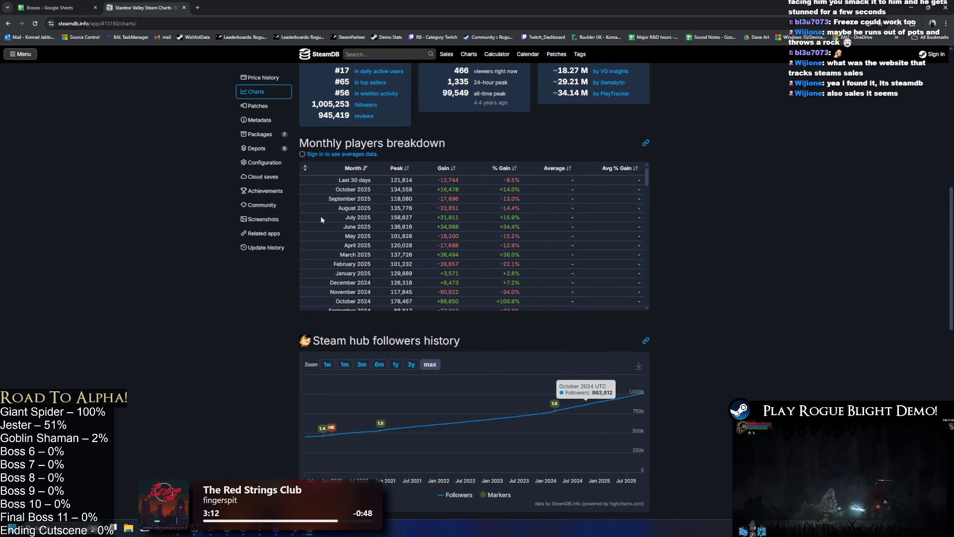
mouse_move(641, 390)
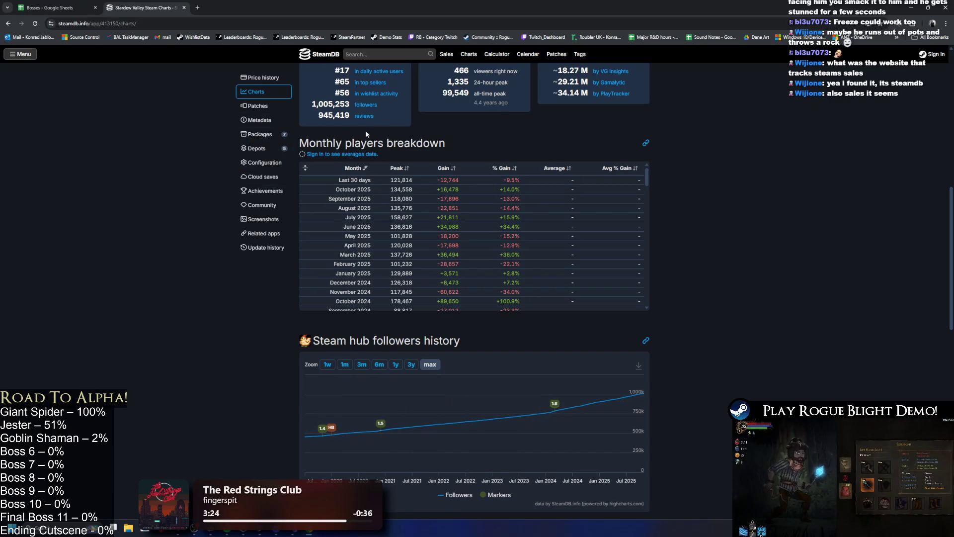
scroll(674, 160, "up", 2)
scroll(674, 160, "down", 4)
scroll(675, 160, "up", 3)
scroll(674, 160, "up", 1)
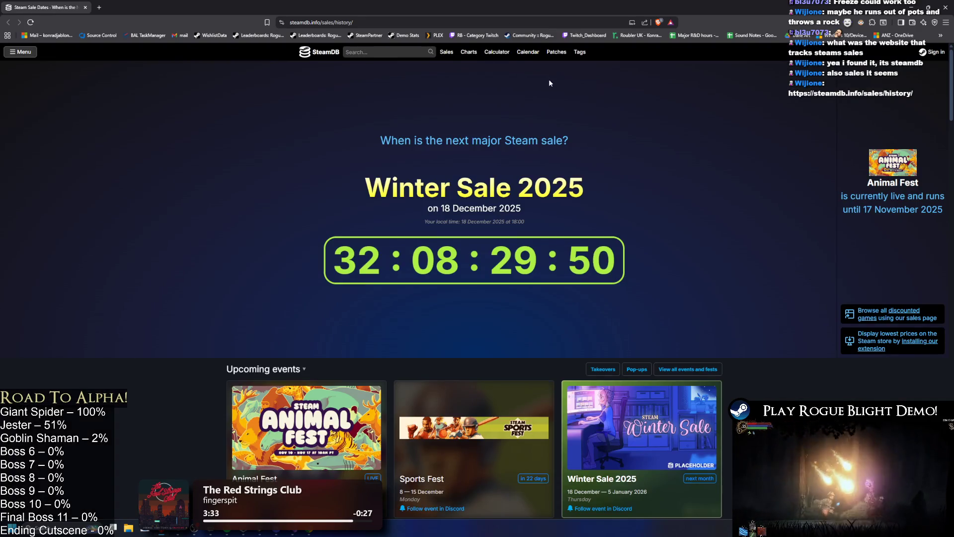
scroll(561, 105, "down", 5)
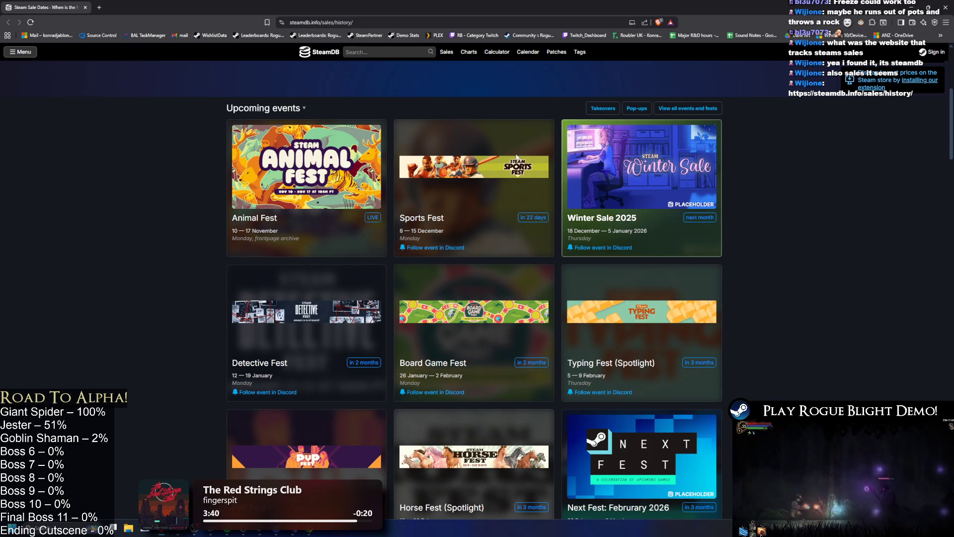
scroll(516, 154, "down", 2)
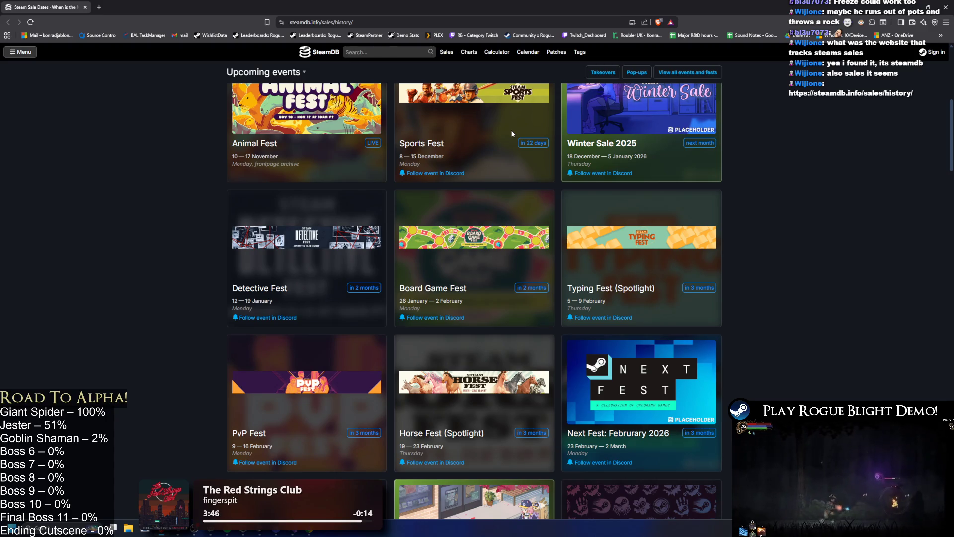
scroll(524, 126, "down", 2)
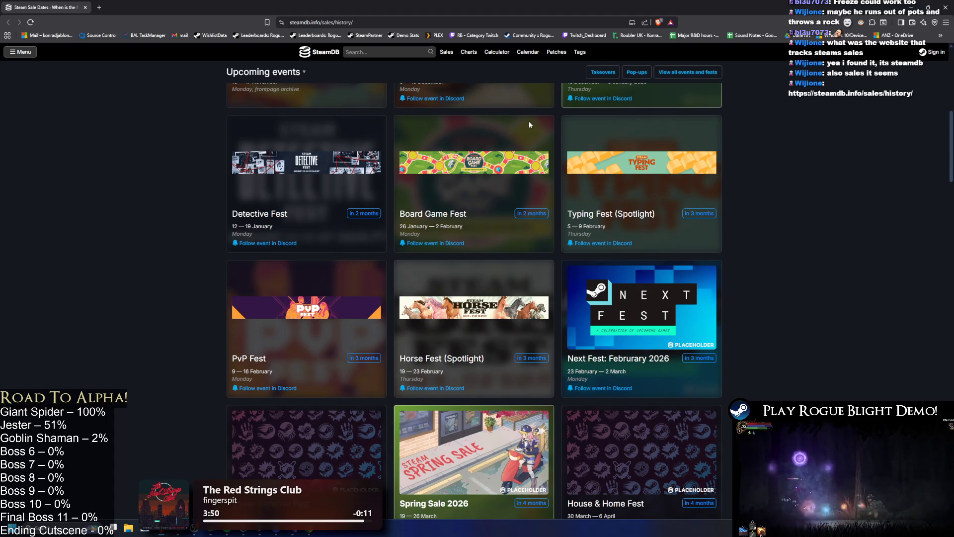
scroll(560, 144, "down", 3)
scroll(565, 142, "down", 2)
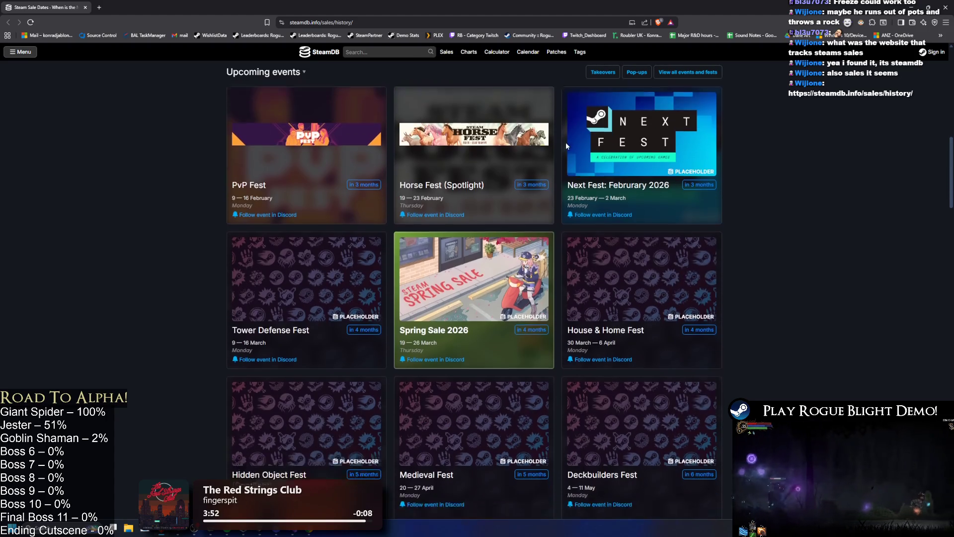
scroll(565, 137, "down", 2)
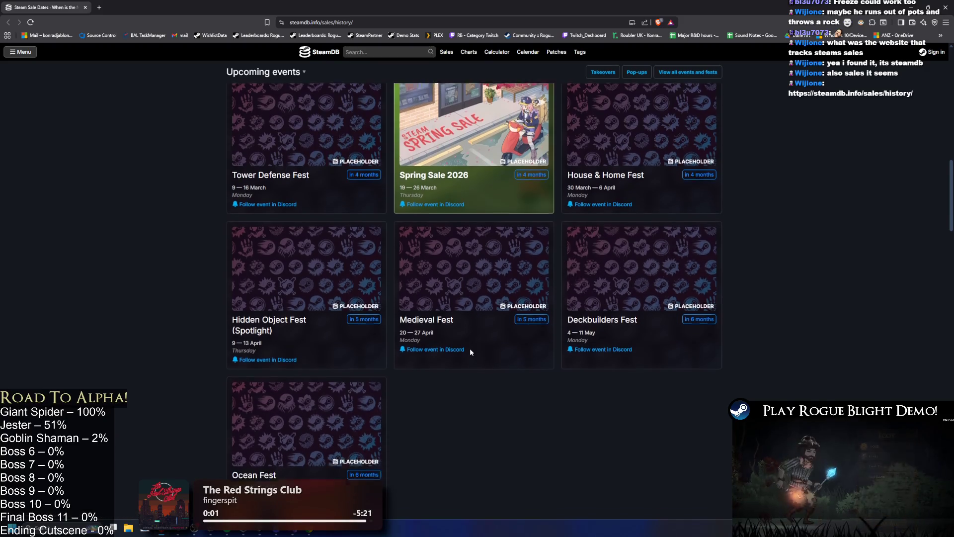
scroll(453, 355, "down", 2)
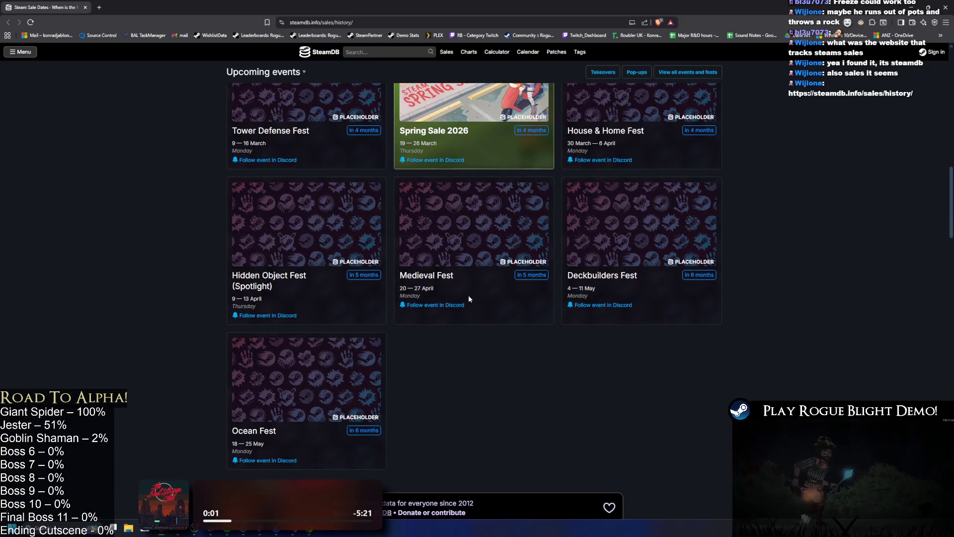
left_click(428, 275)
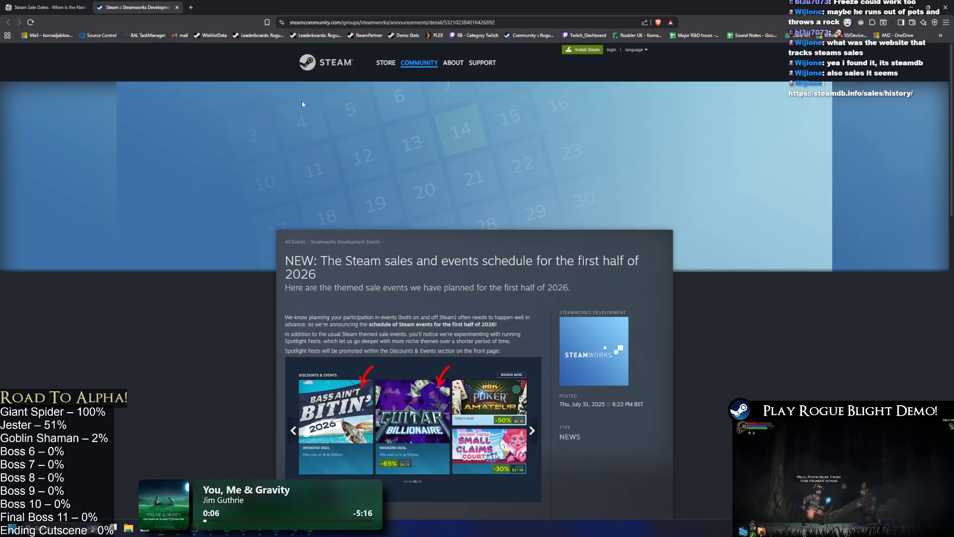
Step: Read the Medieval Fest 2026 announcement, open its documentation link and close that tab
scroll(440, 204, "down", 5)
scroll(462, 174, "up", 2)
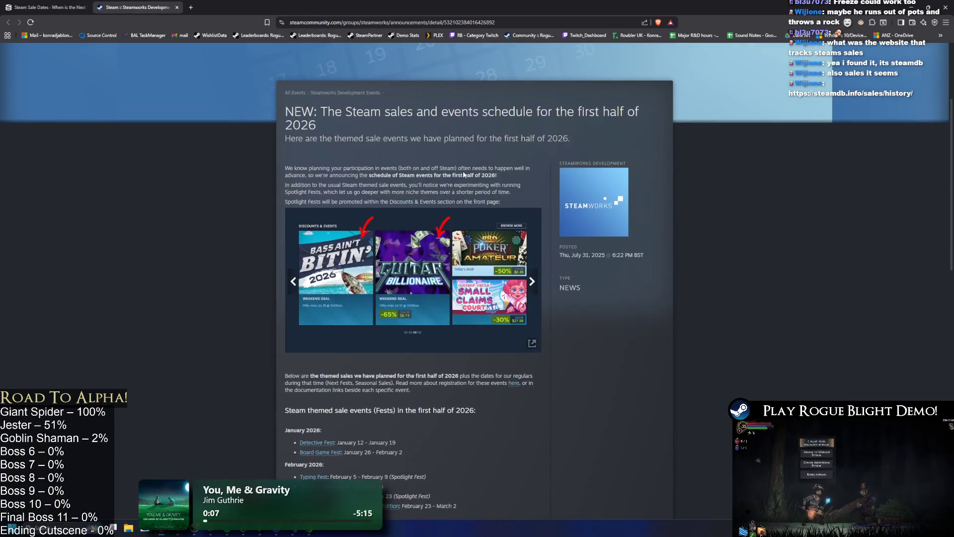
scroll(470, 175, "down", 8)
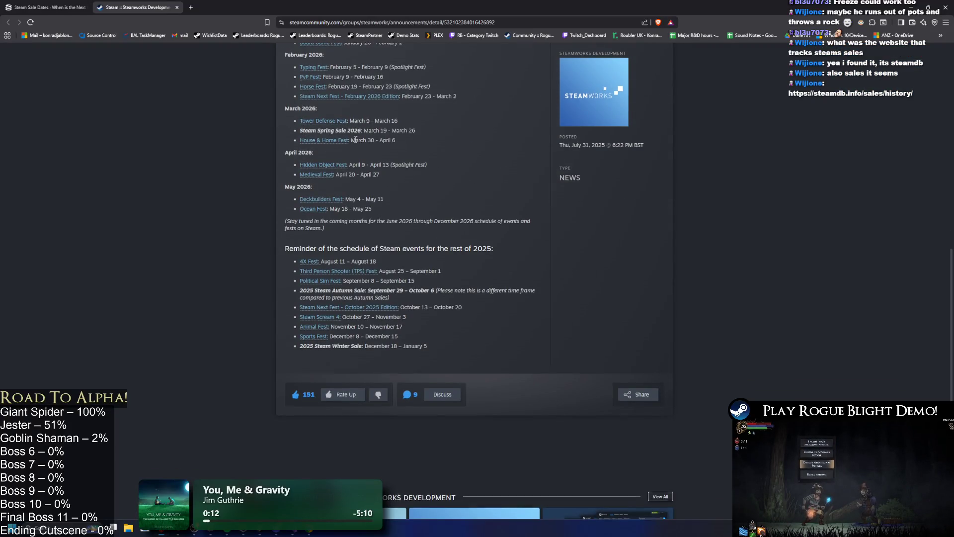
scroll(355, 140, "up", 2)
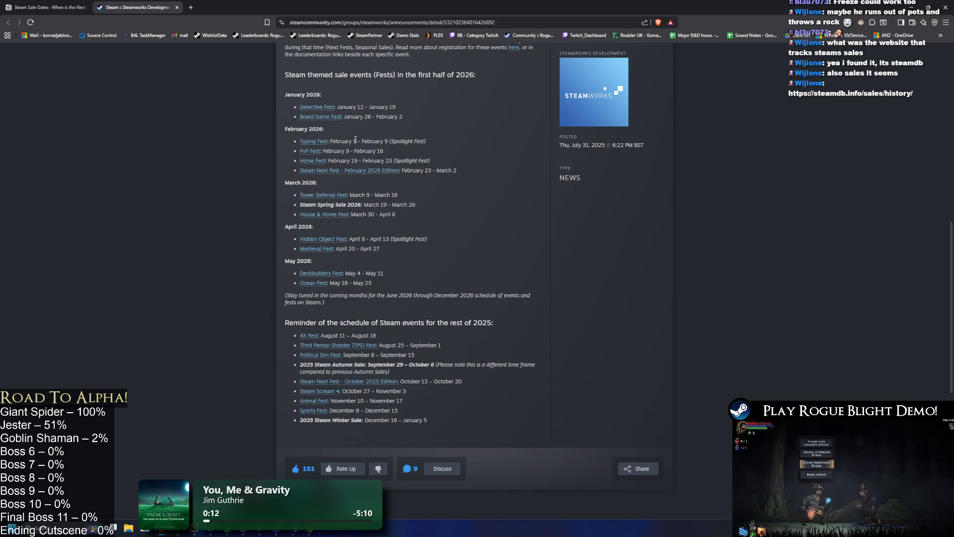
left_click(323, 253)
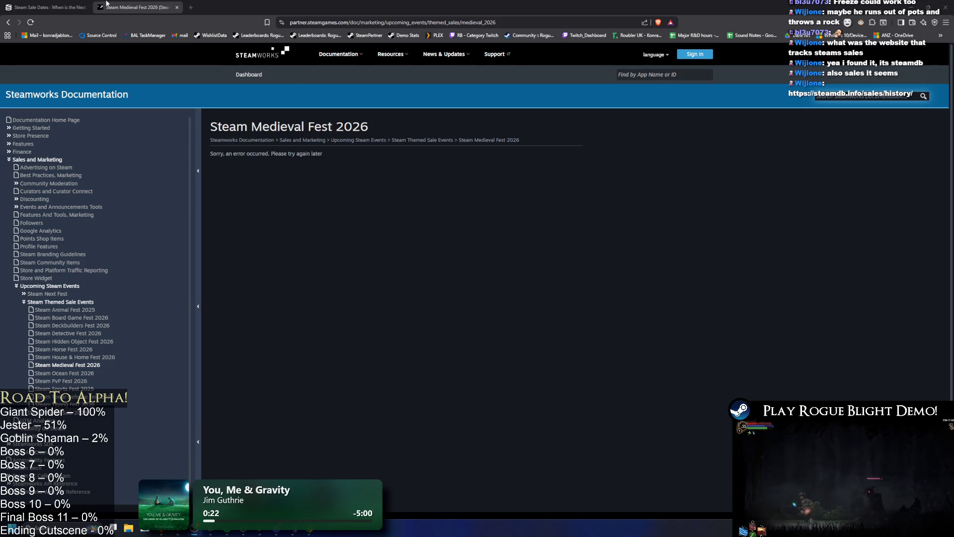
middle_click(107, 4)
Step: Switch to the browser window showing SteamDB's Stardew Valley charts
scroll(812, 314, "up", 8)
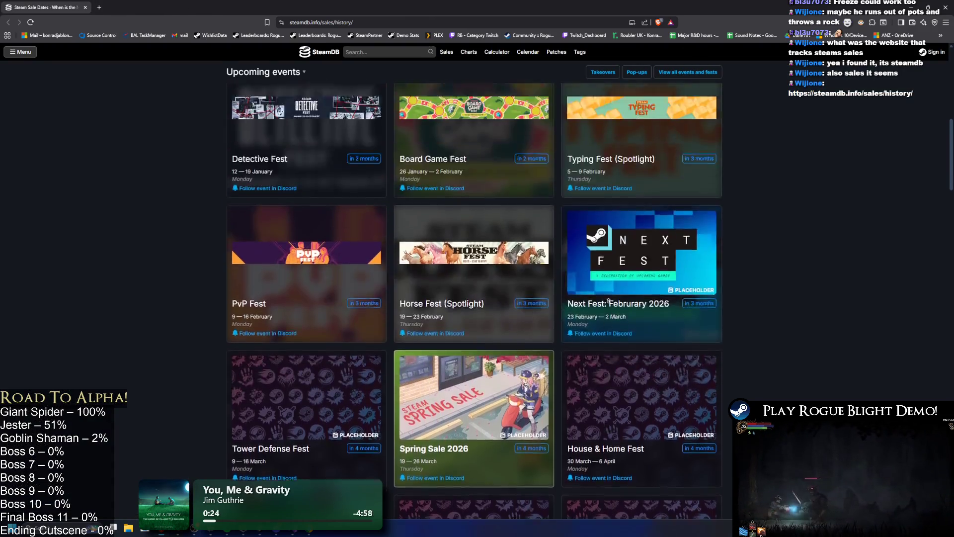
scroll(704, 268, "down", 2)
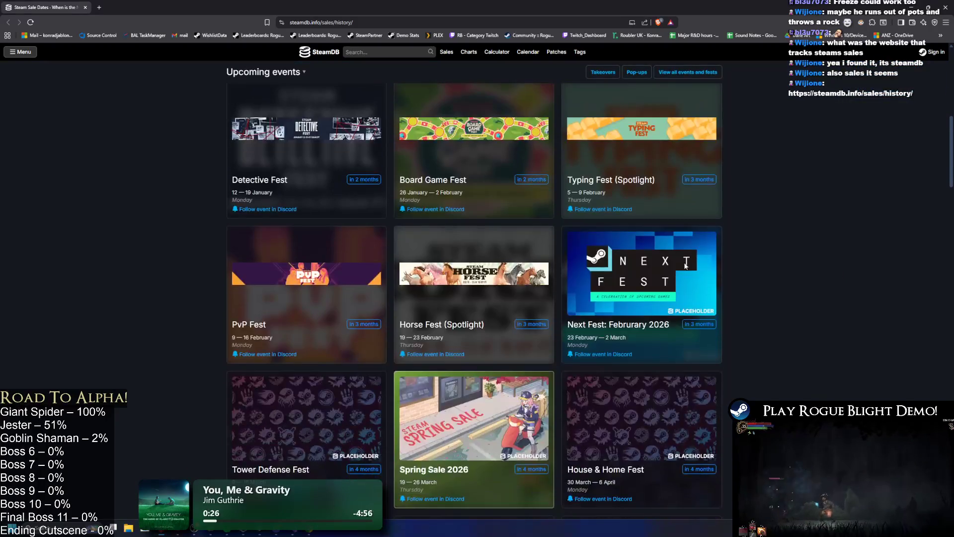
key("alt+Tab")
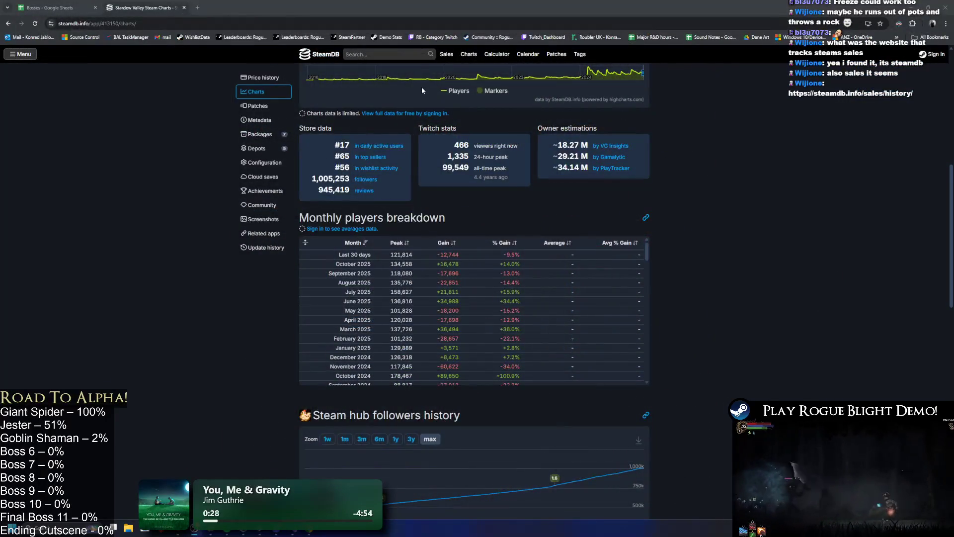
scroll(422, 89, "up", 10)
Step: Search SteamDB for Rogue Blight, open its page and scroll to the followers chart
left_click(383, 54)
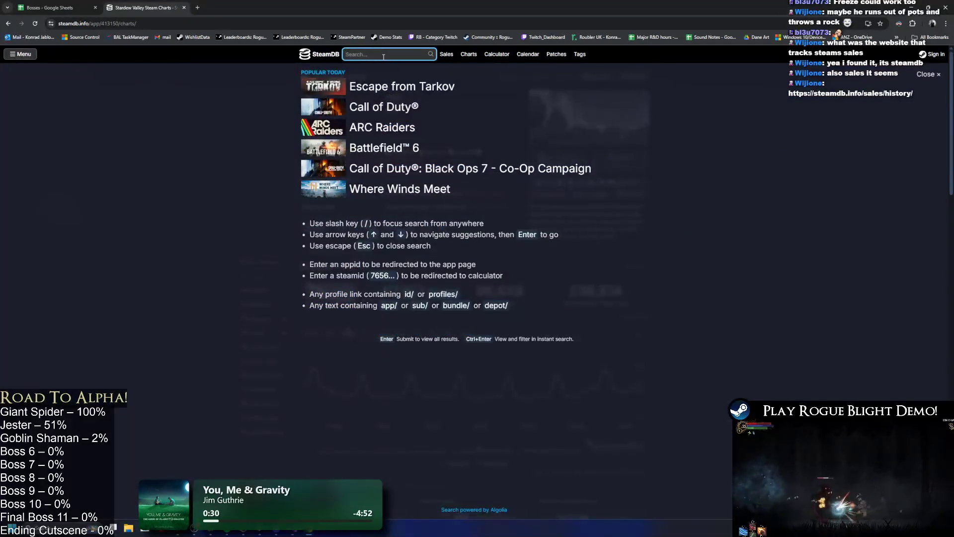
type("rogue blight")
left_click(338, 78)
scroll(285, 247, "down", 3)
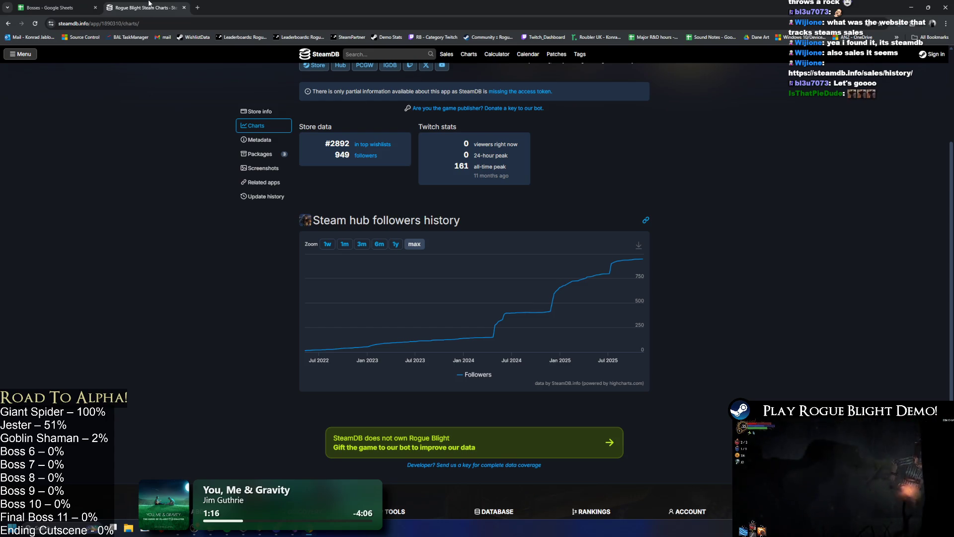
Step: Close the Rogue Blight tab, select cell C13 in Bosses, and resume the boss fight
middle_click(149, 3)
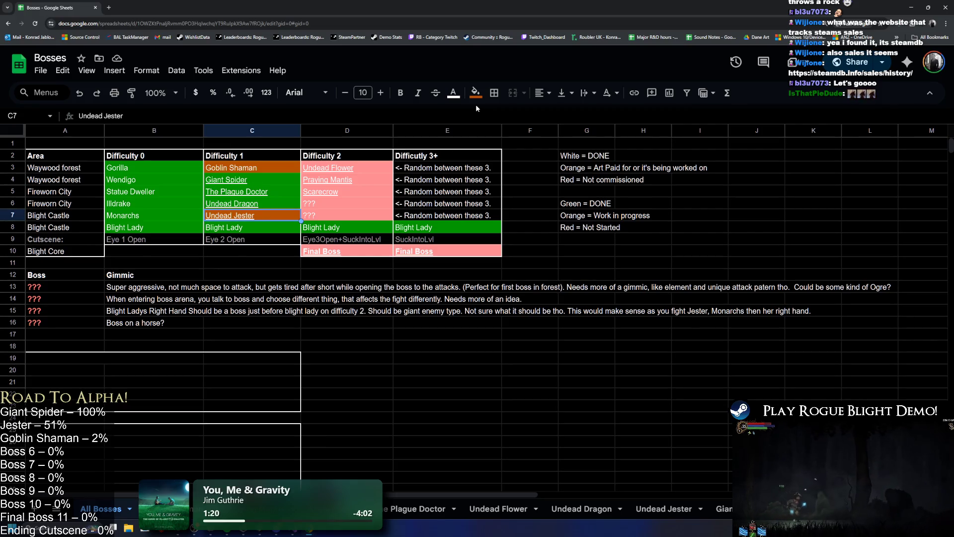
left_click(238, 288)
middle_click(90, 11)
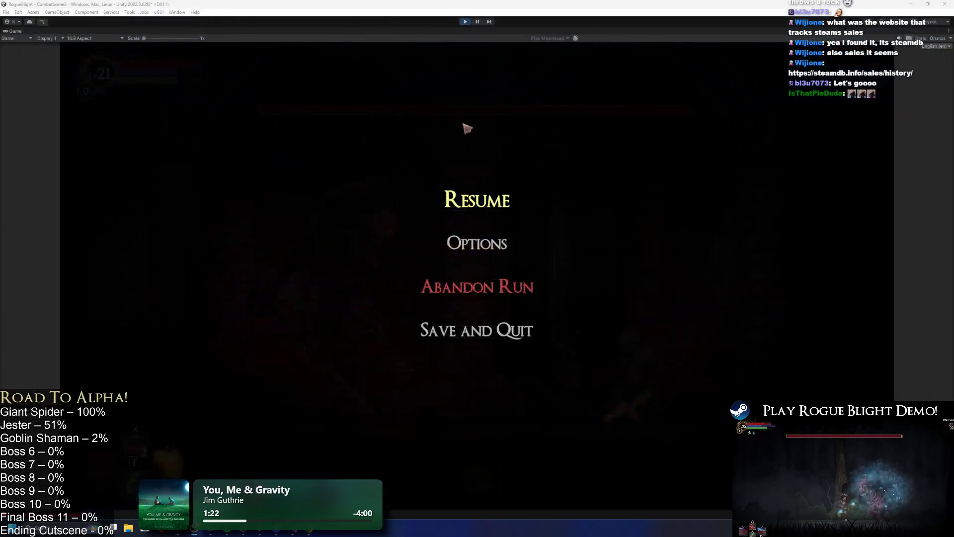
left_click(482, 204)
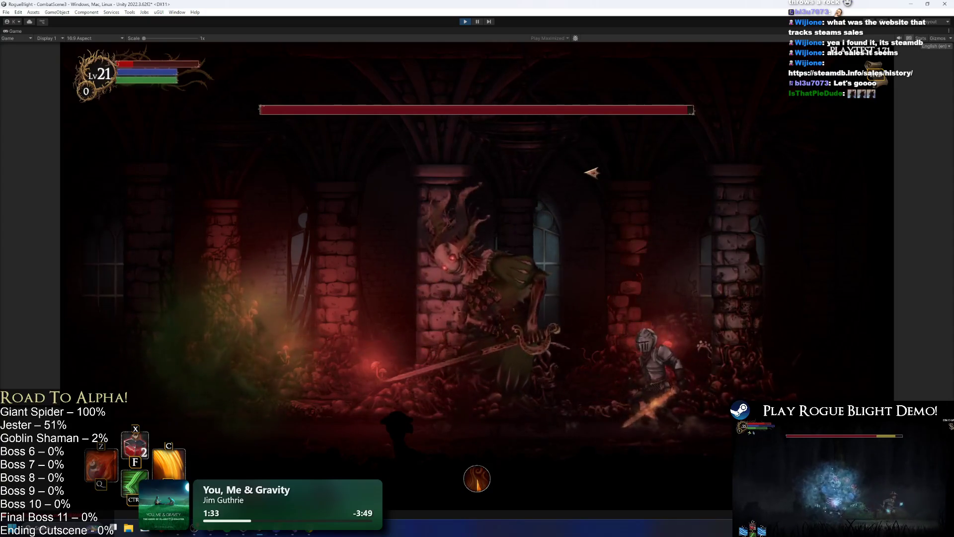
Step: Restore the player's health and mana, then set enemy health to 1 and back to full
key("F1")
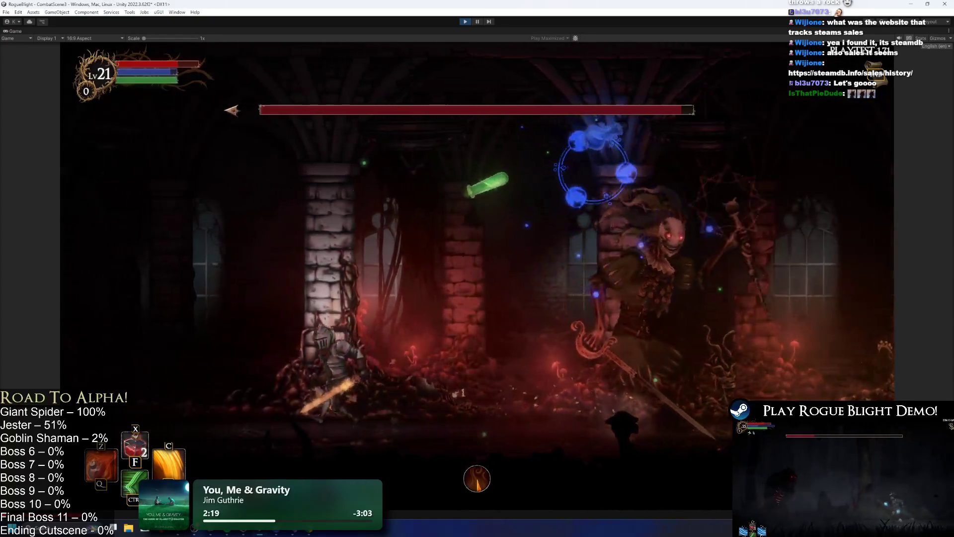
key("F2")
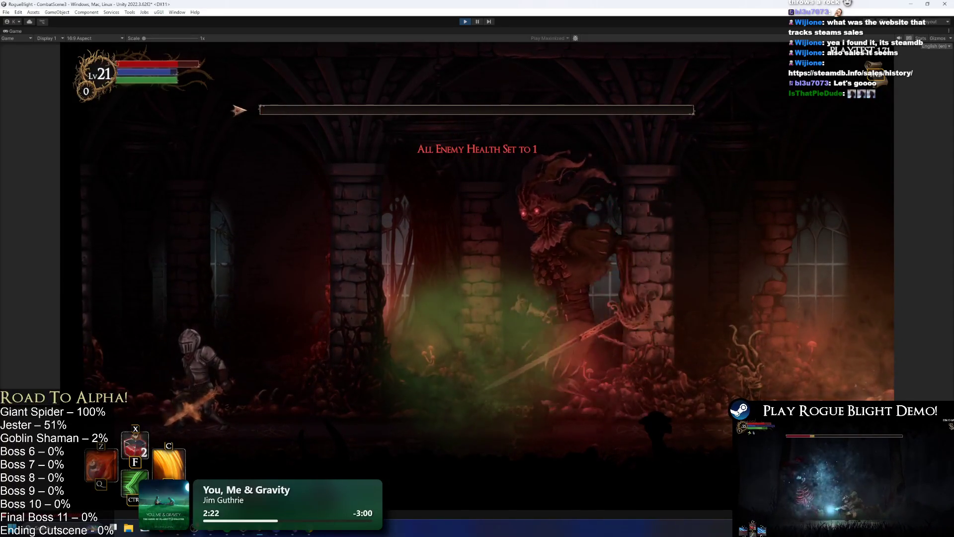
key("F2")
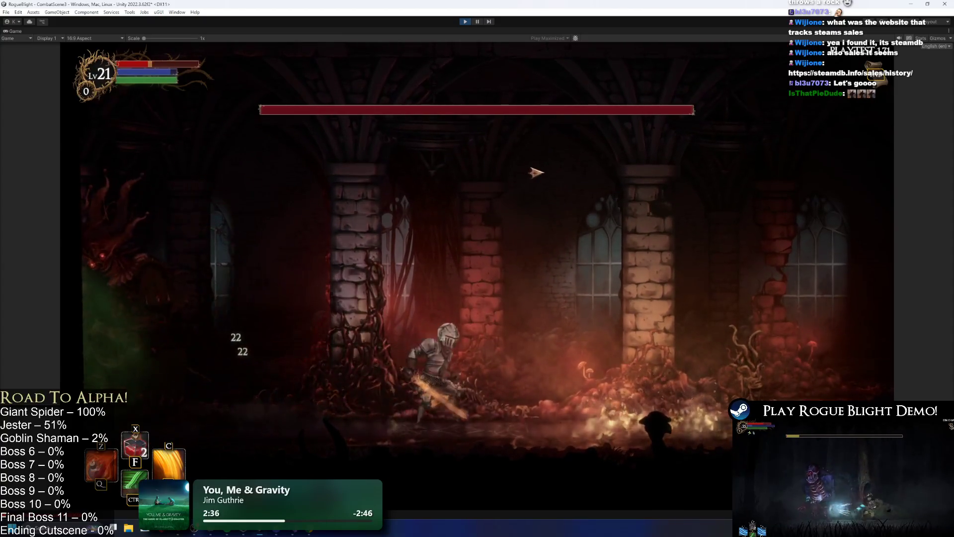
Step: Restore health and maneuver around the Jester boss, jumping, slashing and striking with fire
key("F1")
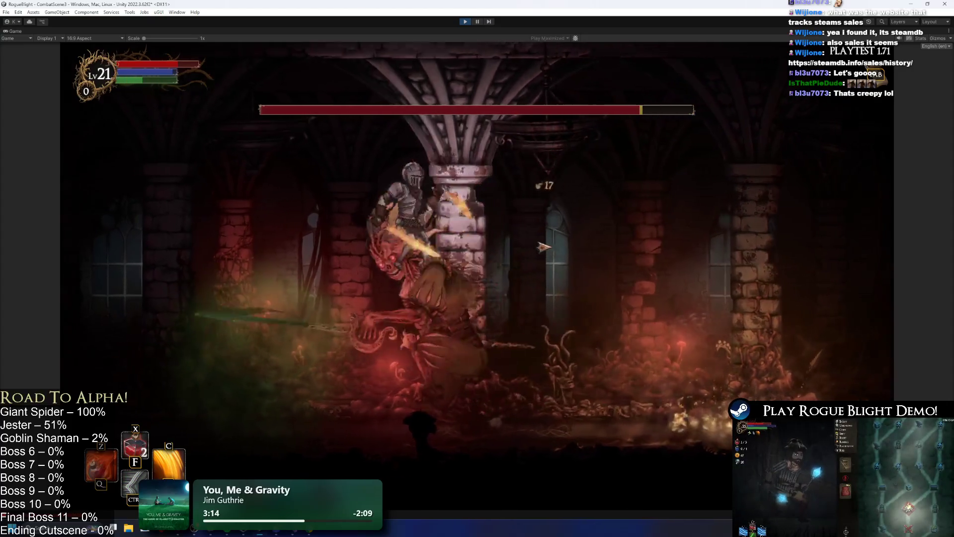
key("space")
key("Left")
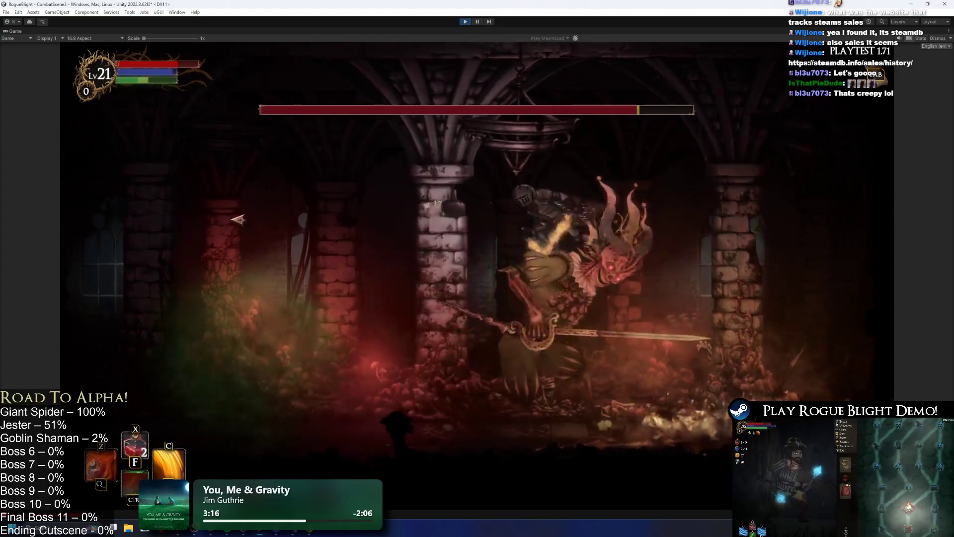
key("Right")
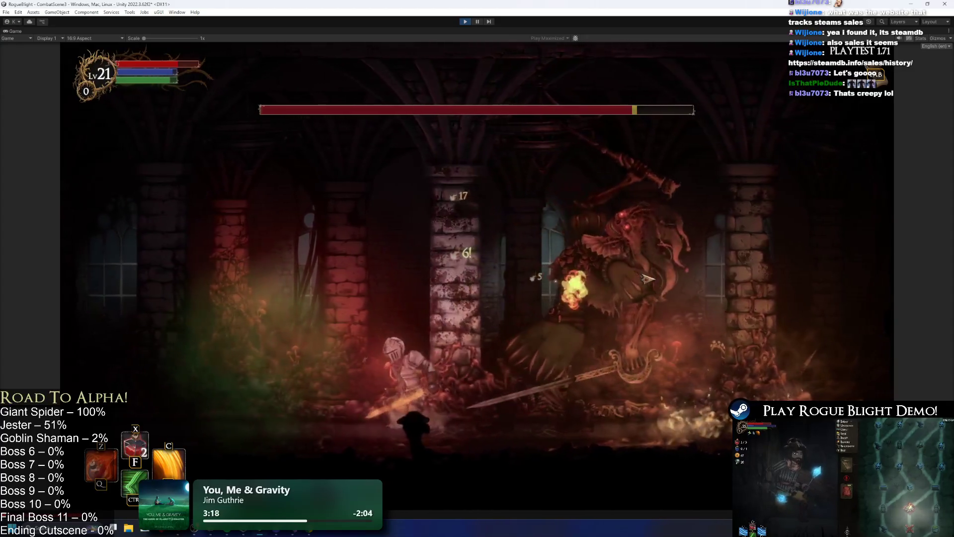
key("Left")
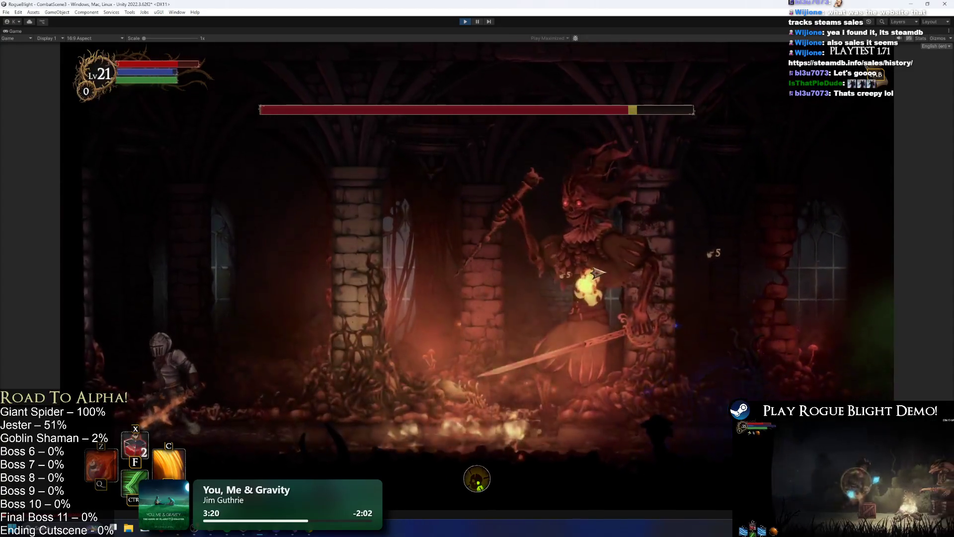
key("Right")
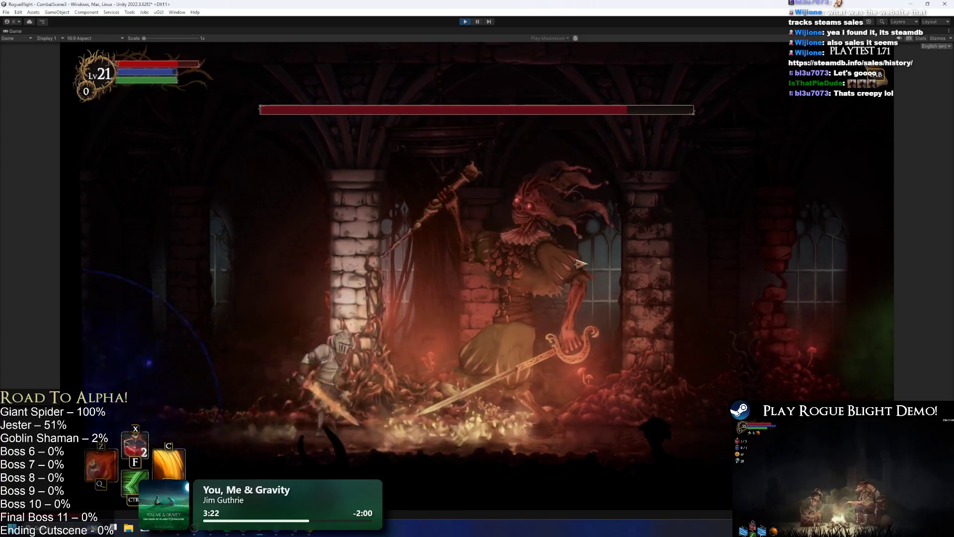
key("Right")
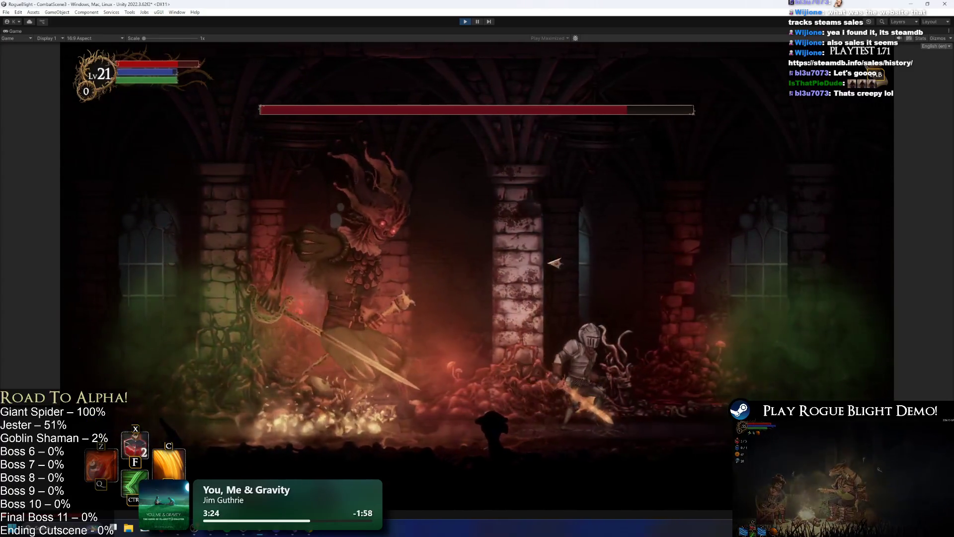
key("Left")
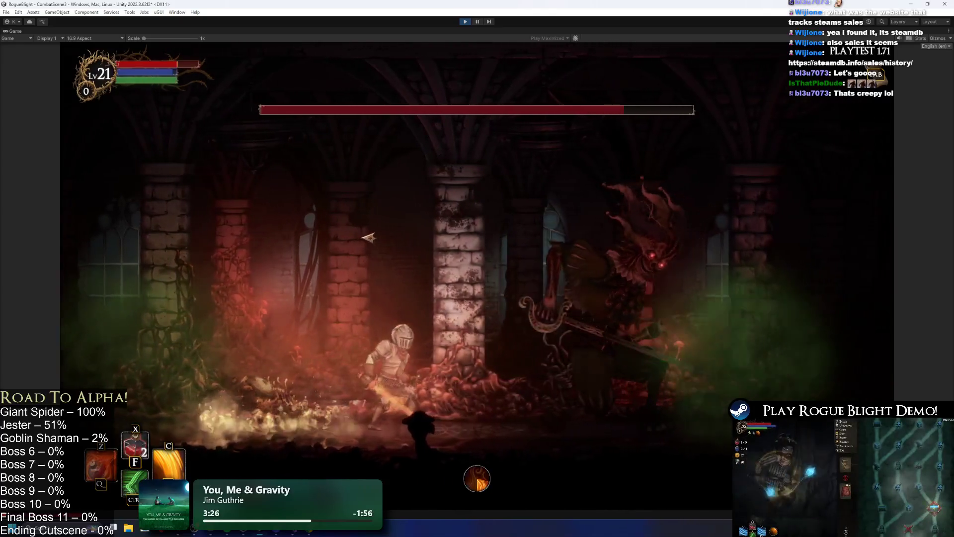
key("Right")
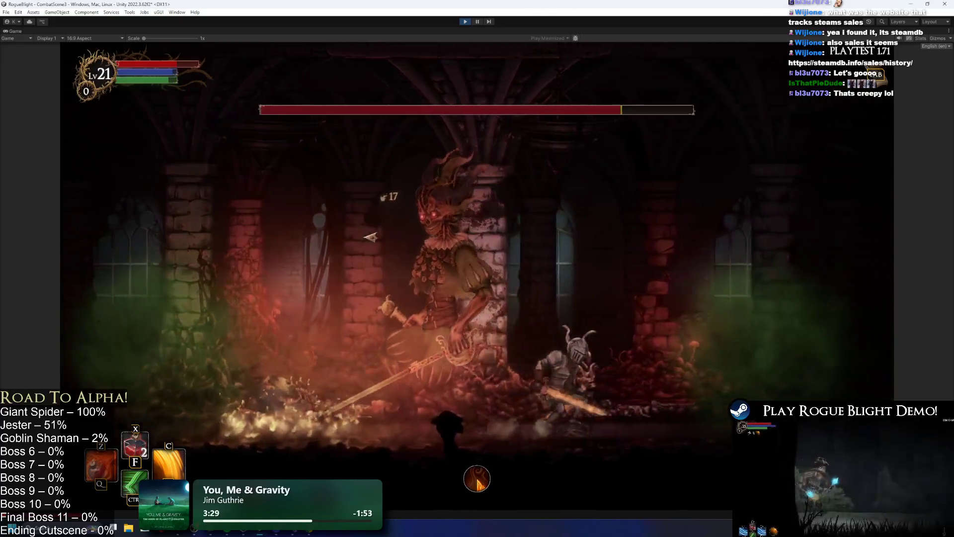
key("Left")
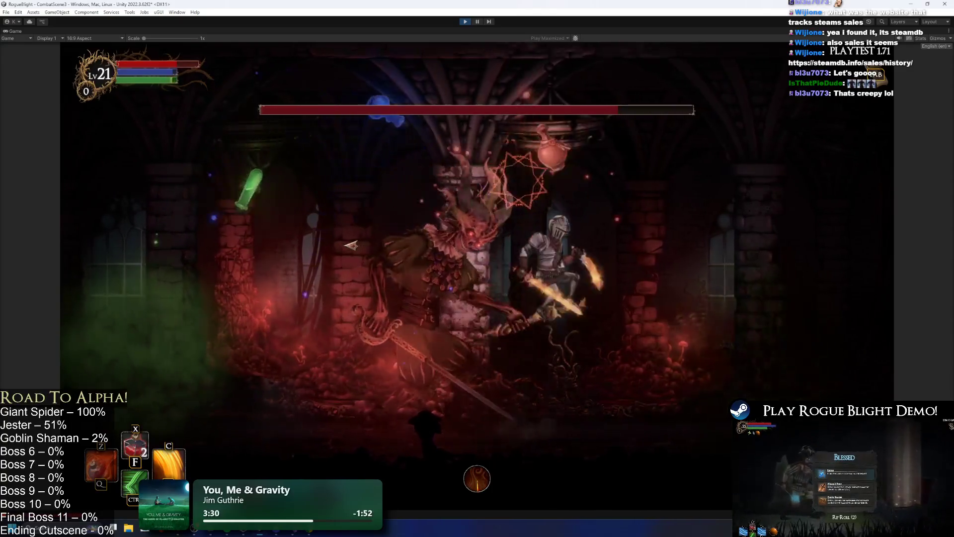
key("Right")
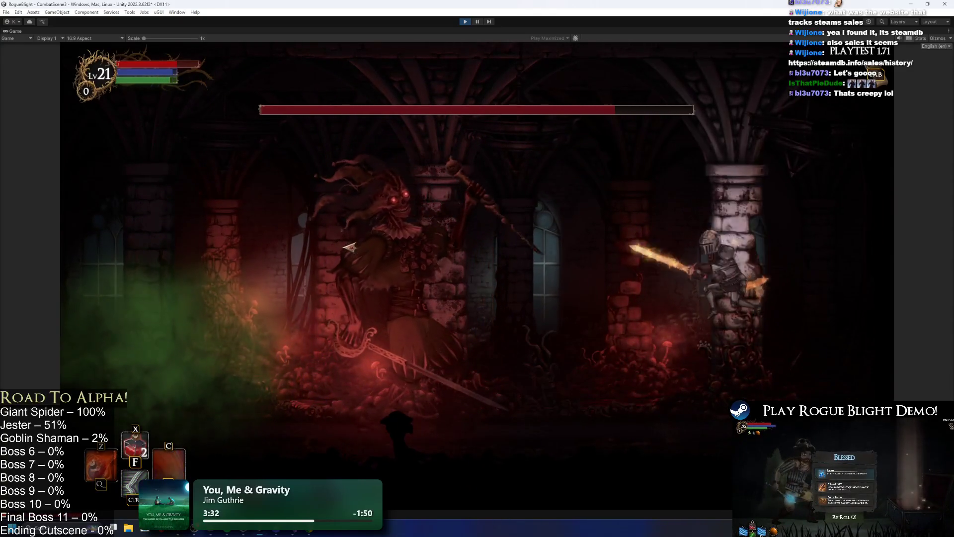
Step: Slash the Jester boss repeatedly and cast the special skill on it
key("x")
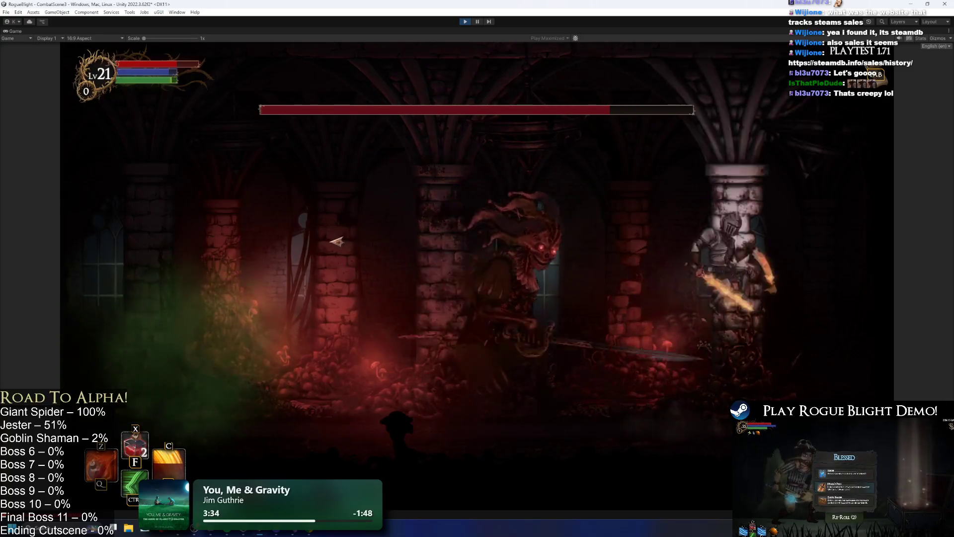
key("Left")
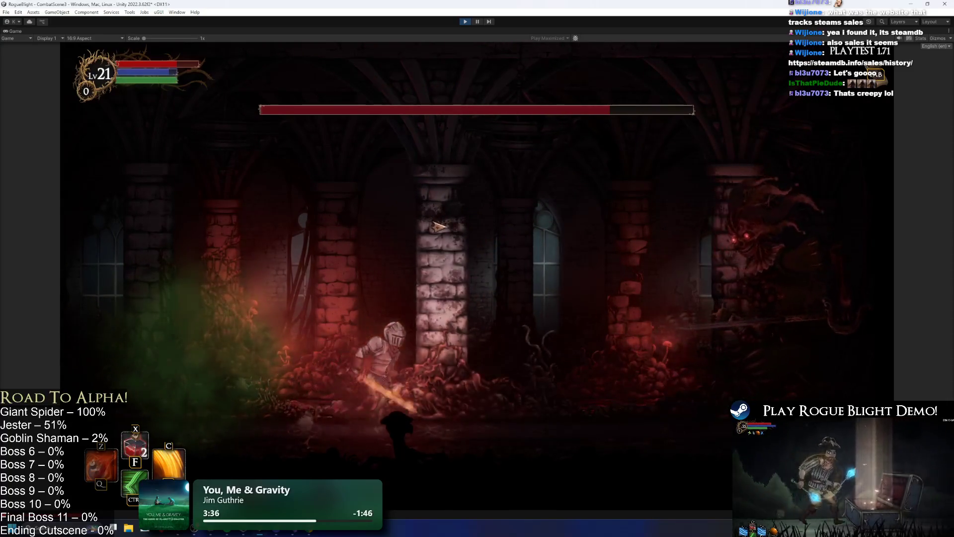
key("Right")
key("x")
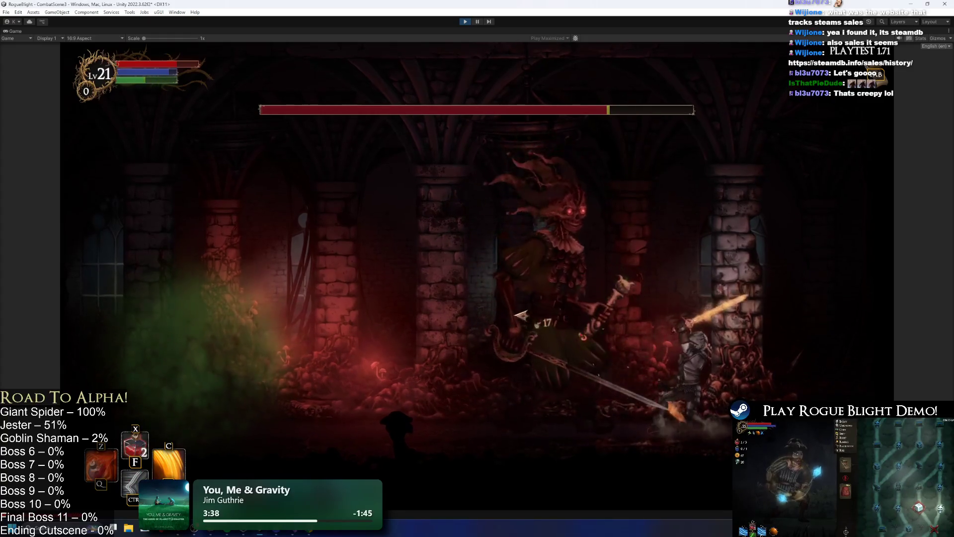
key("x")
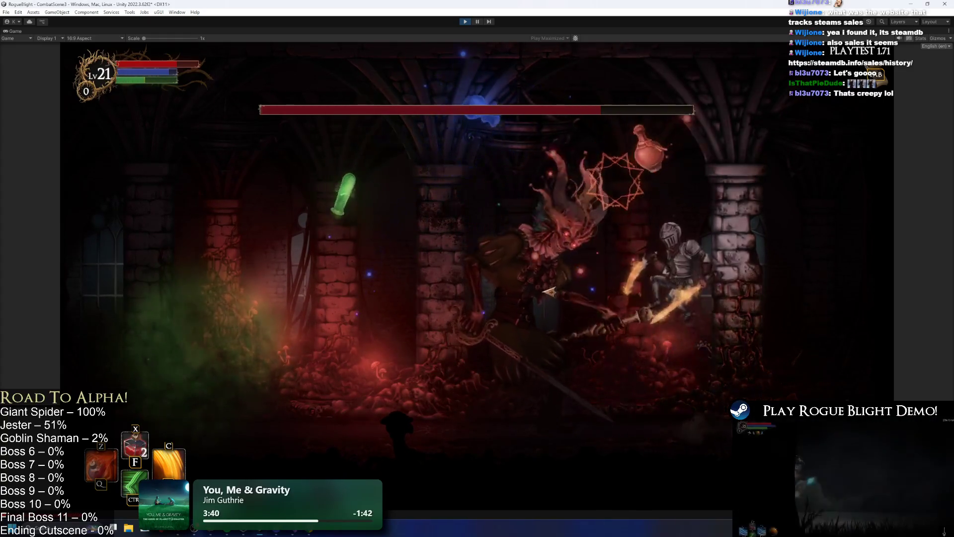
key("ctrl")
key("x")
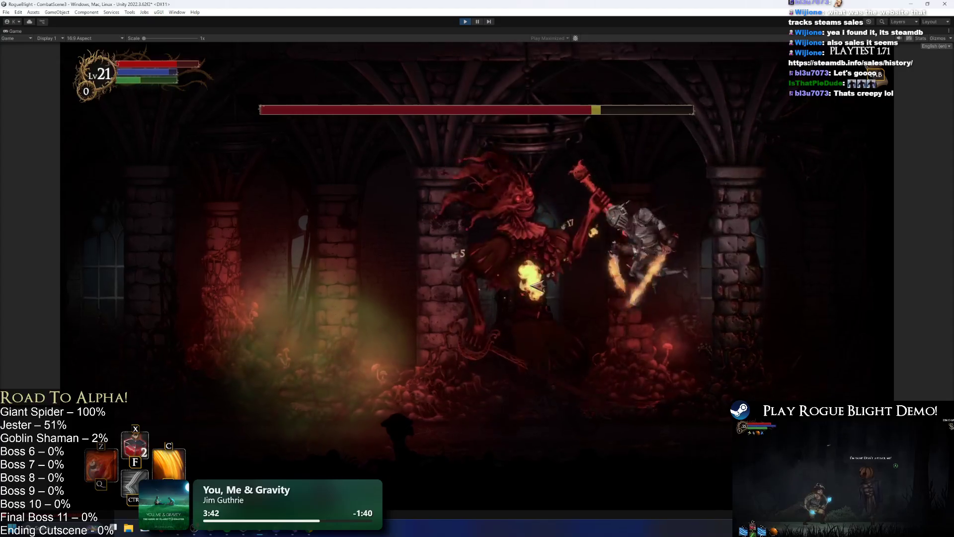
Step: Keep striking the Jester from below and beside it, then pause the game with Esc
key("x")
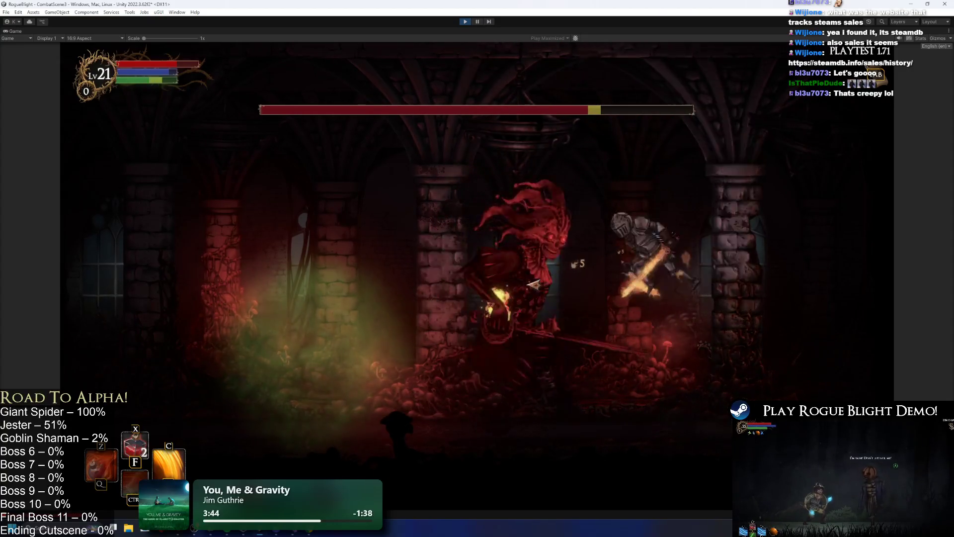
key("Left")
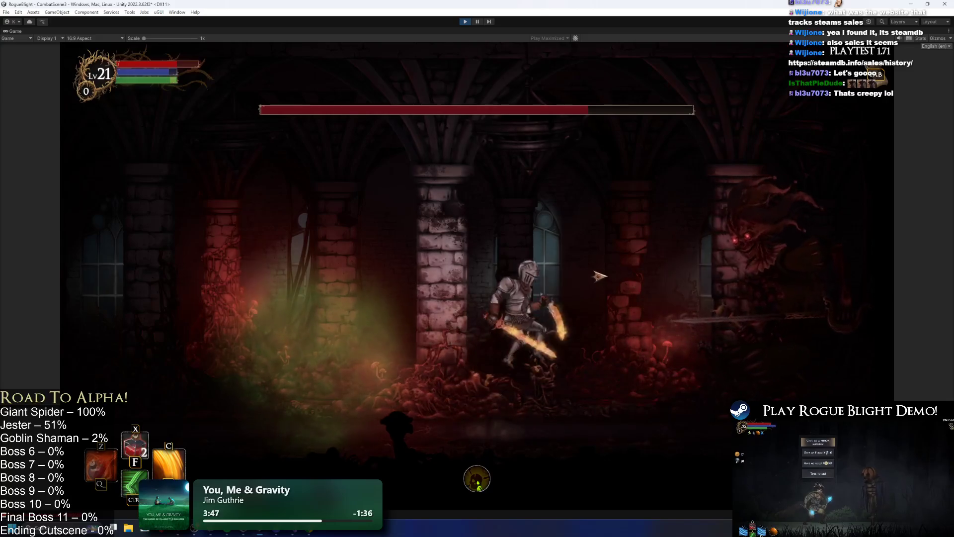
key("Right")
key("ctrl")
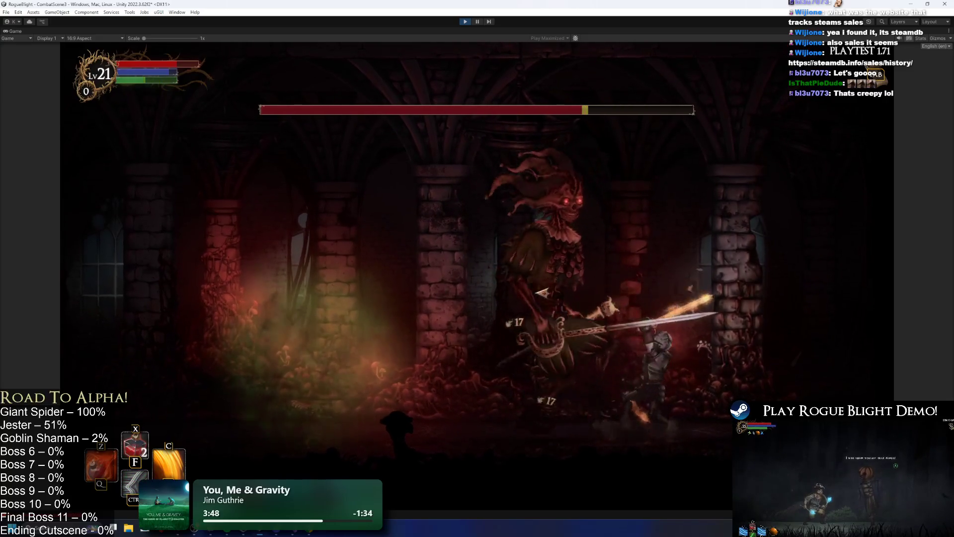
key("space")
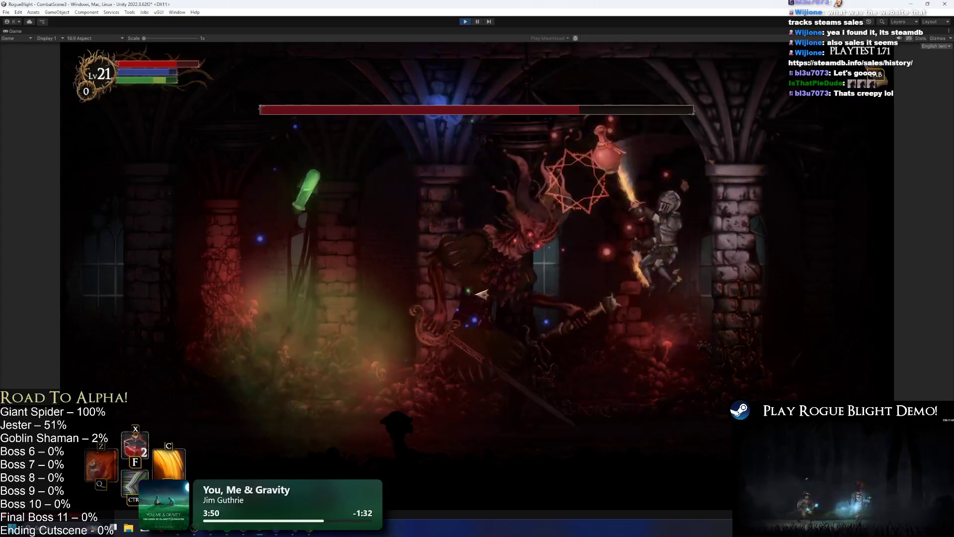
key("Left")
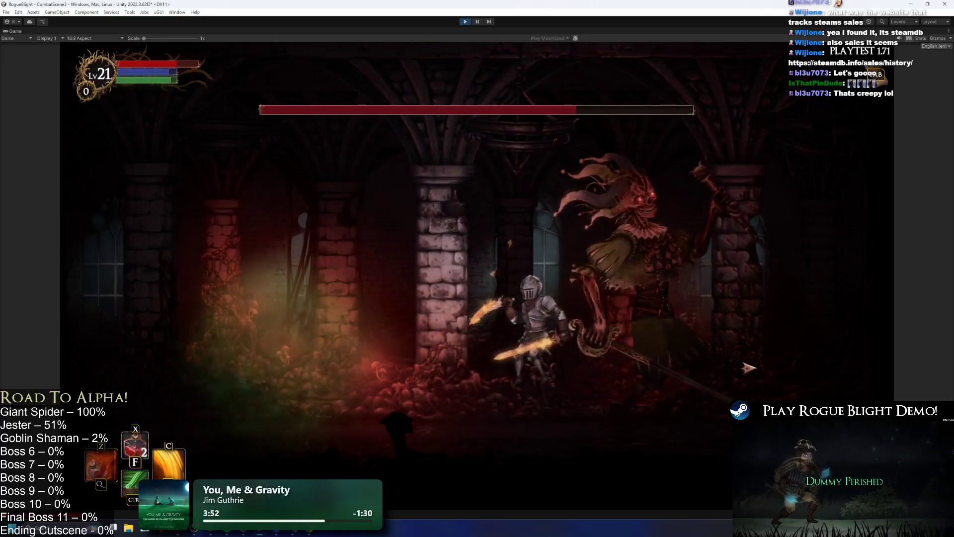
key("Escape")
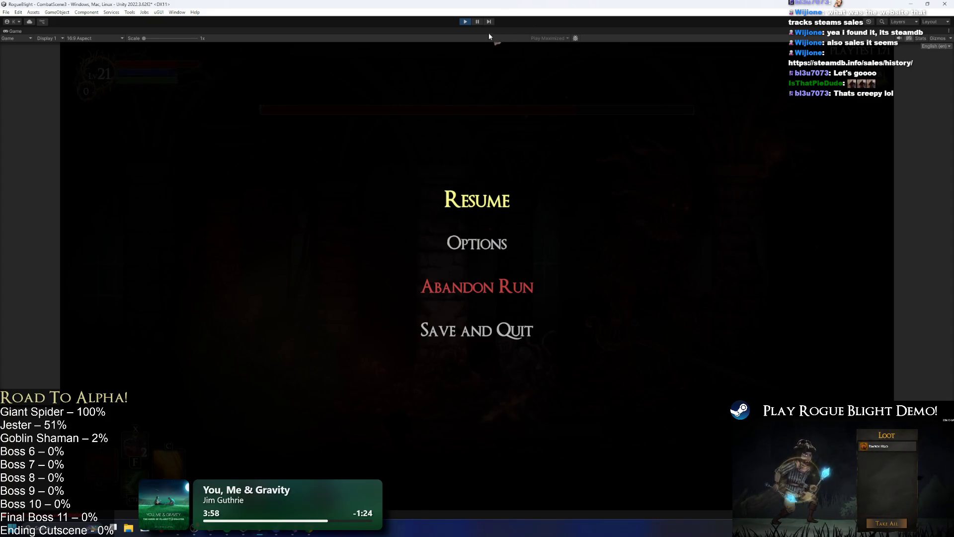
Step: Exit play mode and open the Undead_Jester prefab in Prefab Mode
left_click(466, 21)
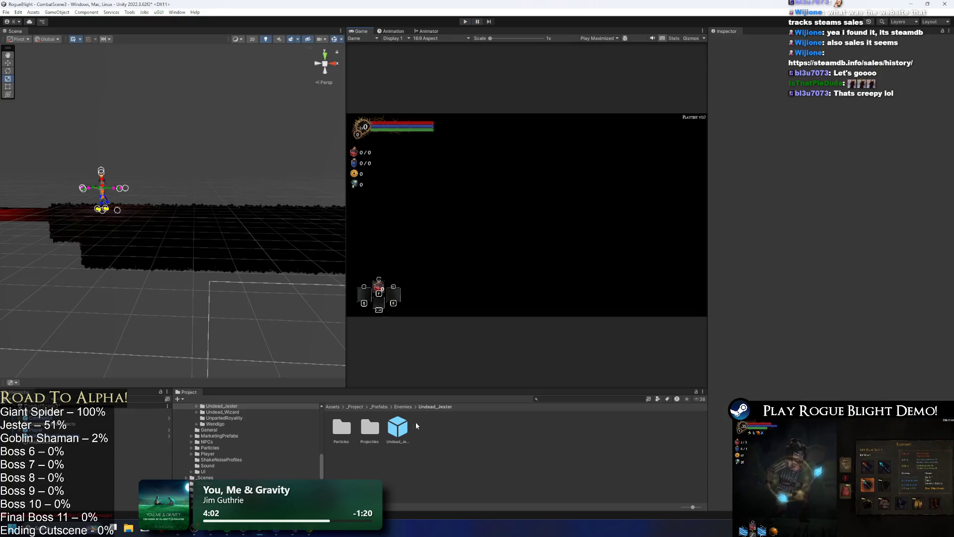
double_click(396, 430)
scroll(219, 188, "down", 2)
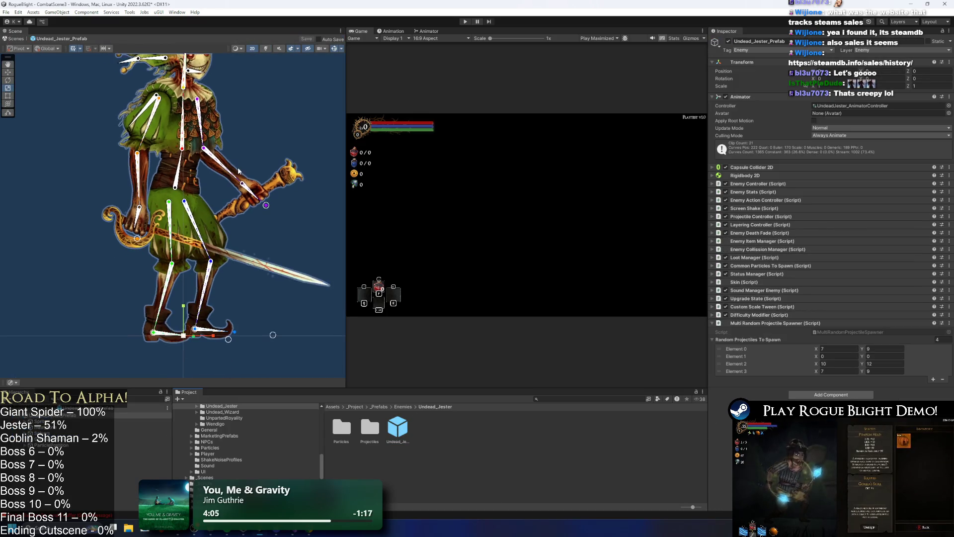
scroll(219, 188, "up", 2)
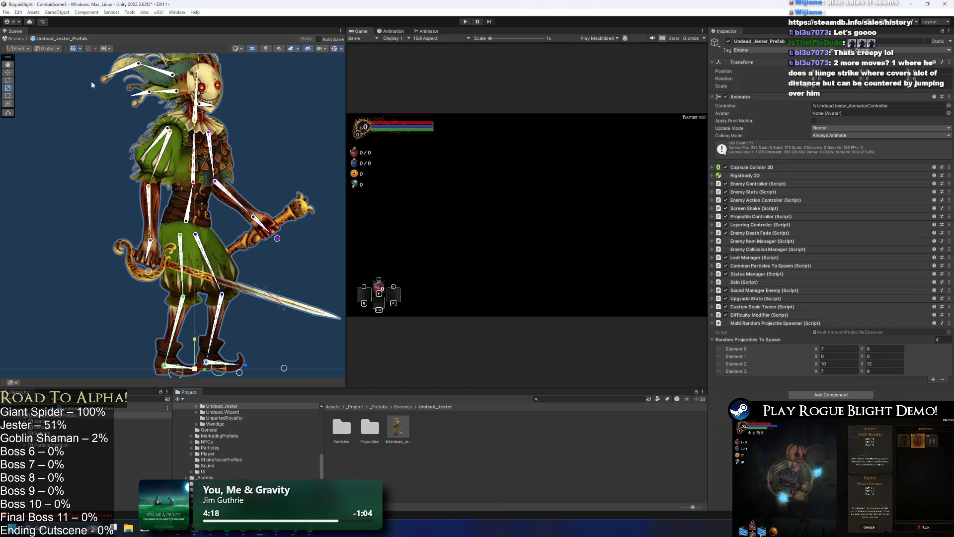
key("alt+Tab")
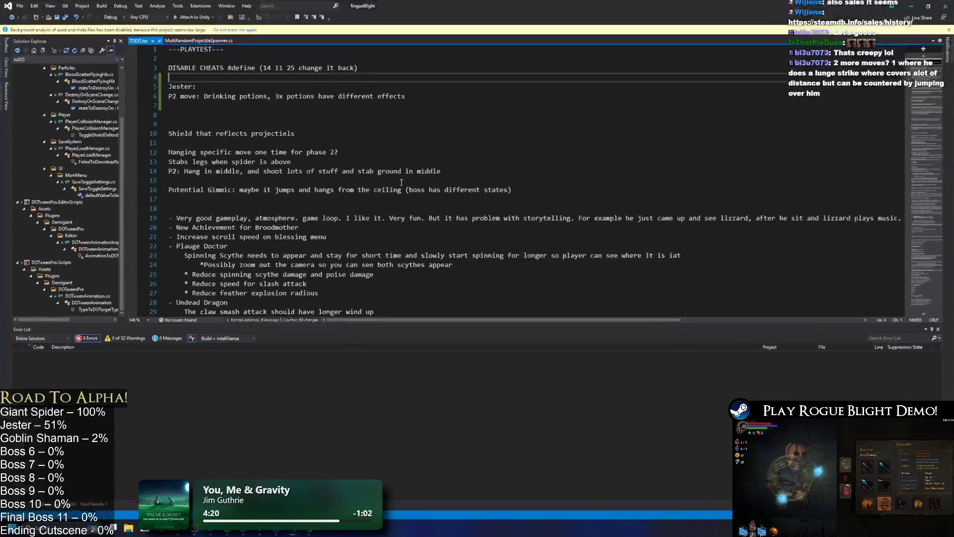
Step: Add an 'LR:' line under Jester with the pasted note trimmed to start 'Lunge strike'
key("Down")
key("Down")
key("Down")
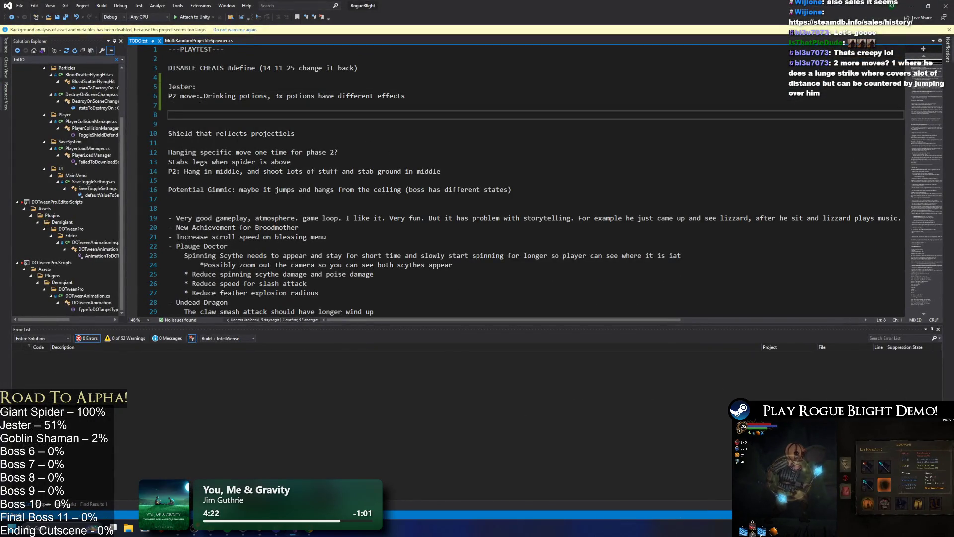
key("Return")
key("Return")
key("Return")
key("Up")
type("LR")
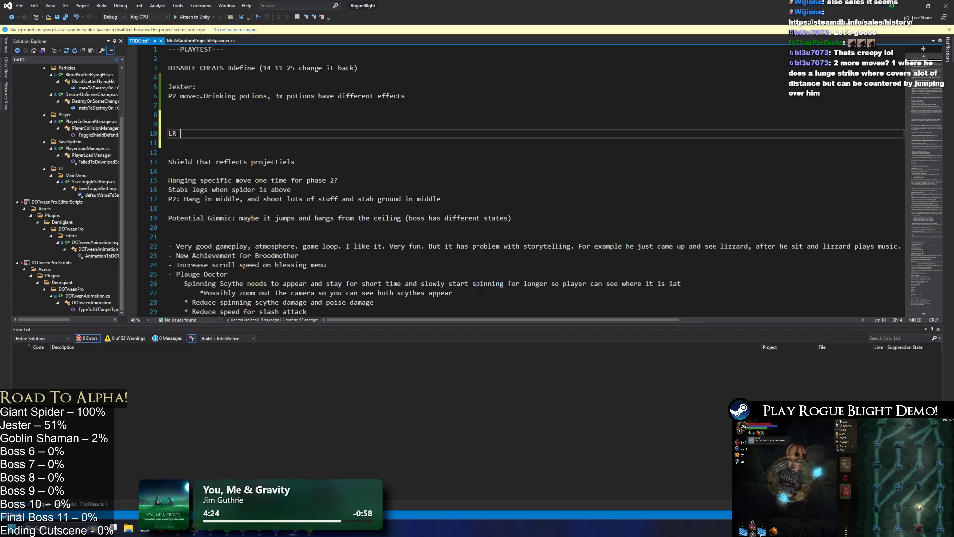
type("where he does a lunge strike where covers alot of distance but can be countered by jumping over him")
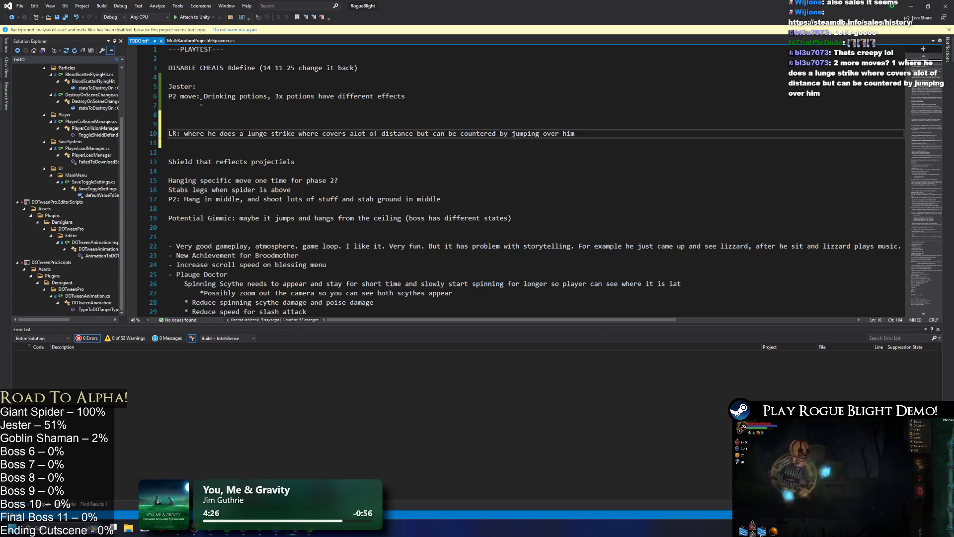
left_click_drag(181, 134, 250, 133)
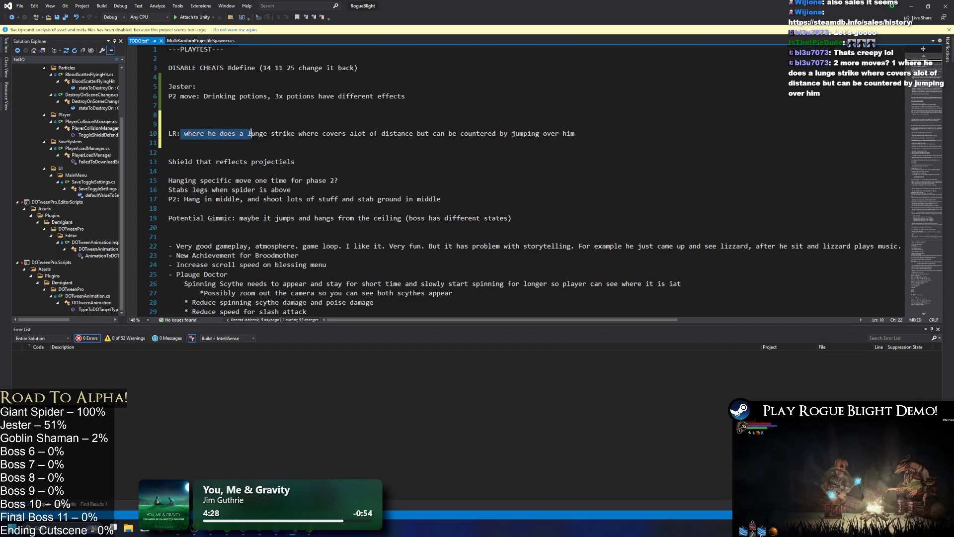
key("BackSpace")
type("L")
Step: Add an empty 'SR:' line above the LR lunge note
key("Down")
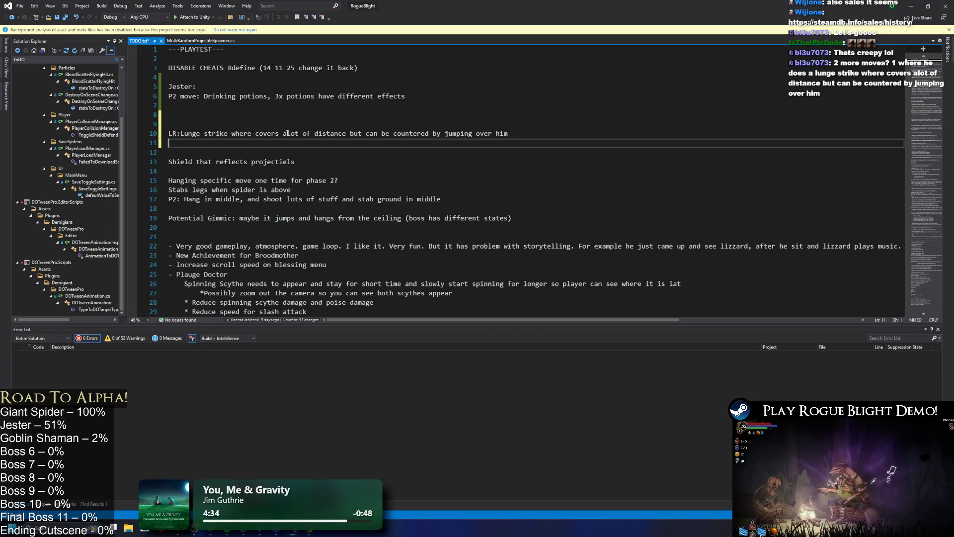
key("Up")
key("Up")
type("SR:")
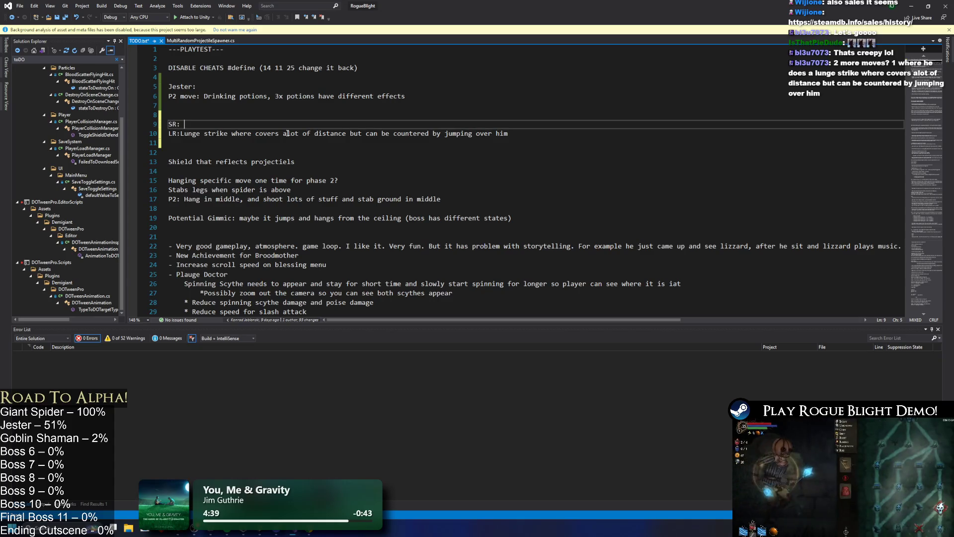
mouse_move(559, 6)
left_mouse_down()
mouse_move(565, 143)
mouse_move(549, 152)
left_mouse_up()
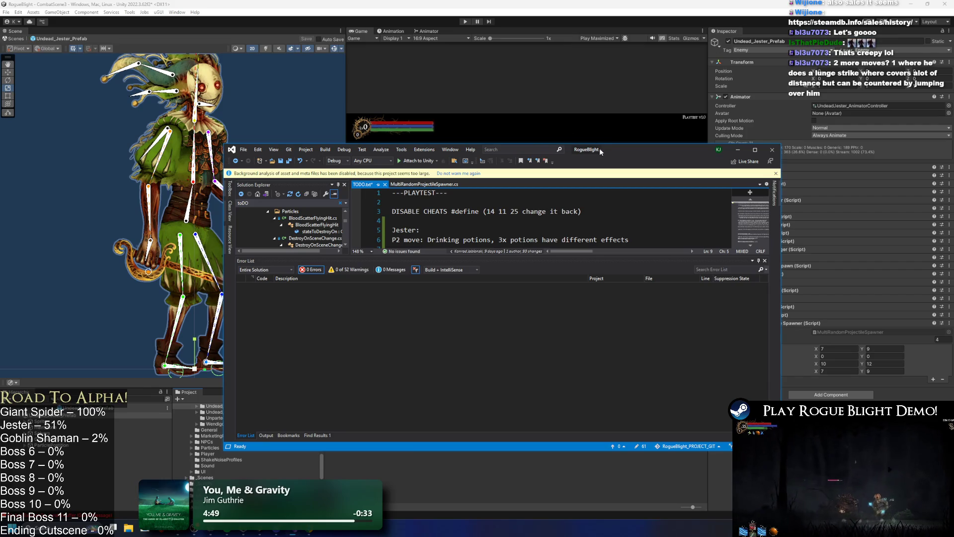
Step: Maximize Visual Studio, insert a space after 'LR:' in the Jester notes, then return to Unity
double_click(638, 151)
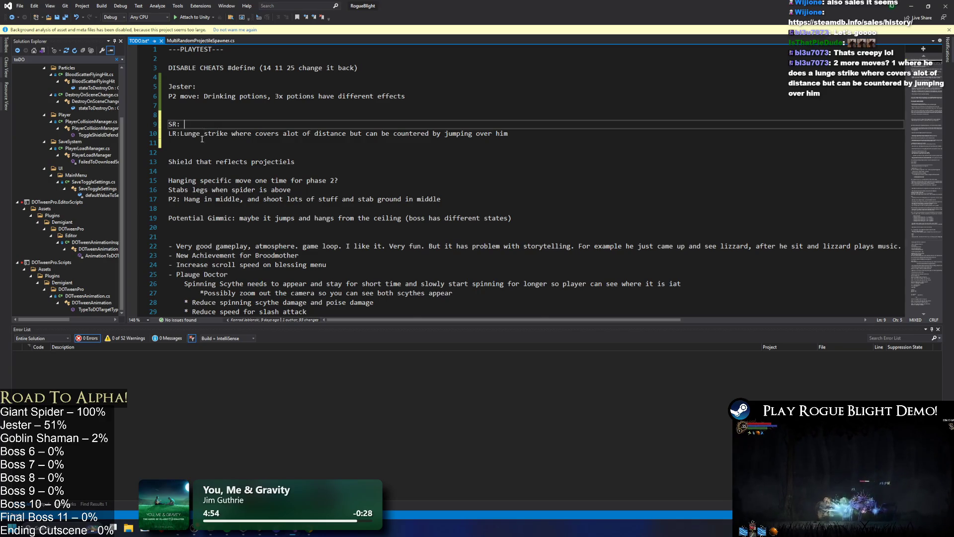
scroll(194, 138, "up", 4)
left_click_drag(200, 175, 175, 164)
left_click(218, 161)
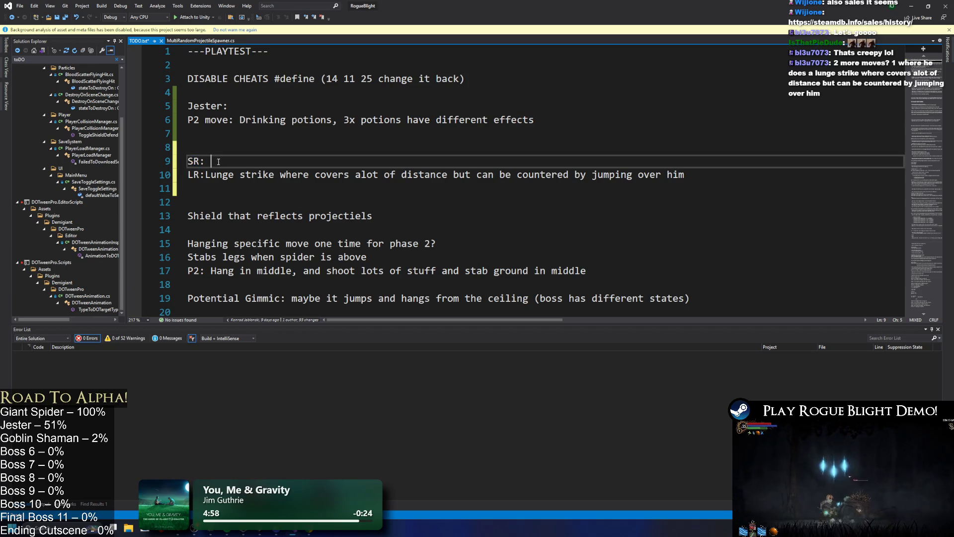
left_click(205, 176)
left_click_drag(205, 174, 188, 175)
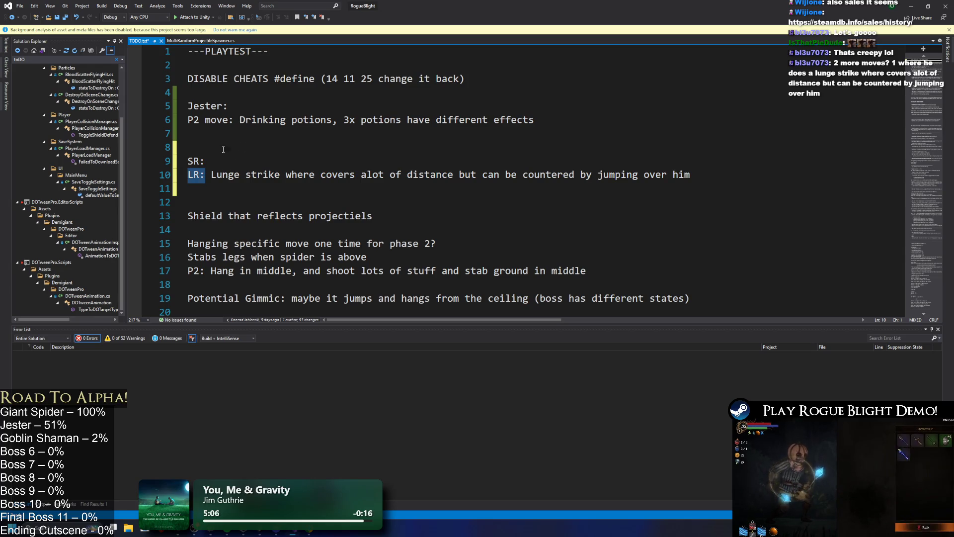
left_click(231, 161)
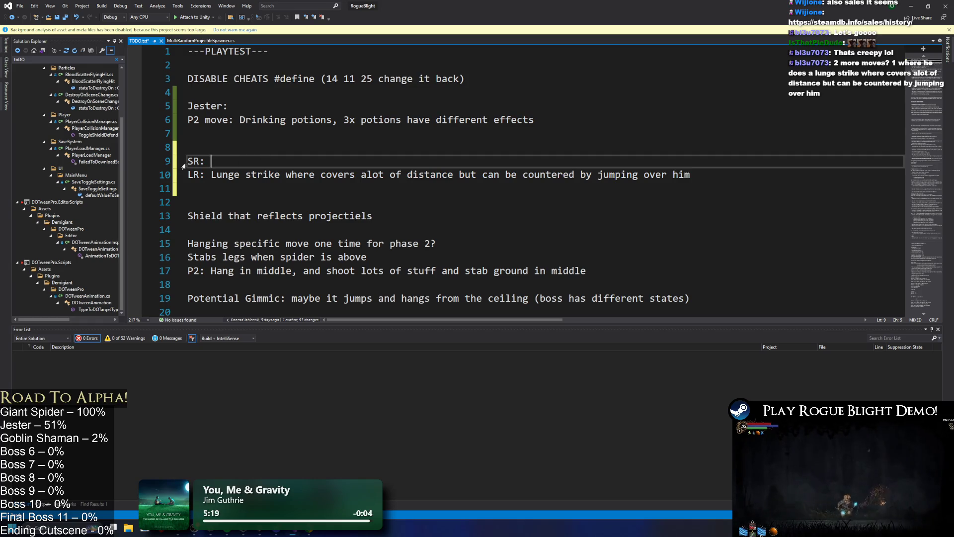
mouse_move(691, 175)
left_mouse_down()
mouse_move(185, 174)
mouse_move(136, 159)
left_mouse_up()
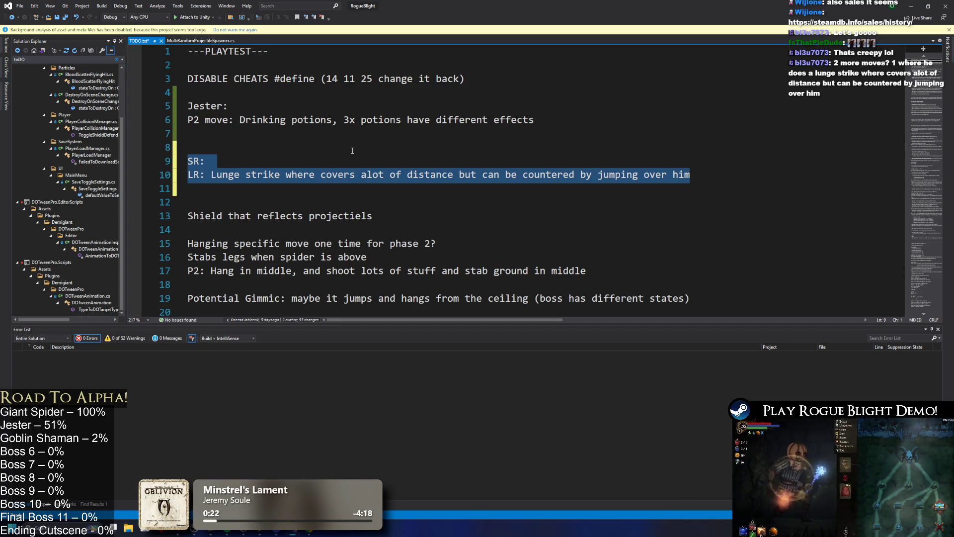
left_click(304, 162)
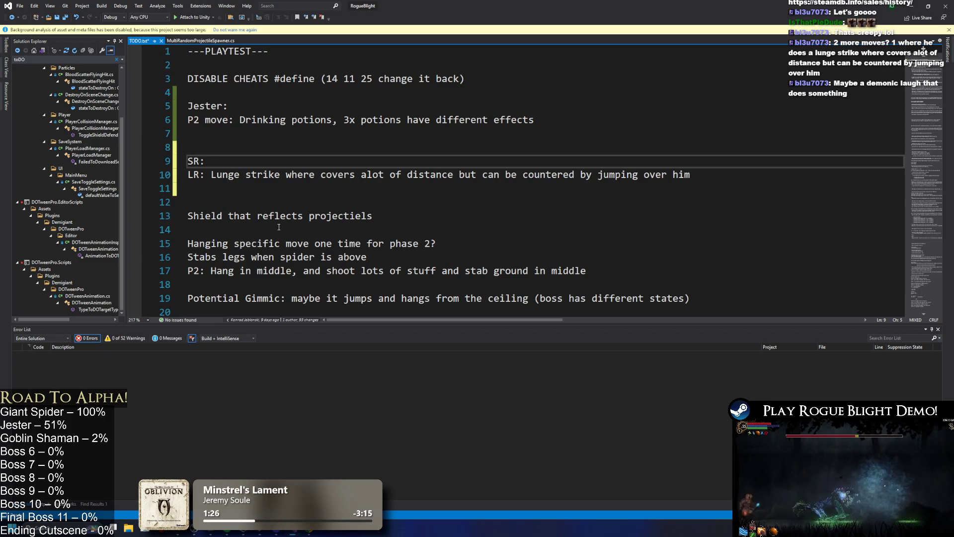
left_click(238, 532)
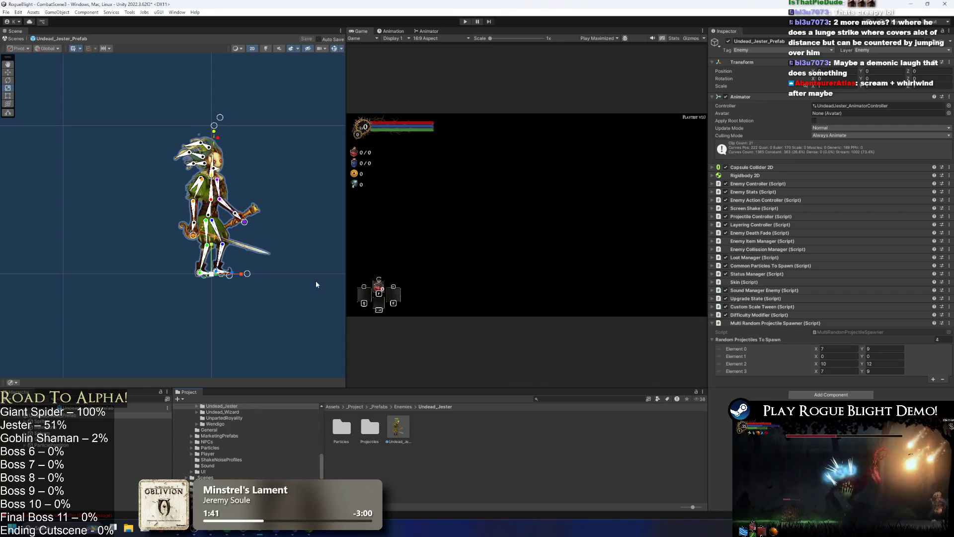
Step: Try bending the jester's head and hat with the IK handle, then undo back to the upright pose
scroll(263, 166, "up", 3)
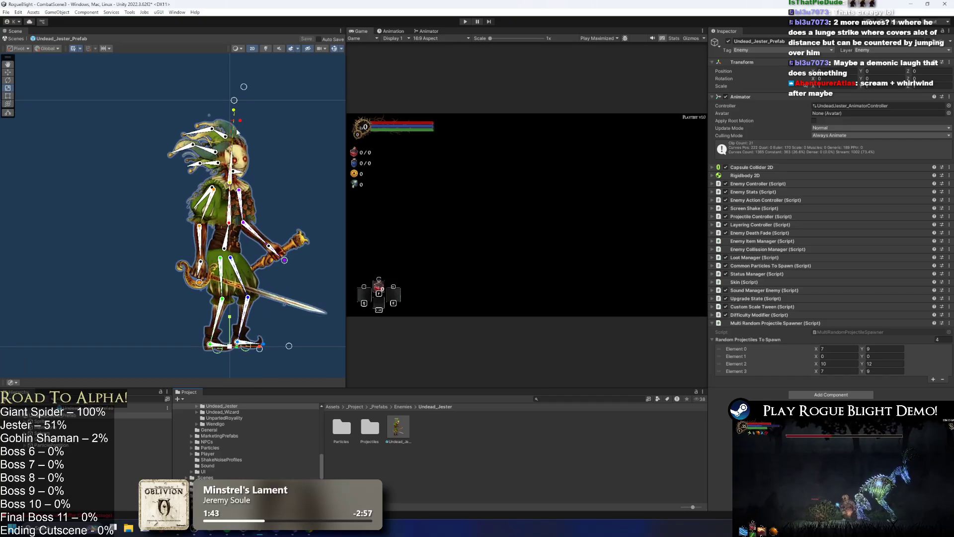
mouse_move(244, 86)
left_mouse_down()
mouse_move(158, 102)
mouse_move(164, 111)
mouse_move(128, 126)
left_mouse_up()
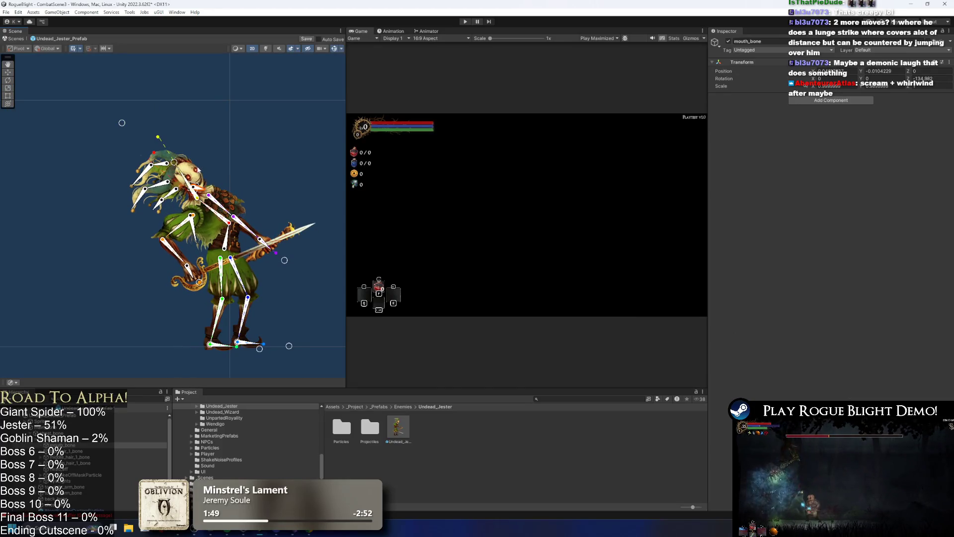
key("ctrl+z")
left_click(223, 160)
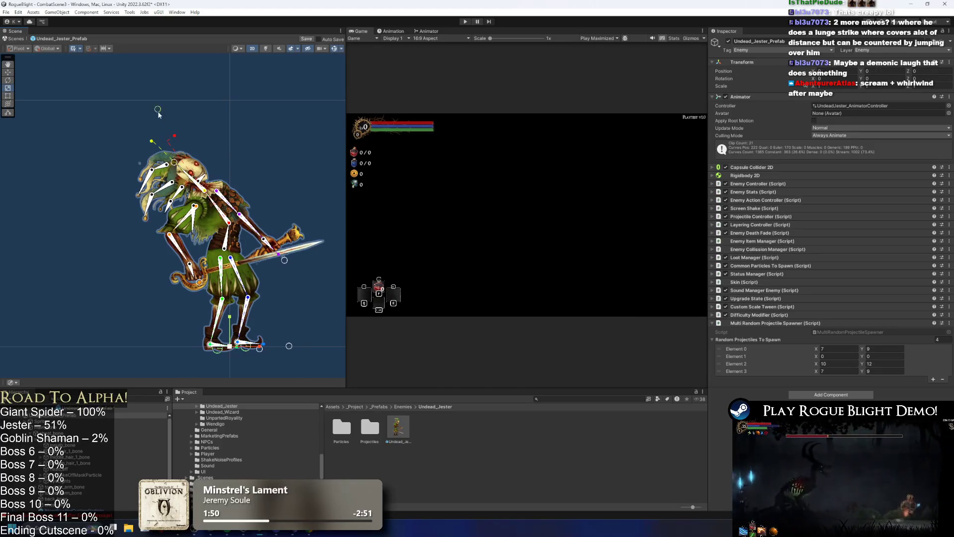
left_click_drag(158, 112, 177, 131)
key("ctrl+z")
key("ctrl+z")
key("ctrl+z")
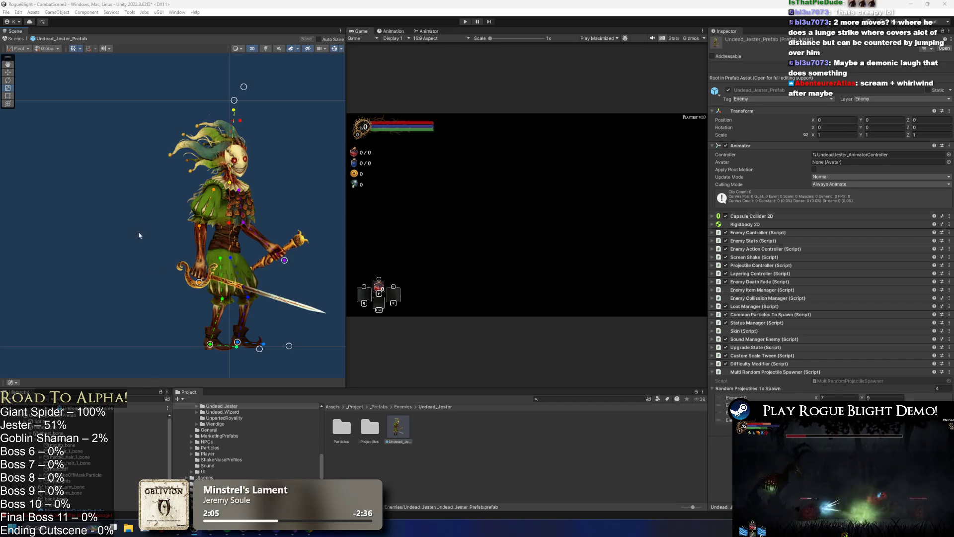
scroll(114, 176, "down", 2)
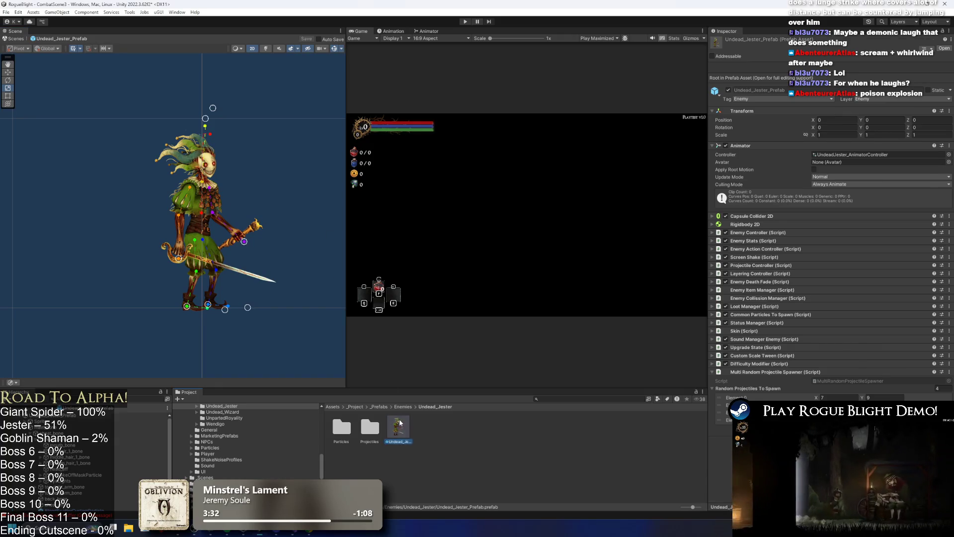
Step: Play the introduction_UndeadJestert clip in the Animation window and select all its keyframes
left_click(391, 31)
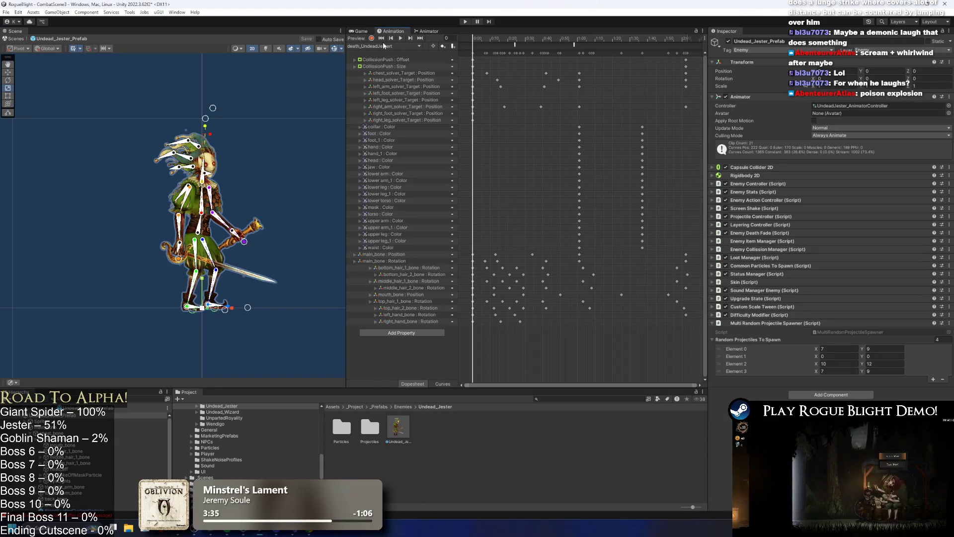
left_click(401, 46)
left_click(416, 103)
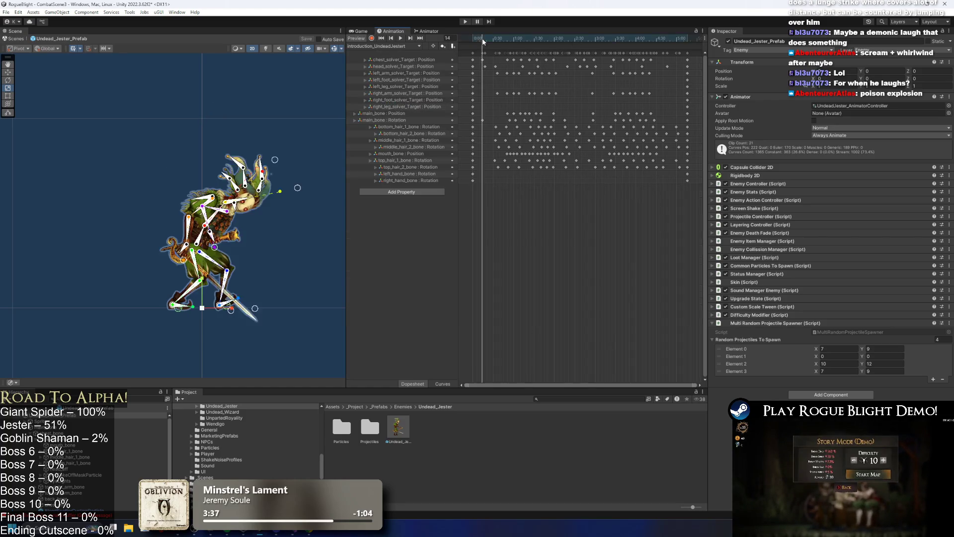
left_click(400, 38)
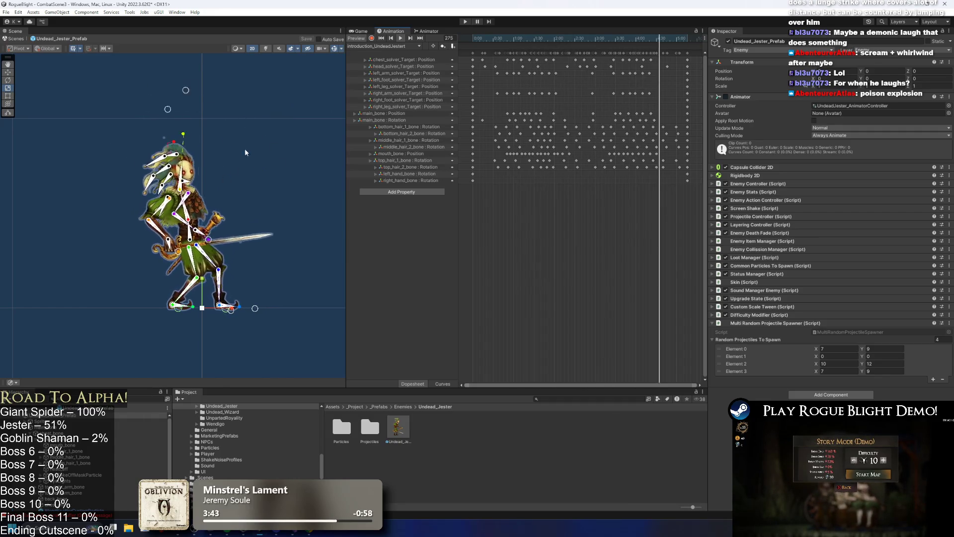
left_click(274, 124)
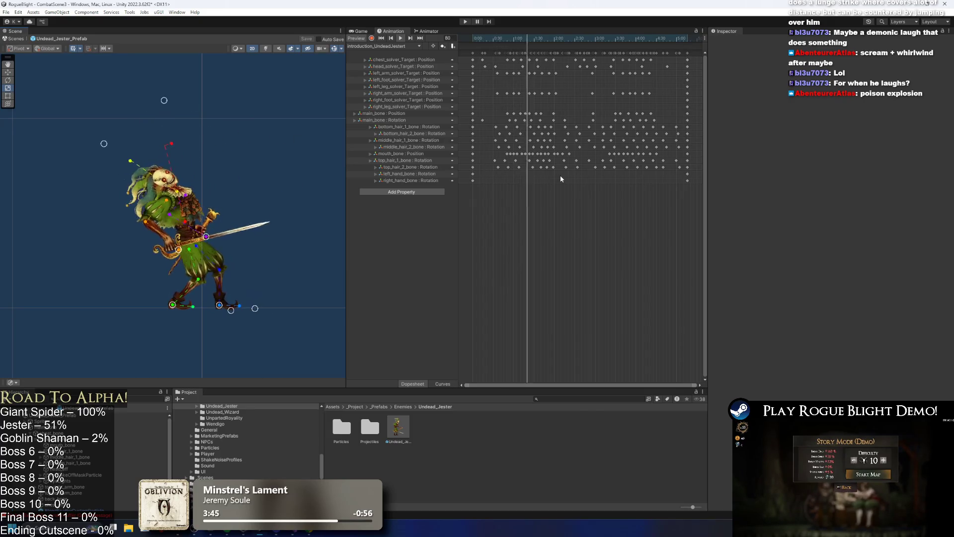
scroll(590, 175, "down", 3)
key("ctrl+a")
left_click(391, 44)
Step: Start a new clip and browse to the _Project/_Animations/_Enemy/Undead_Jester folder
left_click(392, 212)
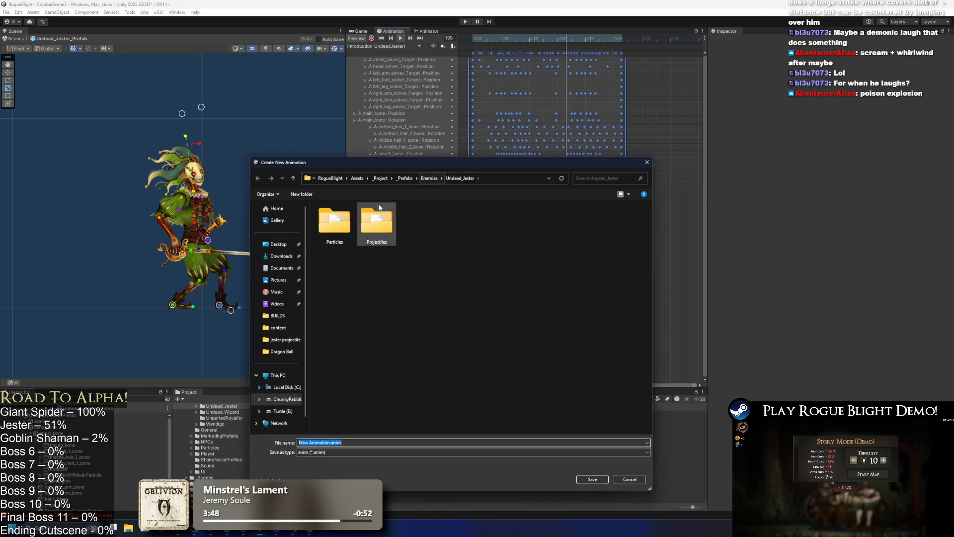
left_click(427, 180)
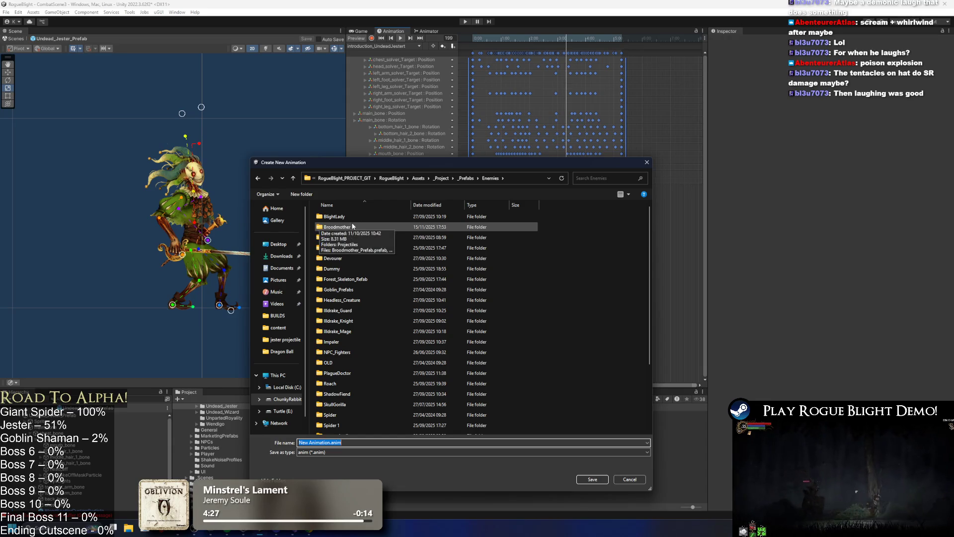
left_click(353, 247)
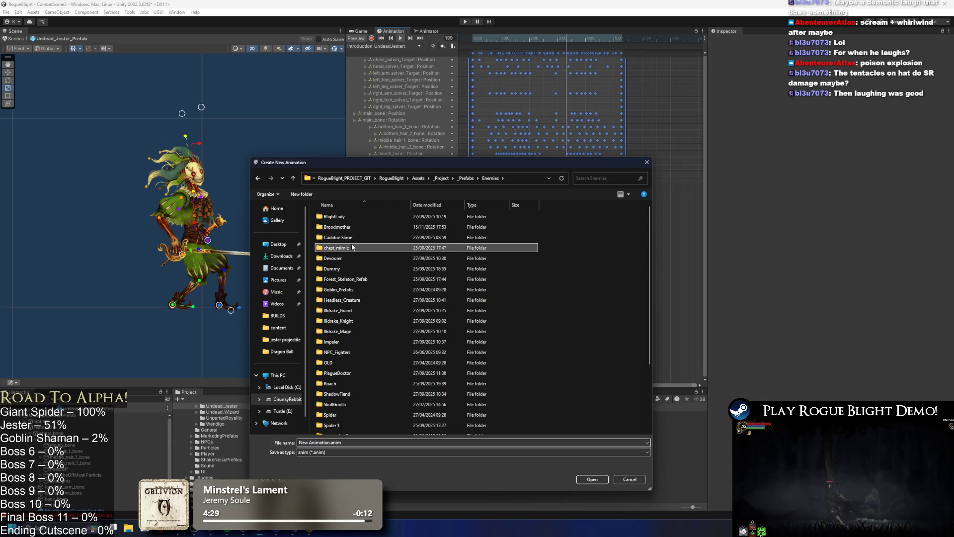
key("u")
key("Down")
key("Down")
key("Down")
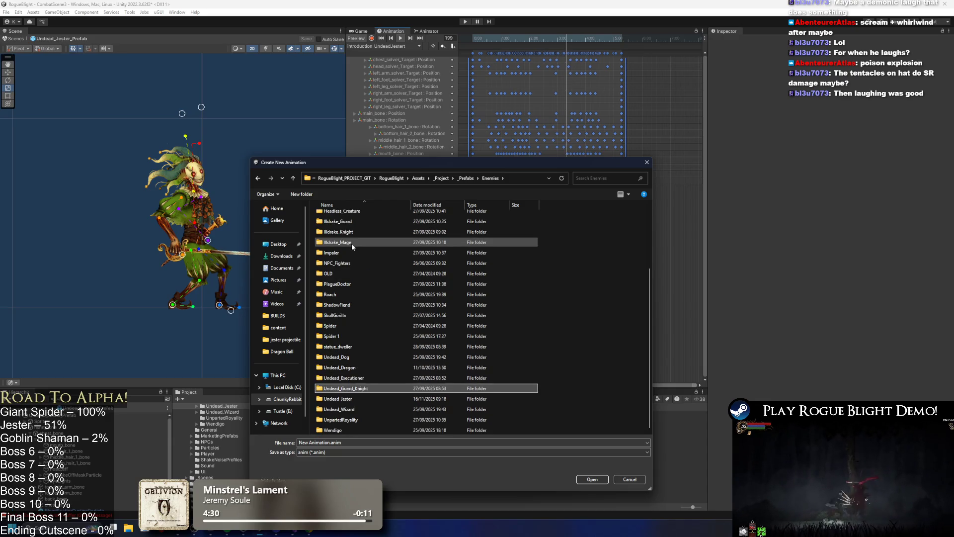
key("Return")
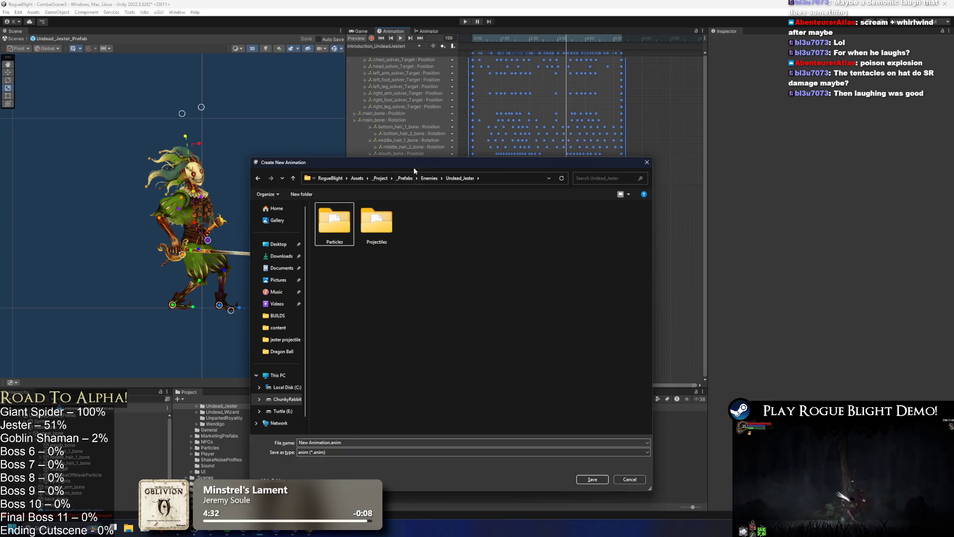
left_click(385, 179)
double_click(336, 218)
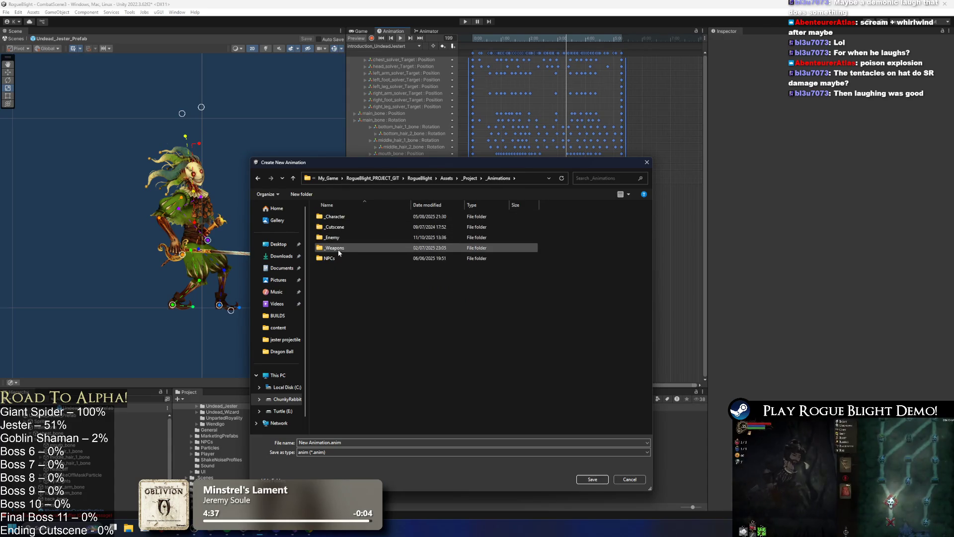
double_click(344, 237)
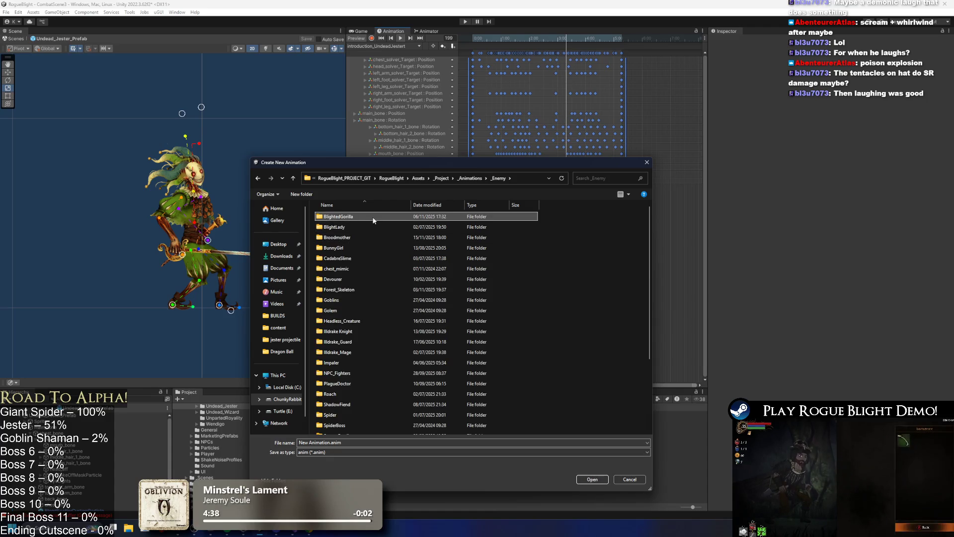
scroll(374, 220, "down", 5)
key("Down")
key("Return")
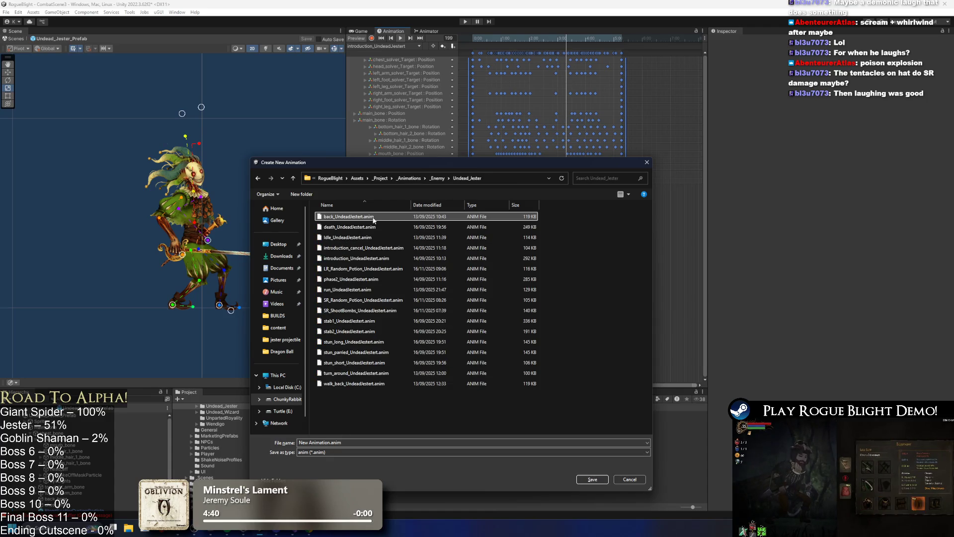
Step: Name the clip SR_Laugh_UndeadJestert.anim and save it
left_click(355, 372)
left_click(324, 443)
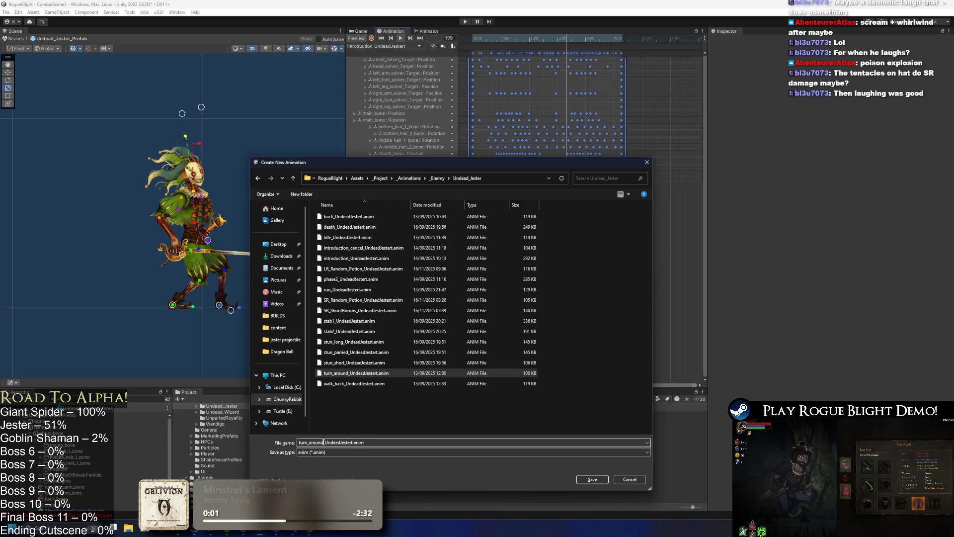
key("BackSpace")
key("BackSpace")
key("BackSpace")
type("SR")
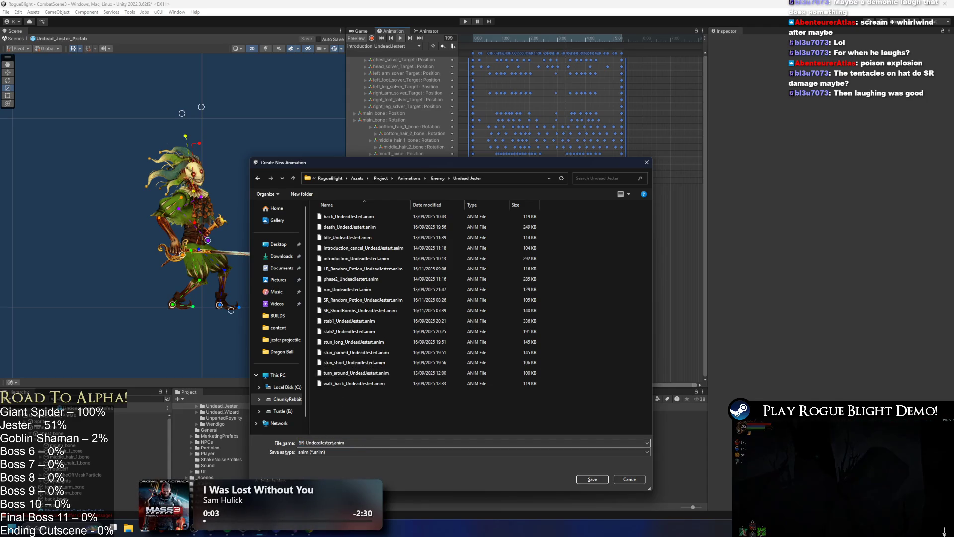
type("_L")
key("Return")
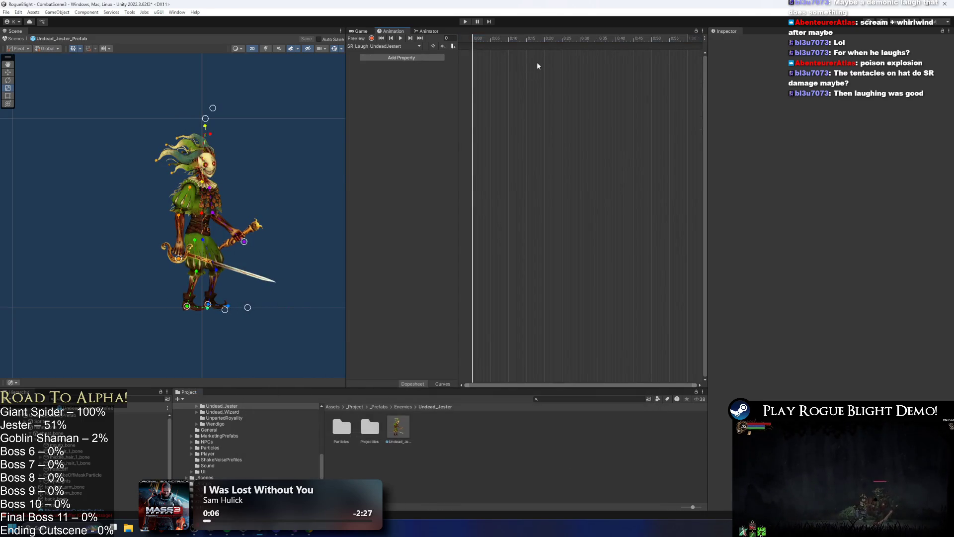
Step: Paste the copied introduction keyframes into the new clip and preview it
key("ctrl+v")
key("a")
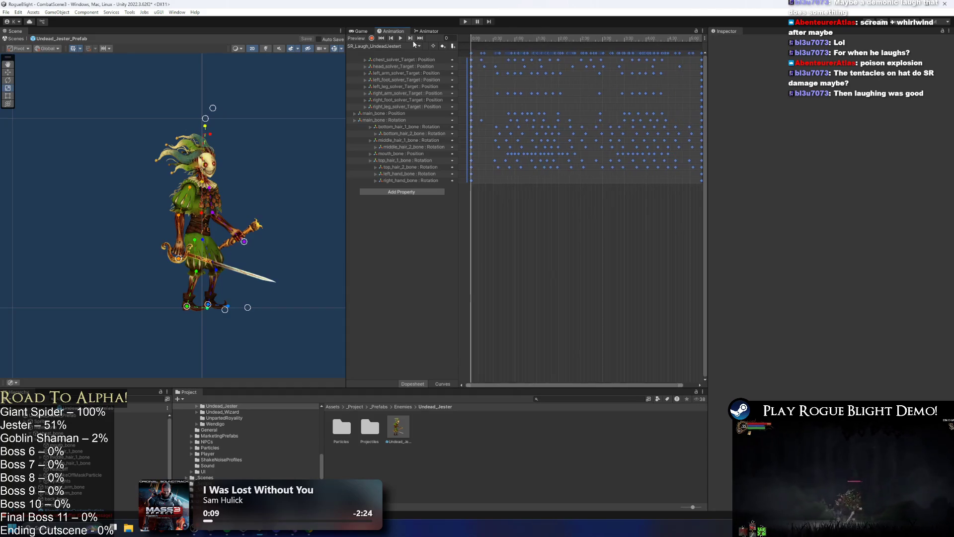
key("space")
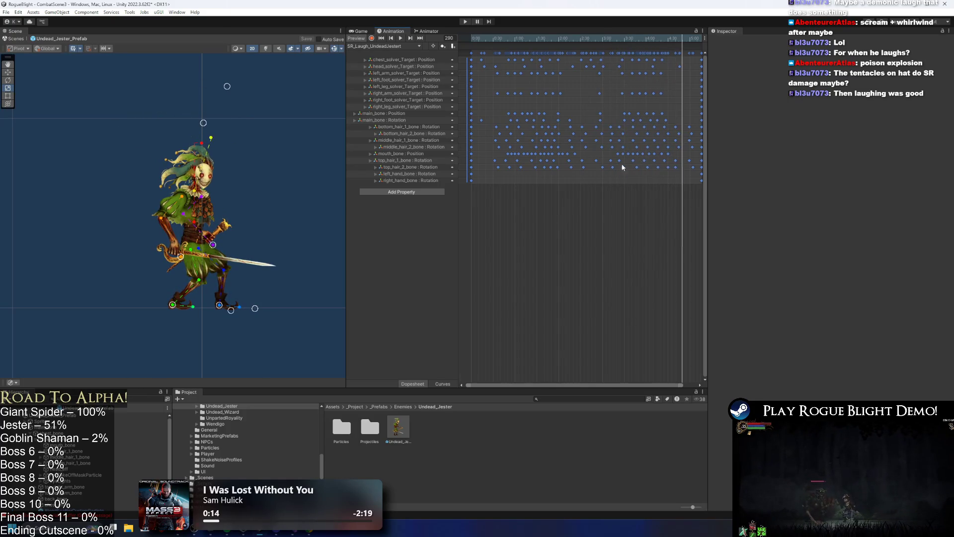
Step: Delete the keyframes after frame 156 and replay the trimmed clip
scroll(623, 130, "right", 2)
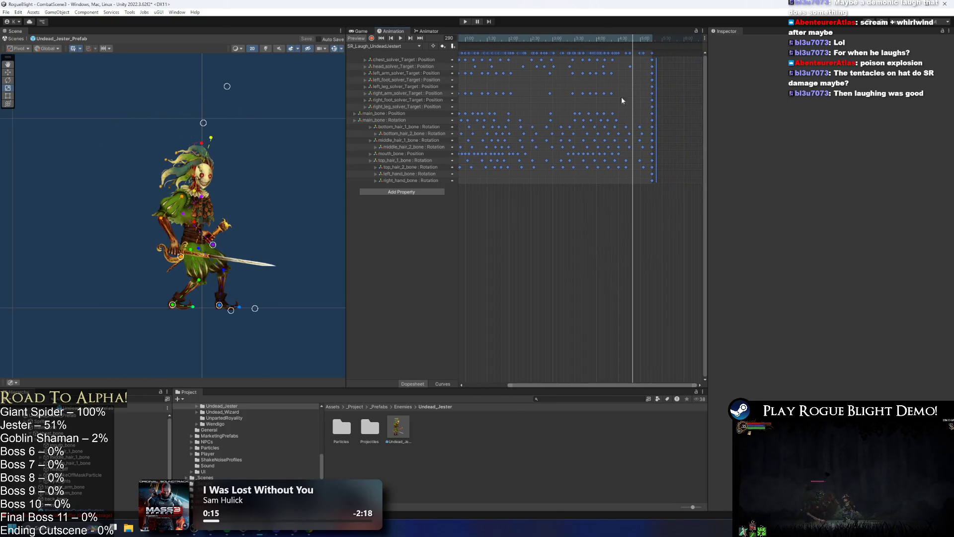
left_click(536, 36)
left_click(656, 55)
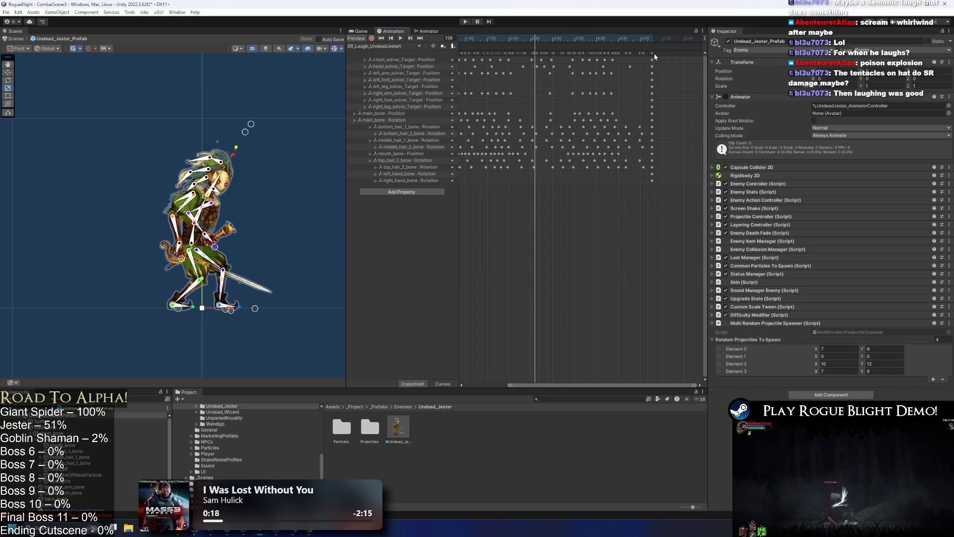
key("Delete")
mouse_move(538, 53)
left_mouse_down()
mouse_move(648, 54)
mouse_move(541, 59)
left_mouse_up()
key("space")
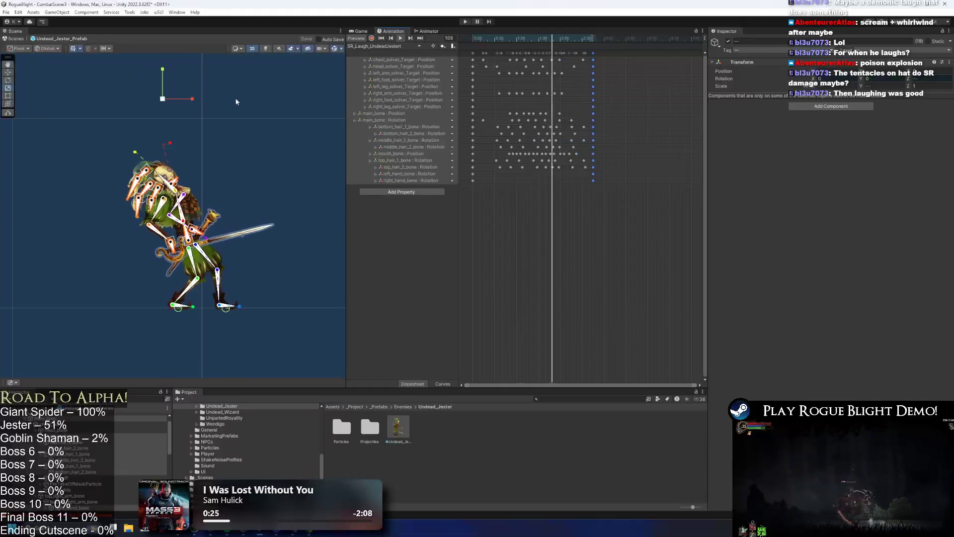
left_click(212, 132)
scroll(209, 138, "up", 1)
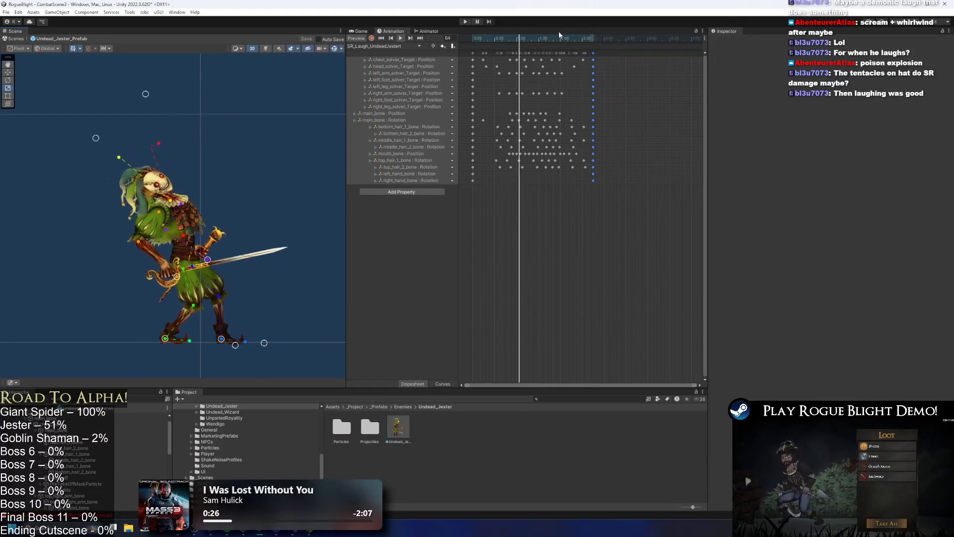
left_click(374, 46)
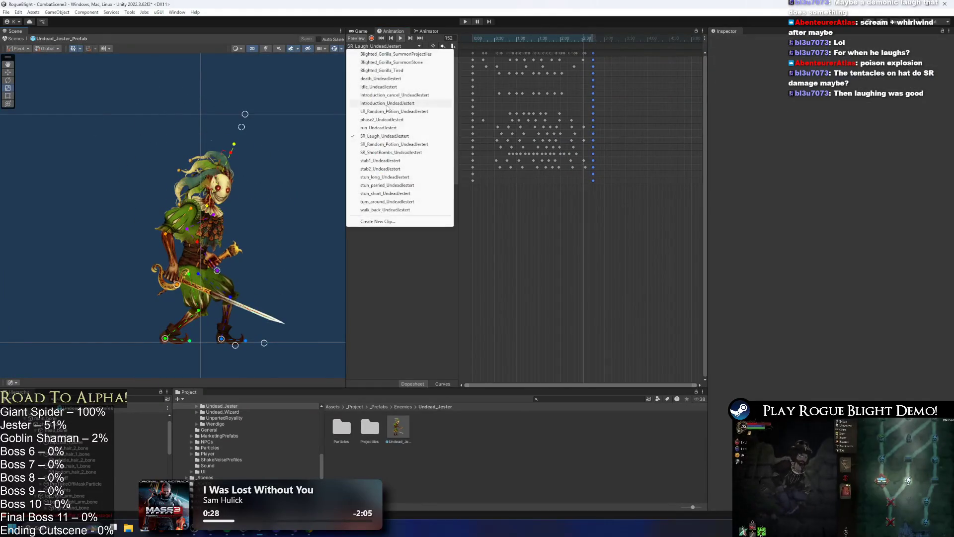
Step: Select all keyframes, then switch to Idle_UndeadJestert and back to the SR_Laugh clip
left_click_drag(486, 89, 610, 51)
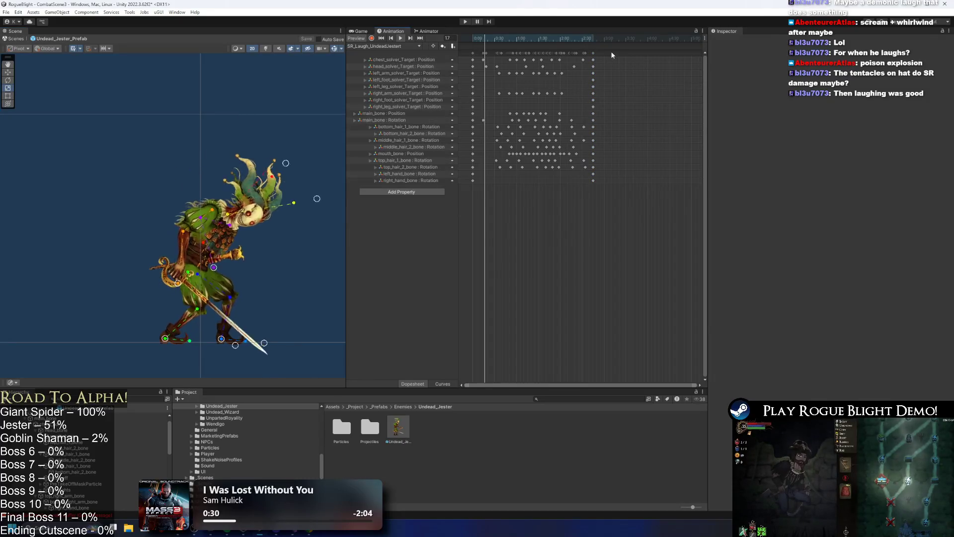
left_click(377, 46)
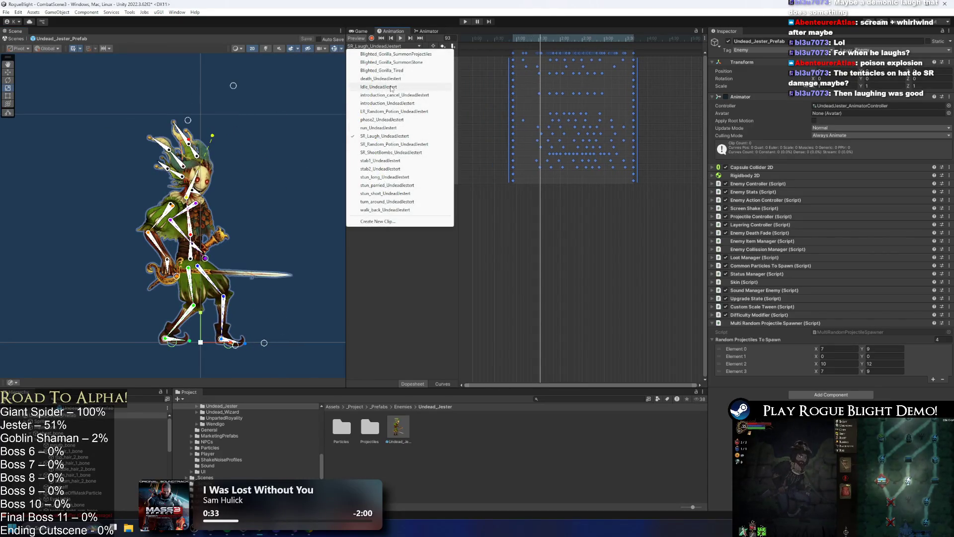
left_click(391, 87)
left_click(381, 46)
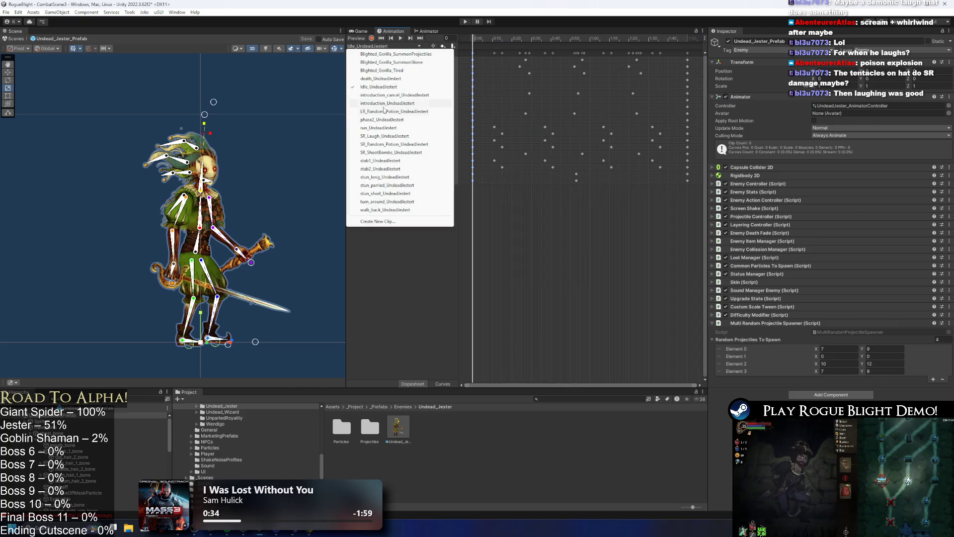
left_click(393, 136)
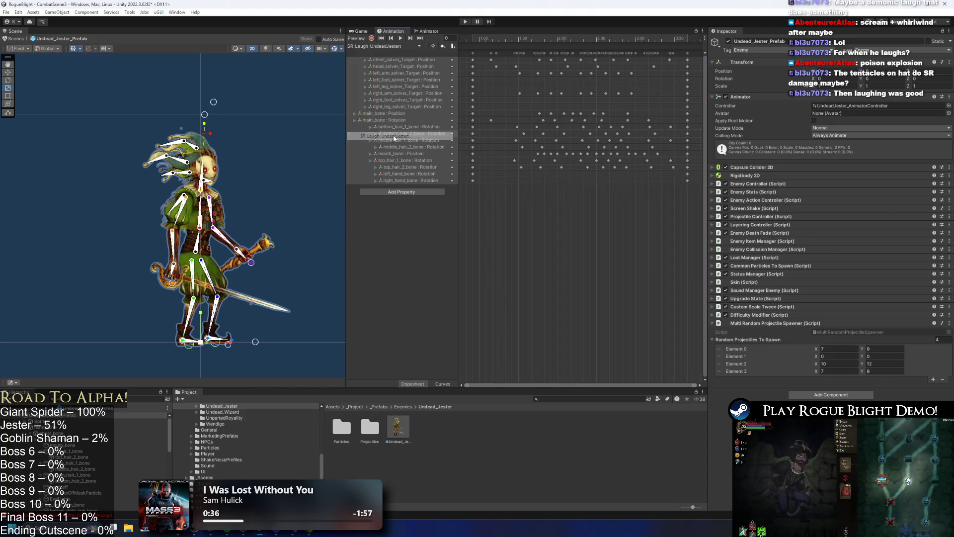
Step: Preview the laugh from frame 0 and drag the 1:00 keyframe column to about 0:30
left_click_drag(489, 39, 448, 45)
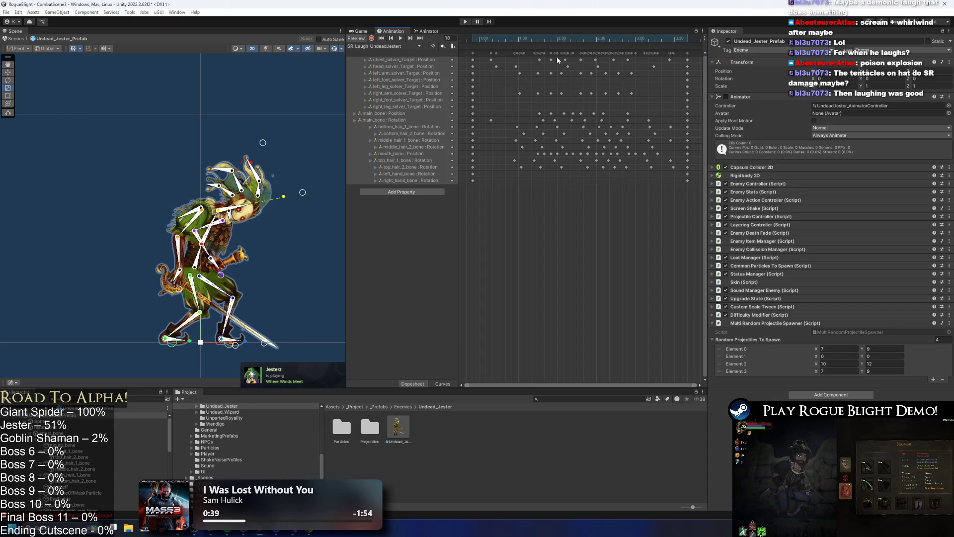
left_click_drag(497, 38, 485, 40)
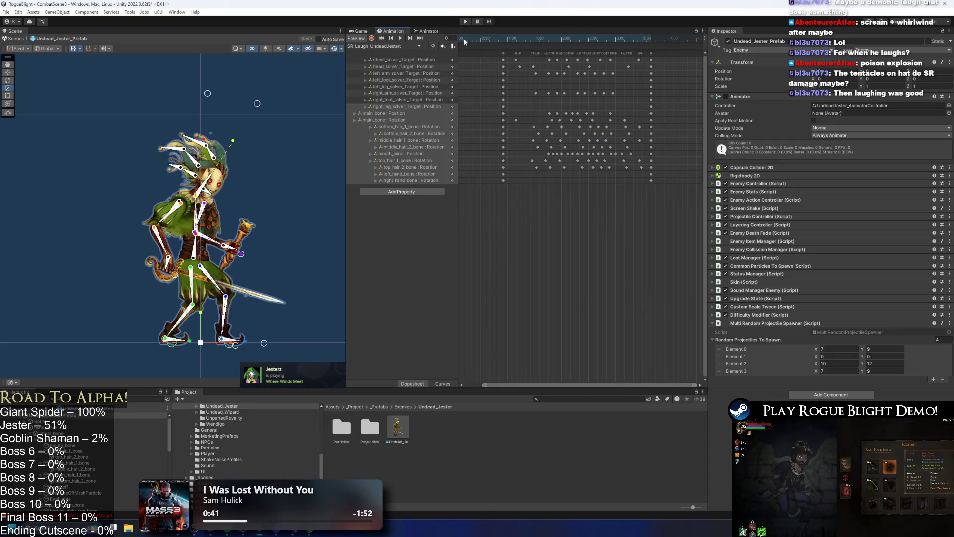
scroll(538, 75, "down", 2)
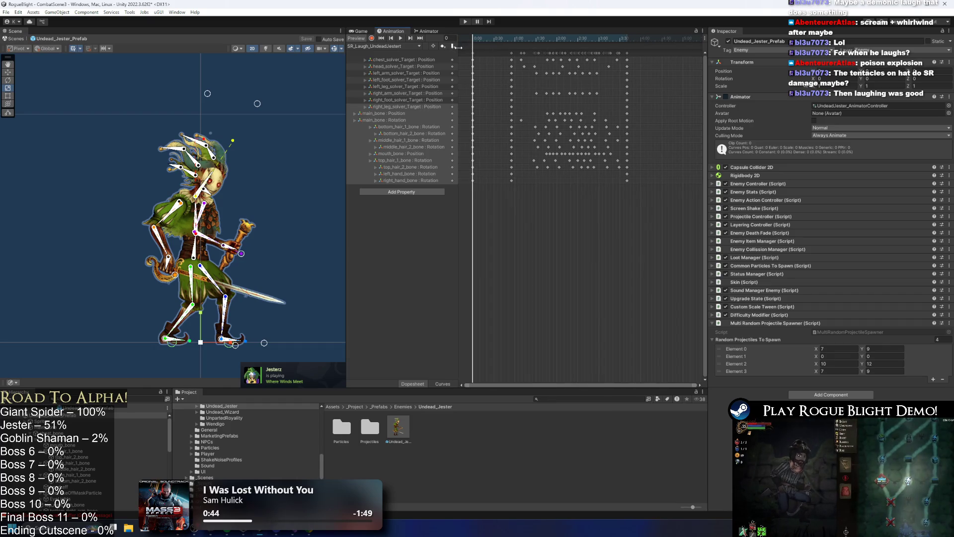
key("space")
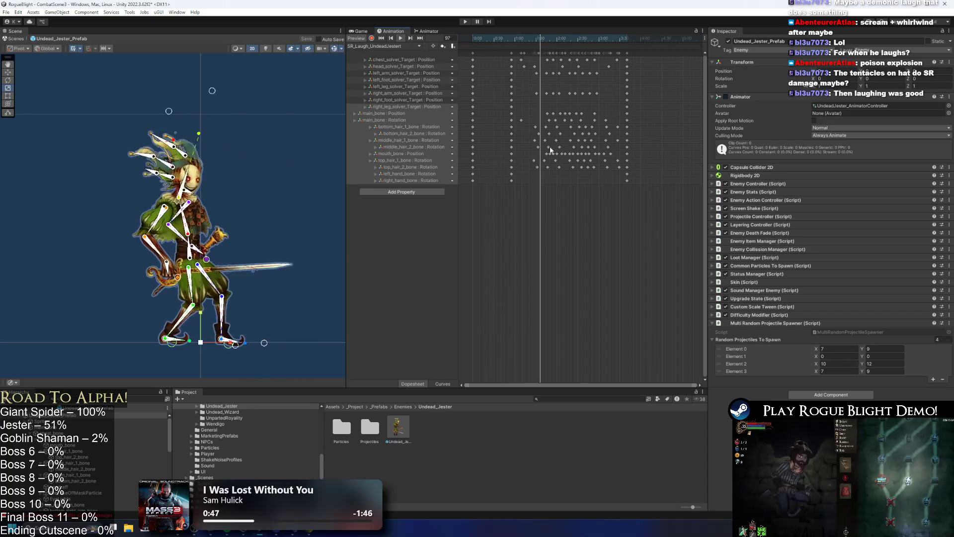
left_click_drag(512, 53, 495, 53)
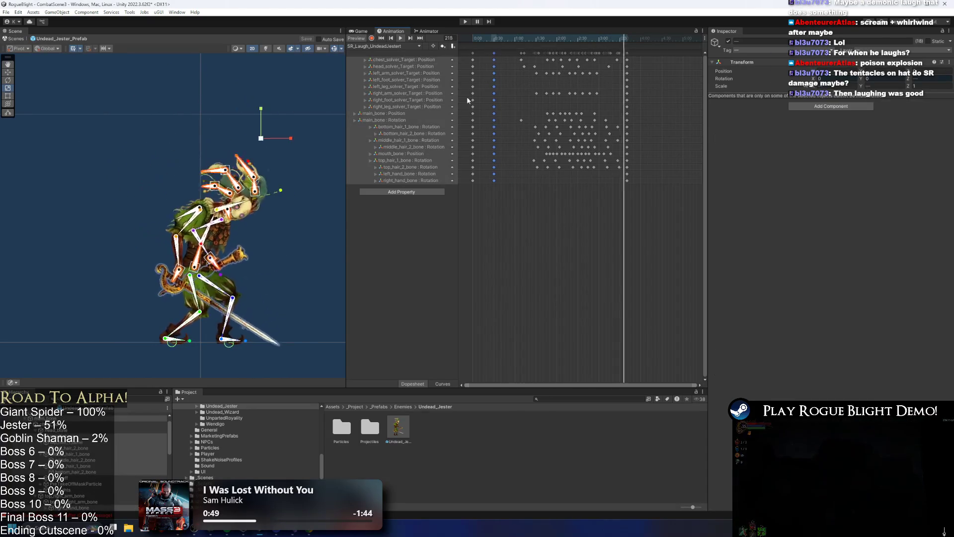
Step: Select the first keyframe column and scrub the SR_Laugh preview back to frame 220
left_click(297, 213)
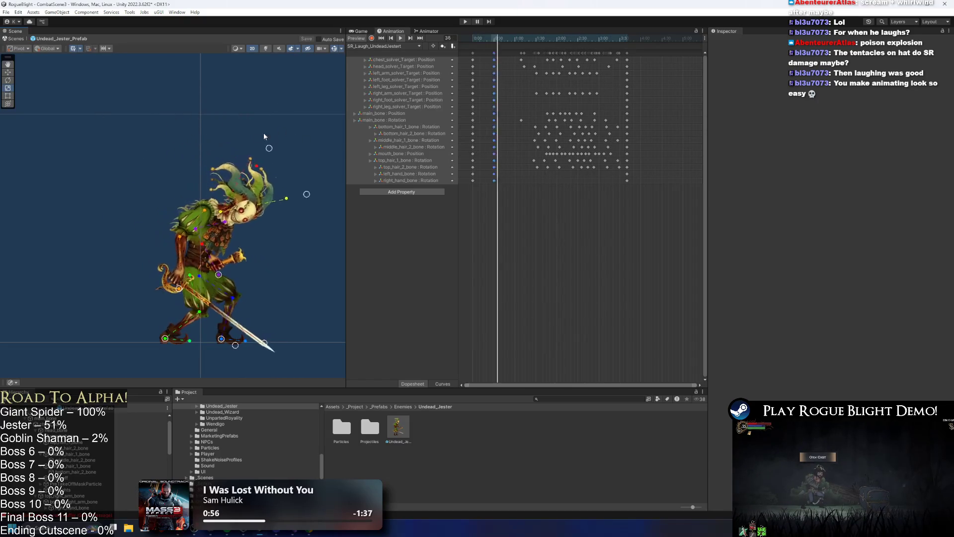
left_click_drag(467, 53, 480, 53)
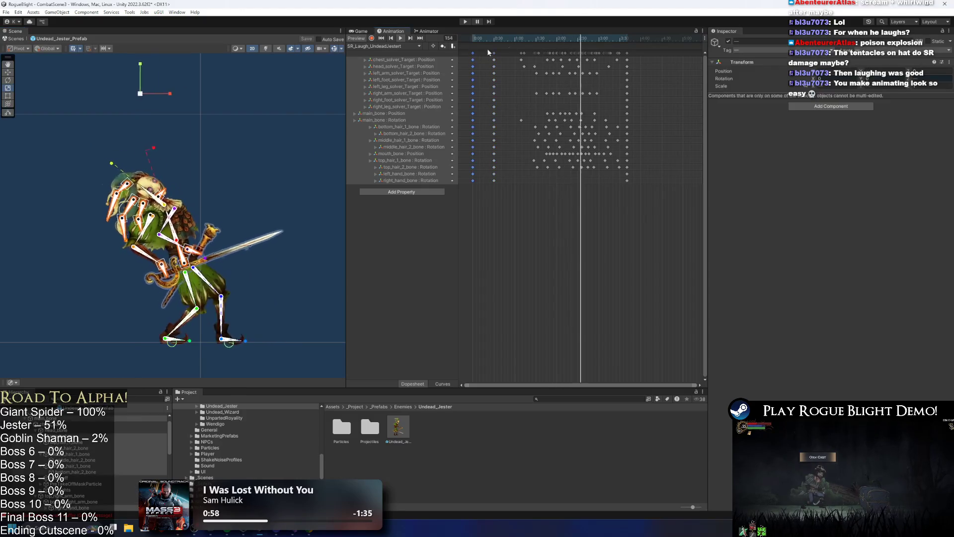
left_click(628, 39)
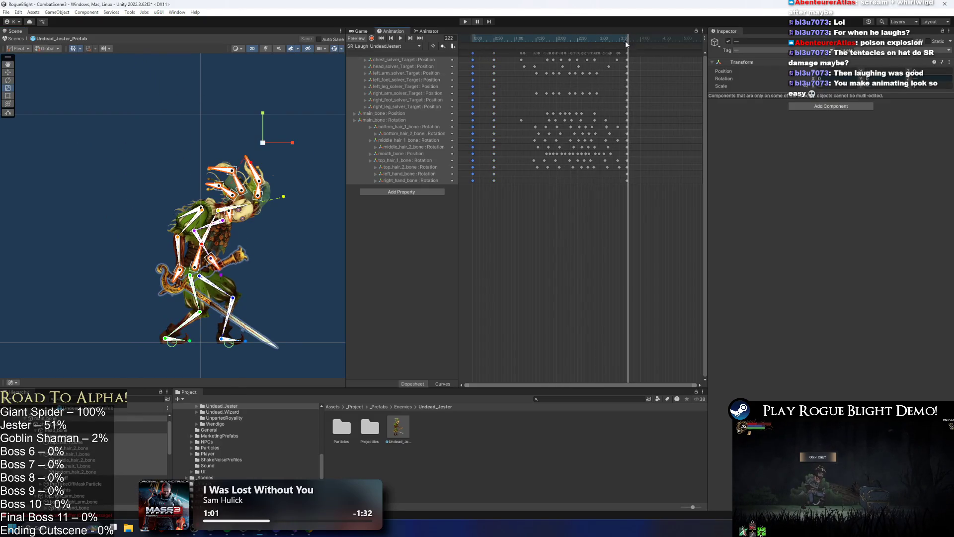
scroll(638, 64, "up", 3)
left_click_drag(621, 37, 645, 42)
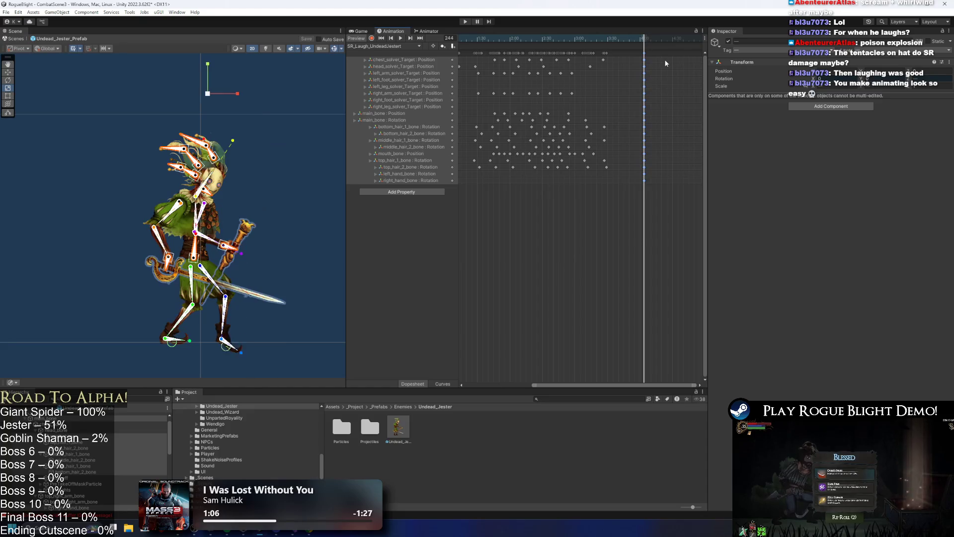
scroll(656, 73, "down", 3)
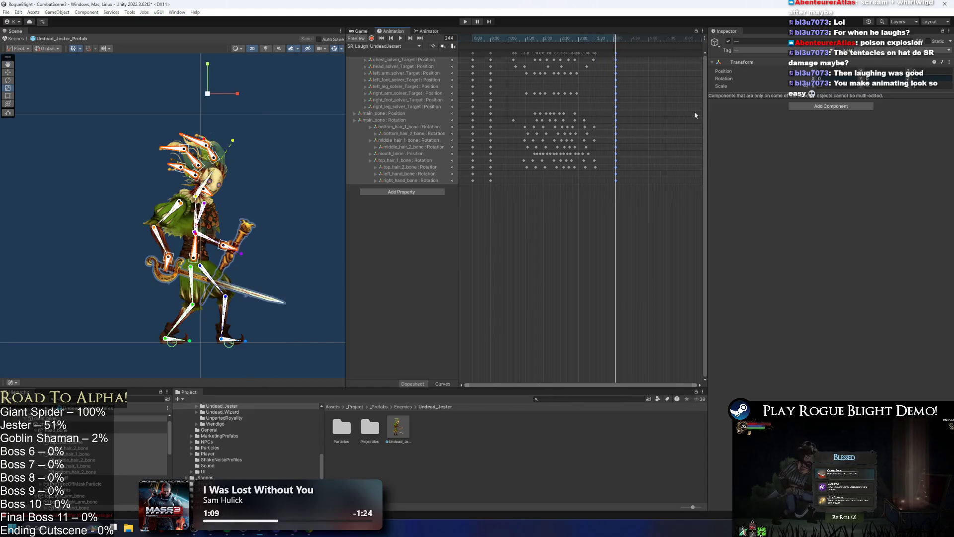
Step: Replay the SR_Laugh clip from its start, then list the jester's animation clips
key("shift+comma")
key("space")
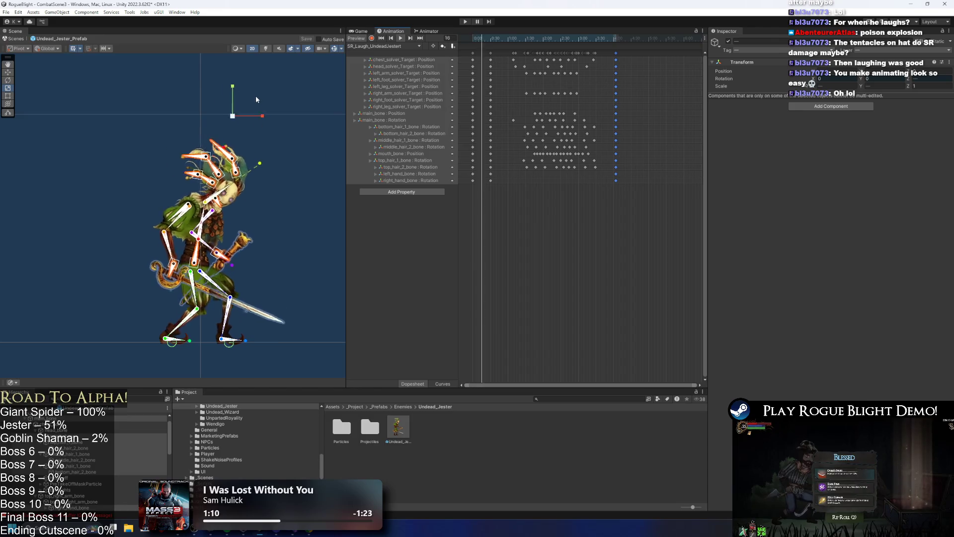
left_click(240, 102)
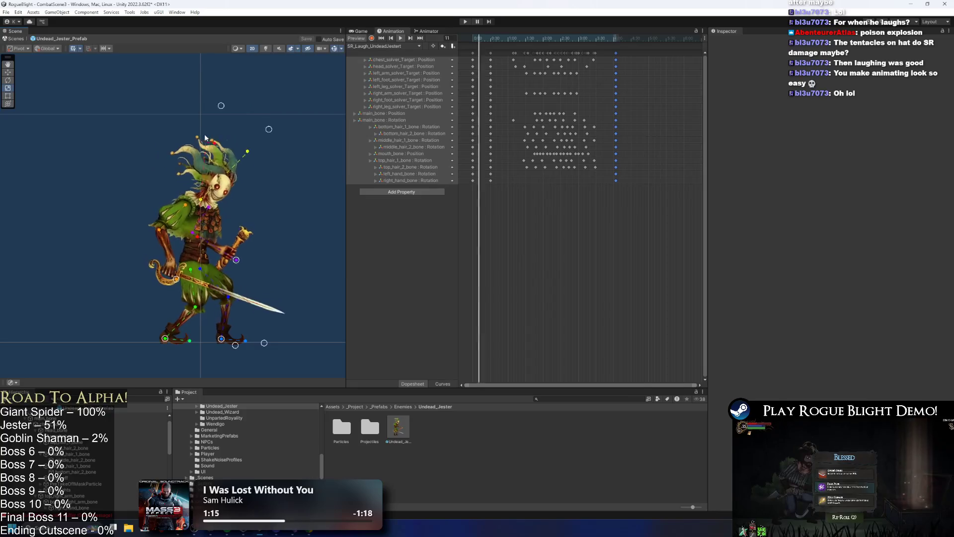
left_click(383, 46)
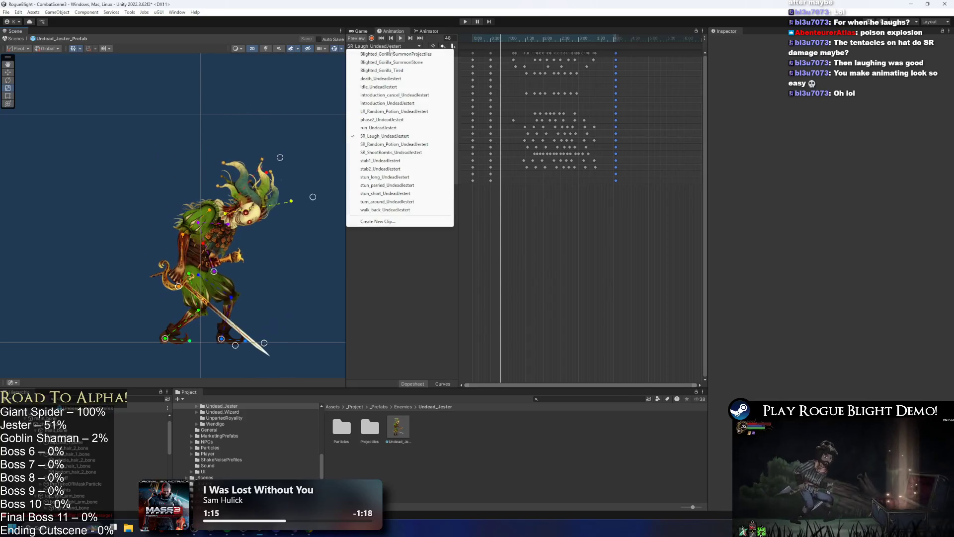
Step: Preview the introduction_UndeadJestert clip, then switch back to SR_Laugh_UndeadJestert
left_click(393, 103)
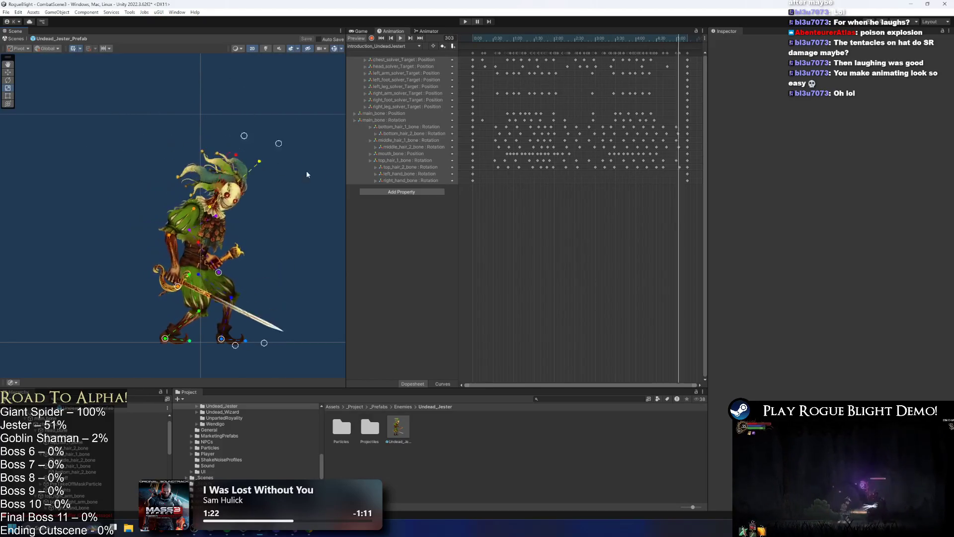
left_click(405, 46)
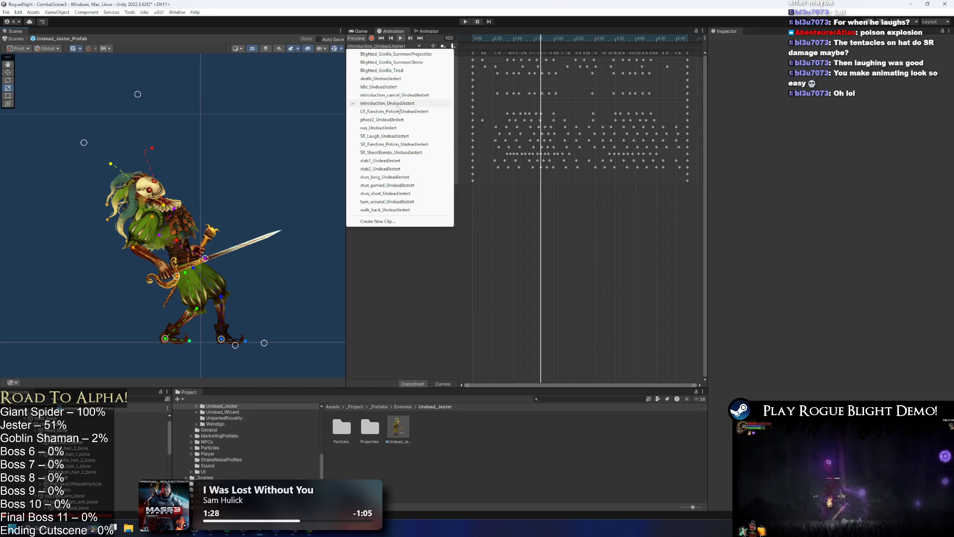
left_click(392, 136)
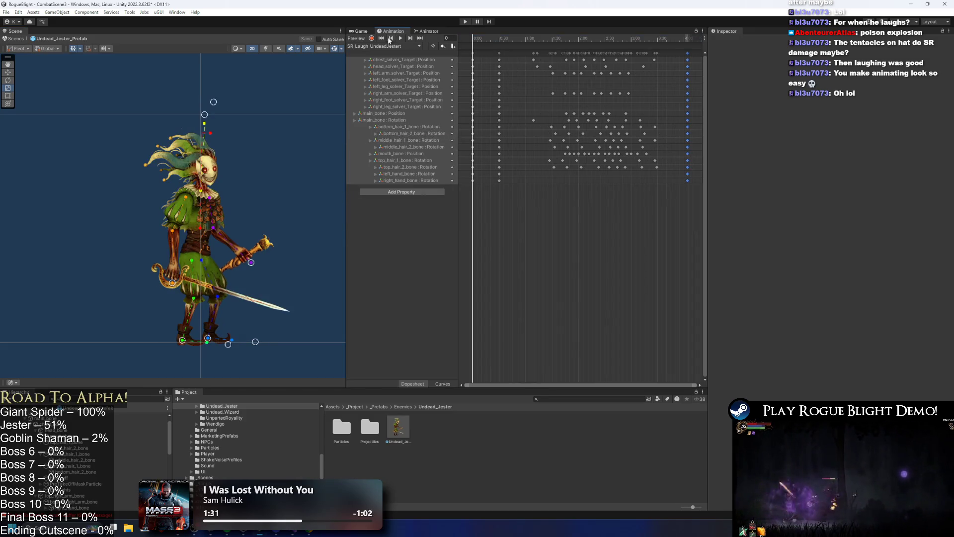
Step: At frame 30, lean the jester's upper body and sword forward and lower its arm into a crouch
left_click(401, 38)
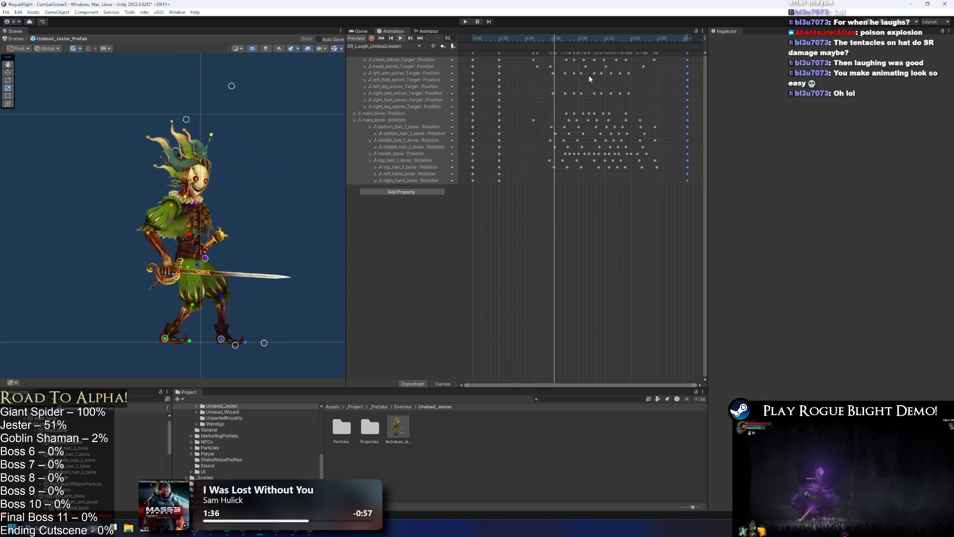
left_click(499, 40)
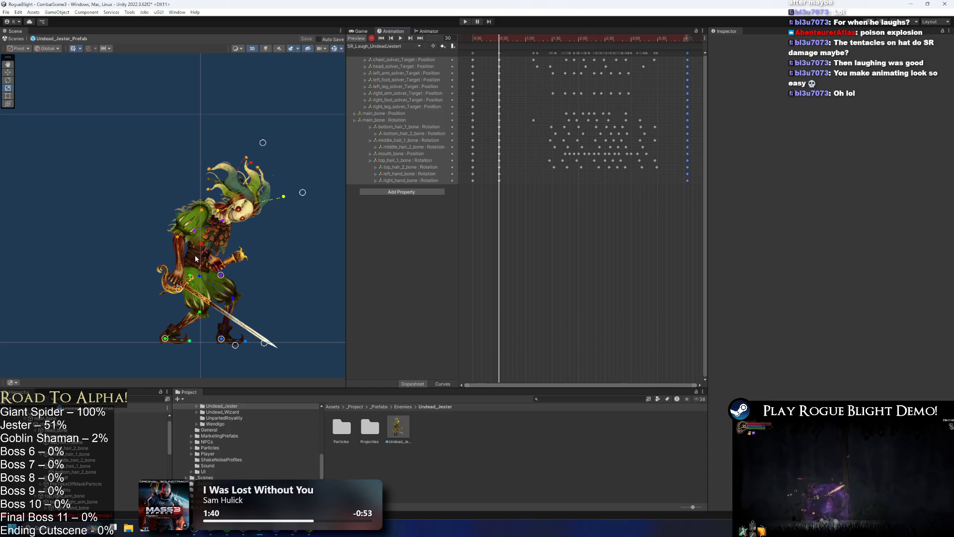
left_click(201, 268)
scroll(169, 258, "up", 2)
left_click_drag(338, 195, 273, 186)
mouse_move(229, 101)
left_mouse_down()
mouse_move(301, 188)
mouse_move(292, 144)
left_mouse_up()
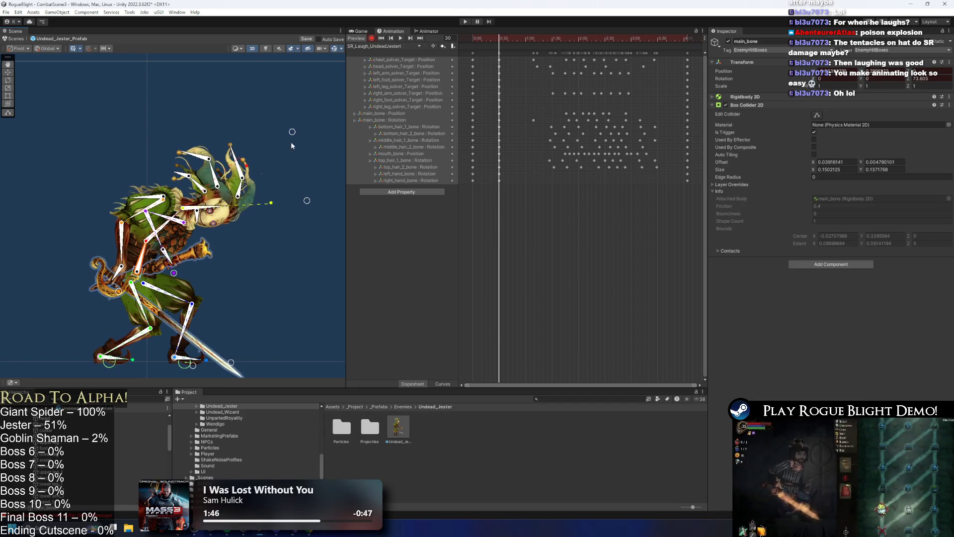
left_click_drag(175, 271, 183, 288)
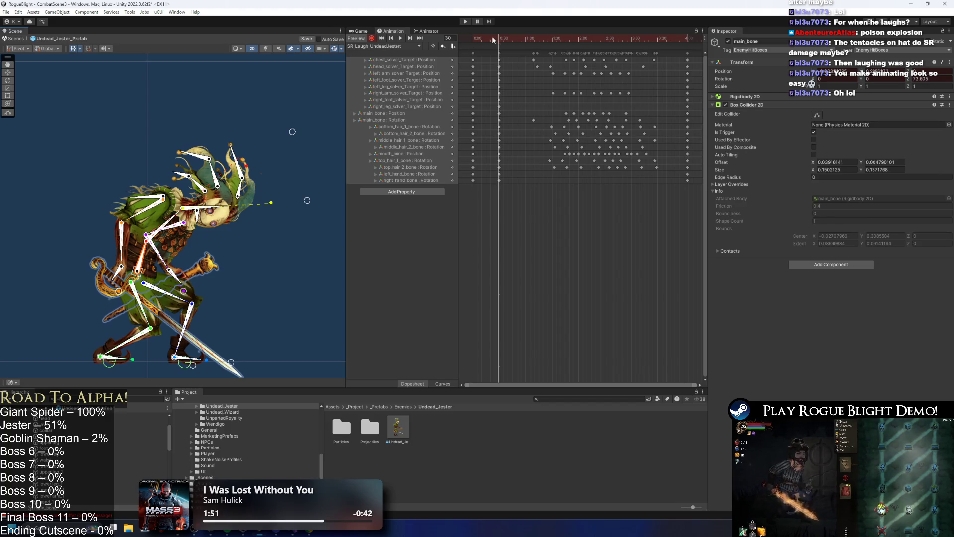
Step: Replay from frame 0 and push the 0:30 pose keyframes later in the clip
left_click_drag(493, 39, 461, 41)
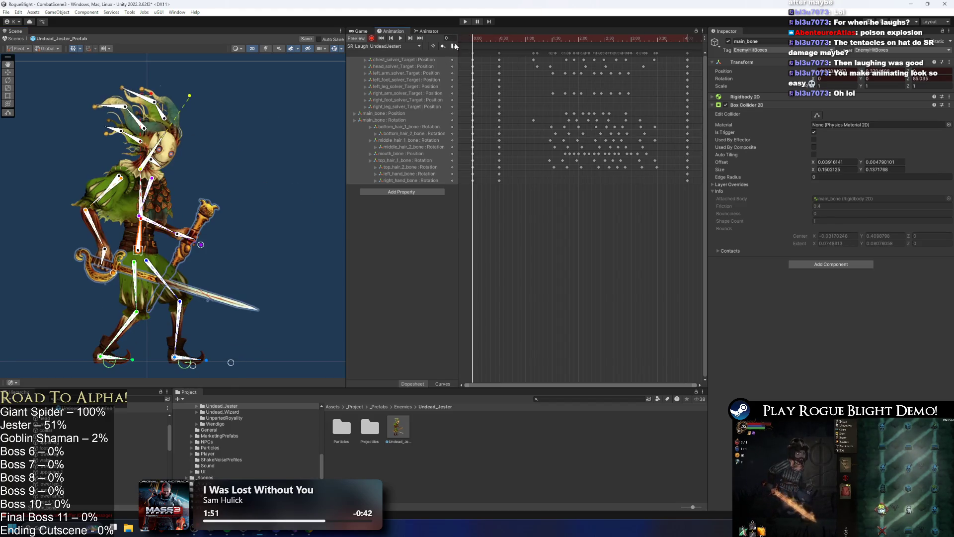
left_click(399, 38)
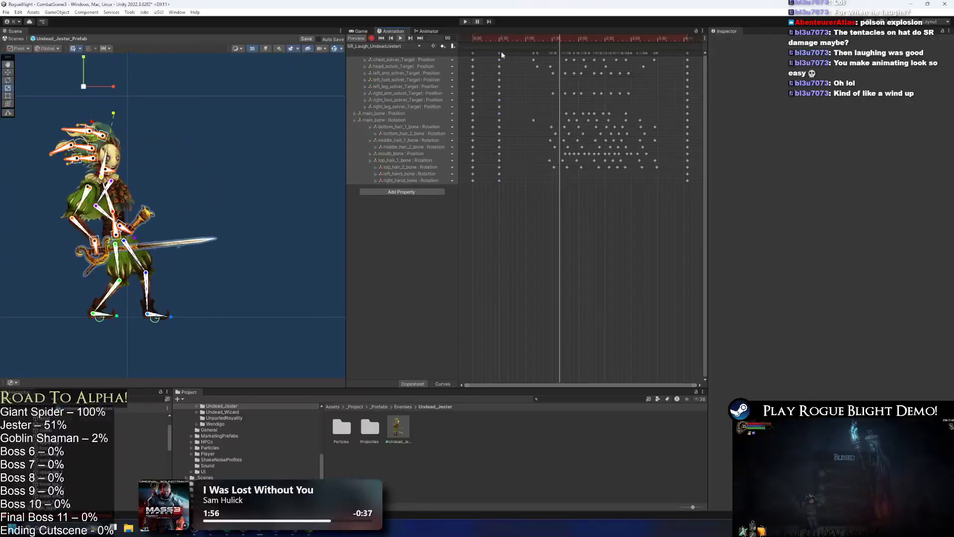
left_click_drag(500, 53, 511, 53)
left_click(410, 38)
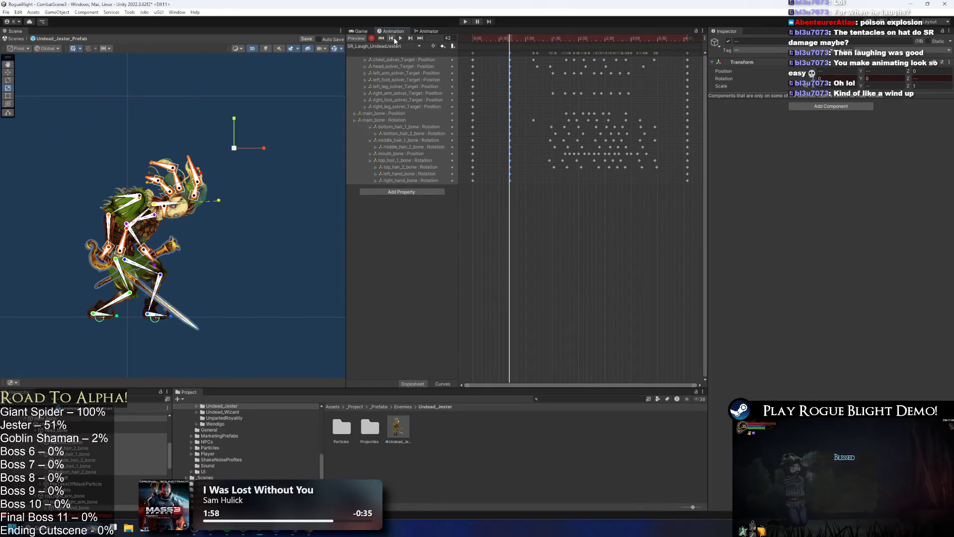
left_click(393, 38)
left_click(401, 39)
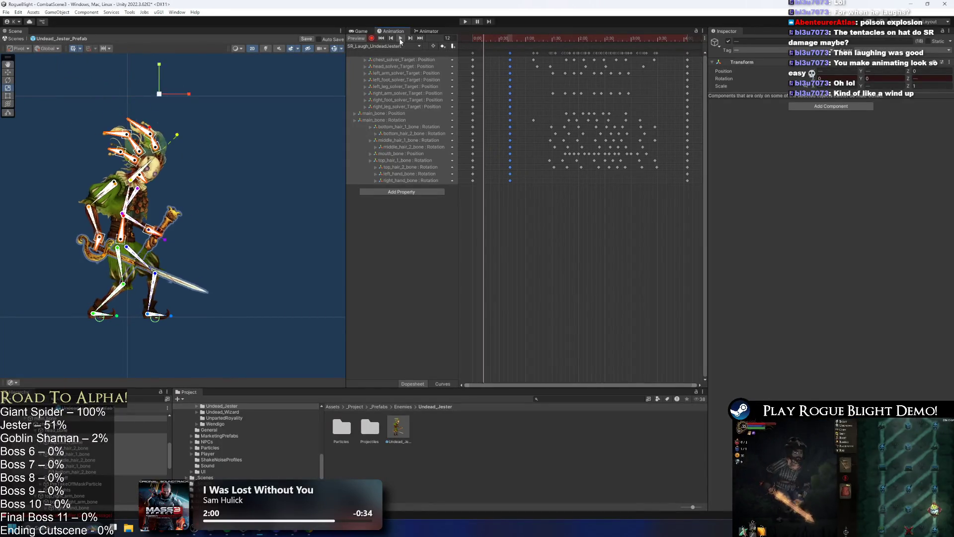
Step: At frame 53, tilt the jester's head and hat, then review the new solver, main_bone and hair keys
left_click(228, 80)
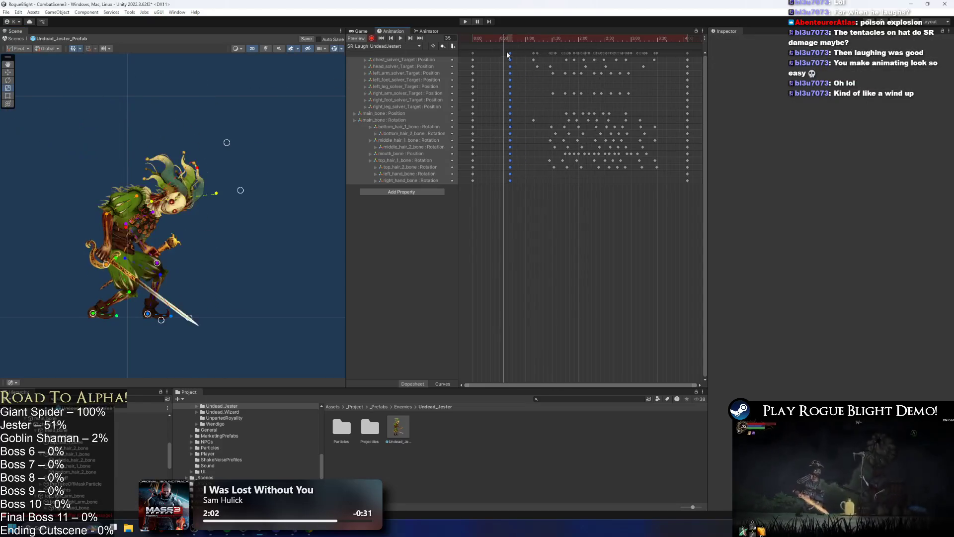
left_click(519, 37)
left_click(237, 167)
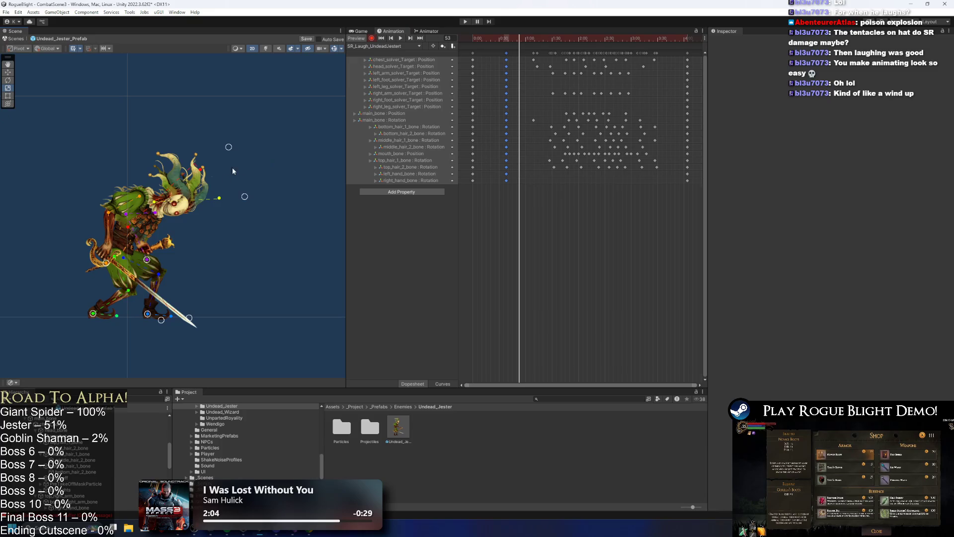
left_click_drag(230, 145, 244, 166)
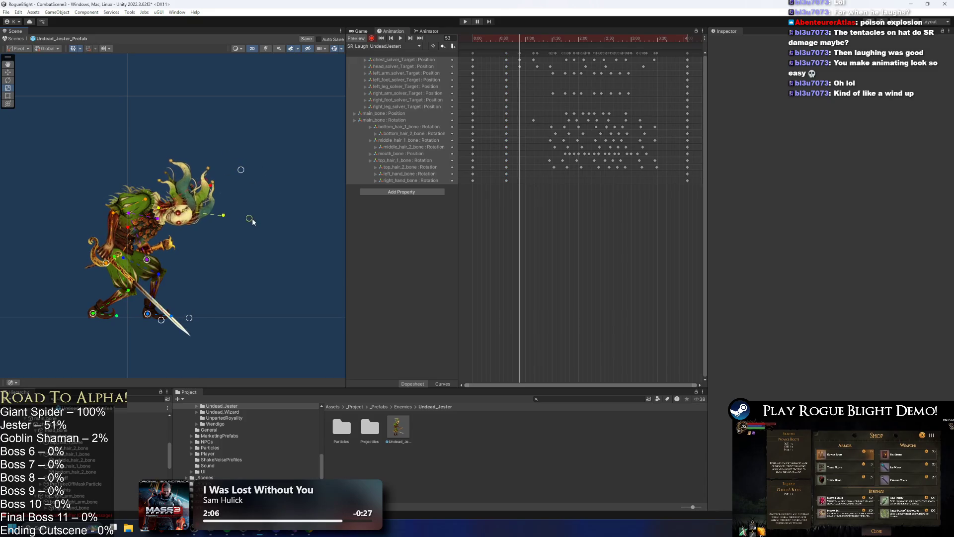
left_click(519, 67)
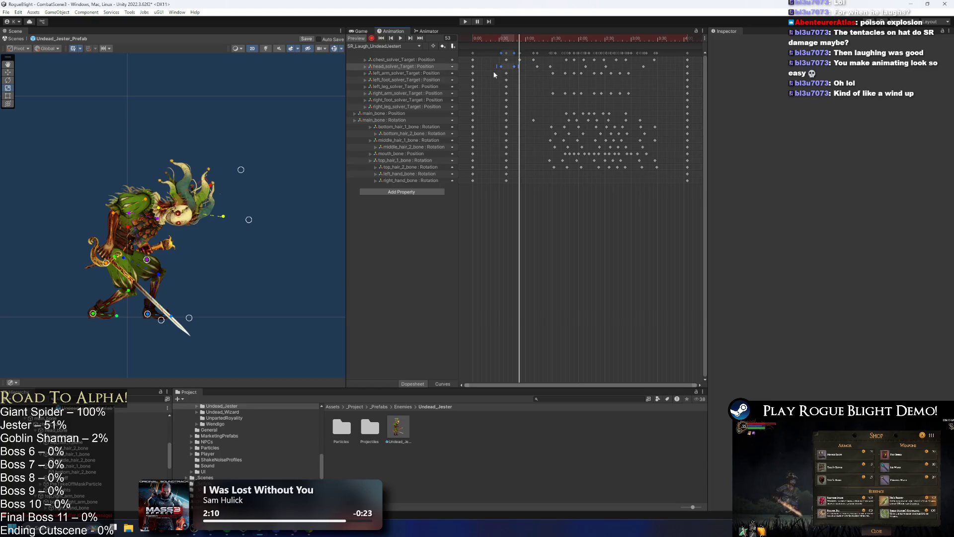
left_click(502, 60)
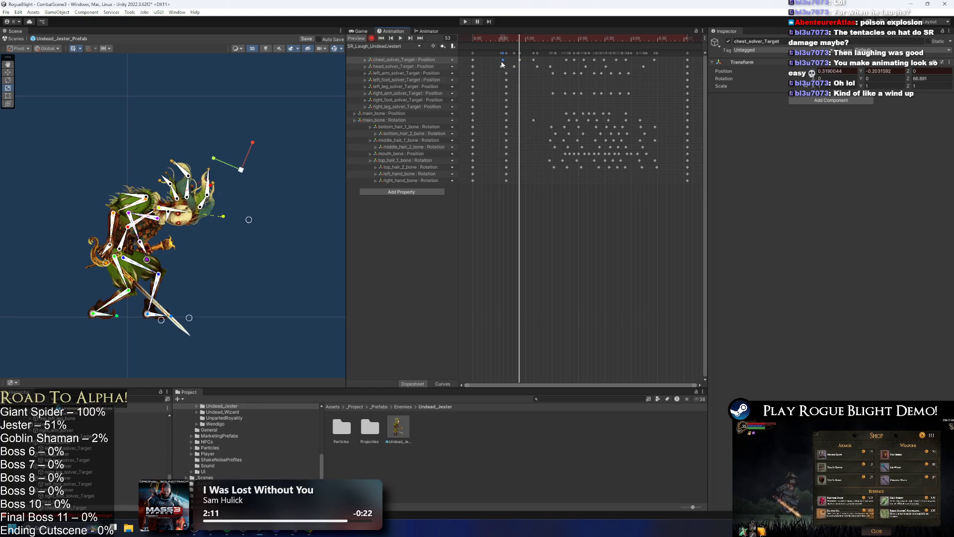
left_click(512, 114)
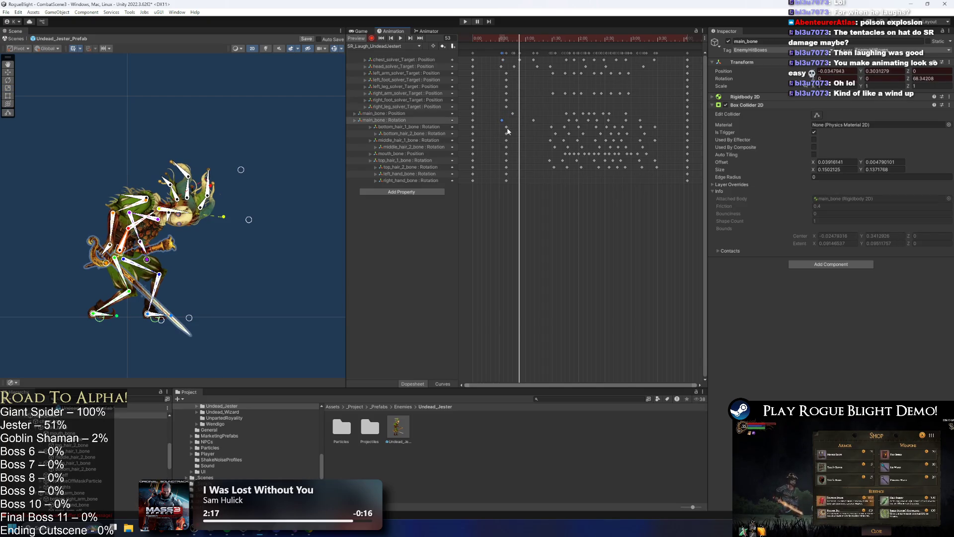
left_click_drag(506, 142, 505, 148)
key("space")
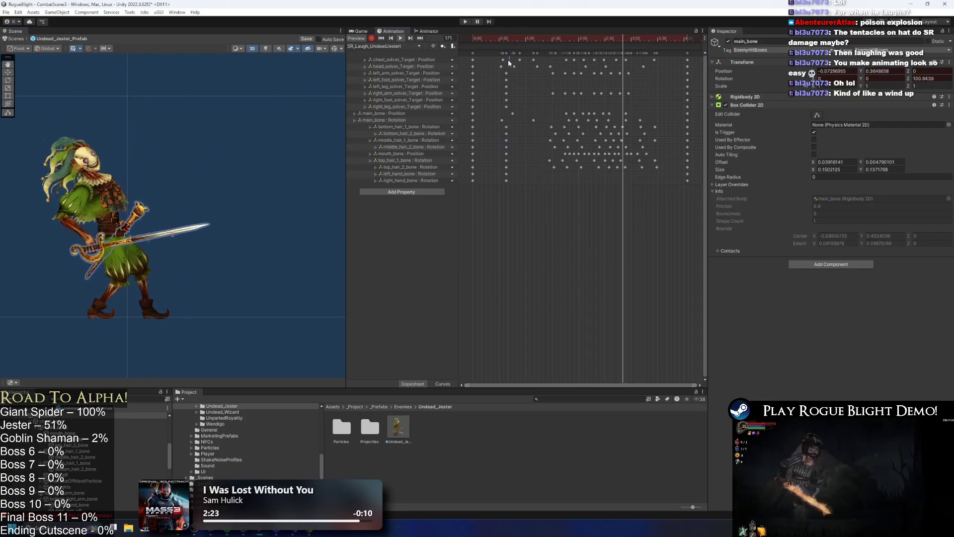
left_click_drag(508, 56, 500, 63)
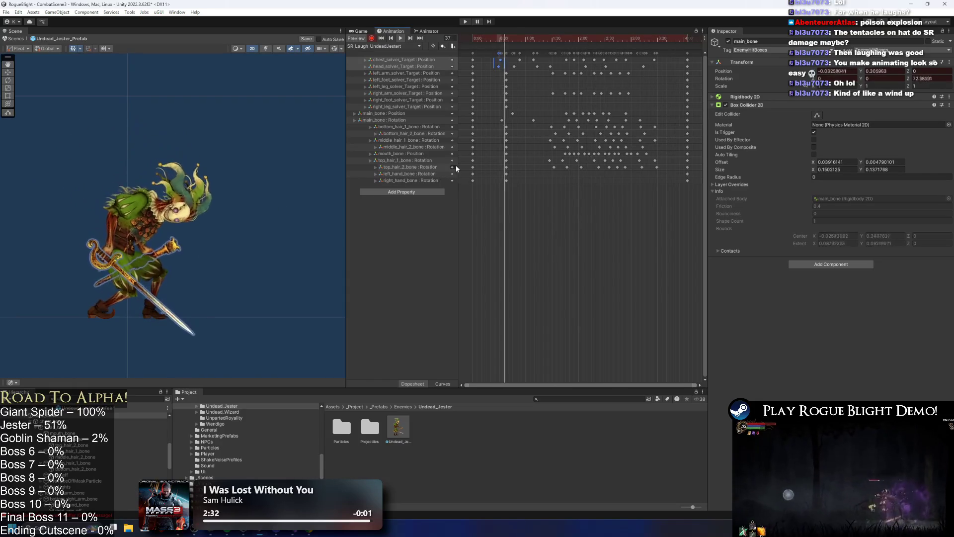
left_click(235, 140)
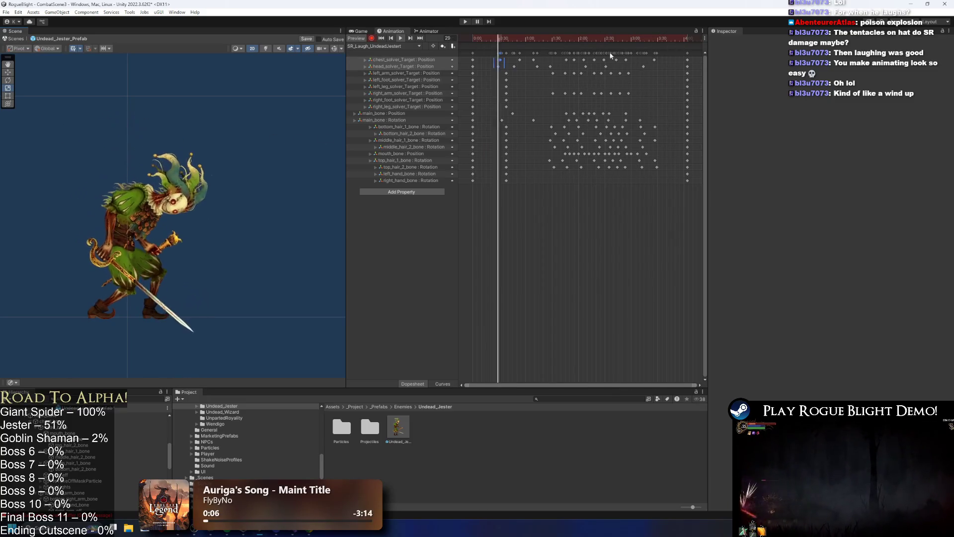
left_click_drag(579, 41, 609, 42)
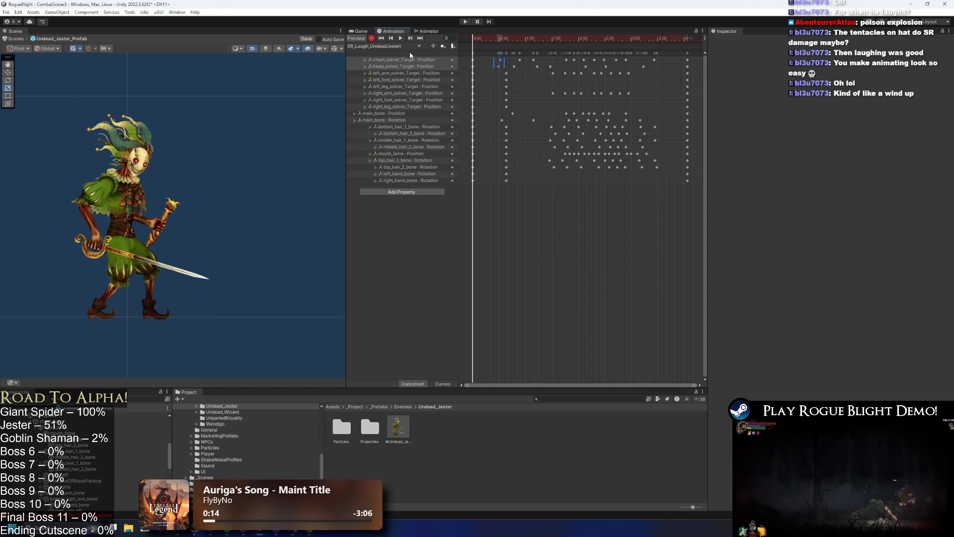
left_click(401, 39)
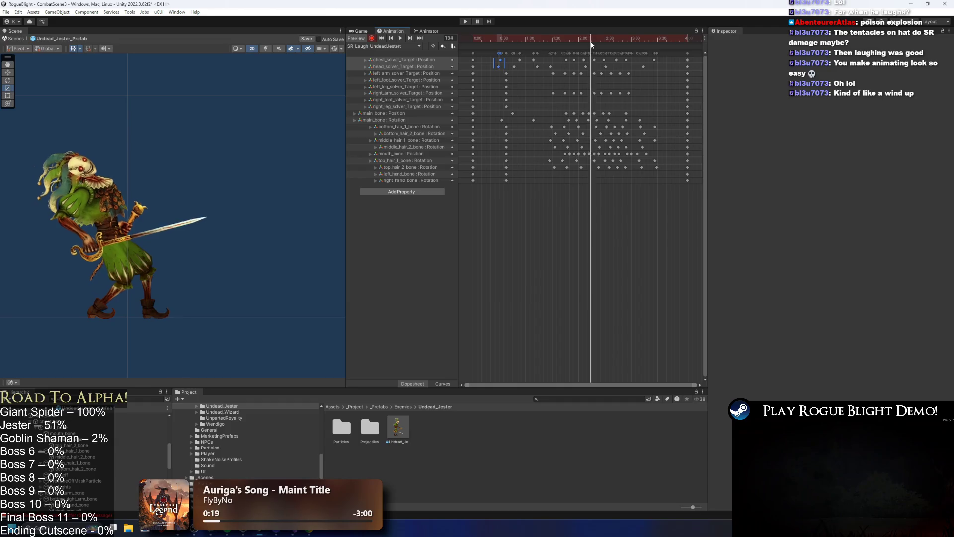
left_click_drag(591, 43, 637, 41)
left_click_drag(471, 40, 434, 40)
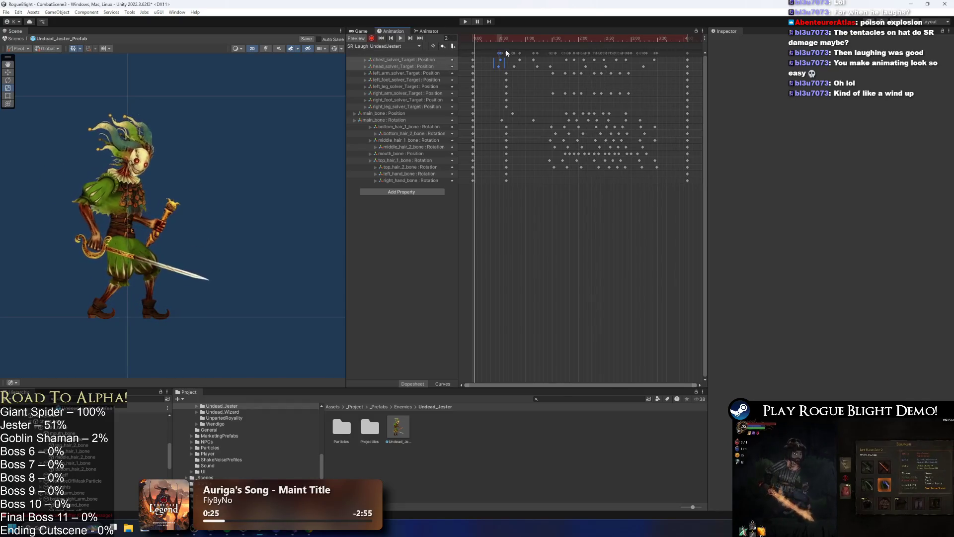
mouse_move(530, 38)
left_mouse_down()
mouse_move(505, 38)
mouse_move(560, 38)
mouse_move(523, 36)
left_mouse_up()
scroll(146, 255, "up", 2)
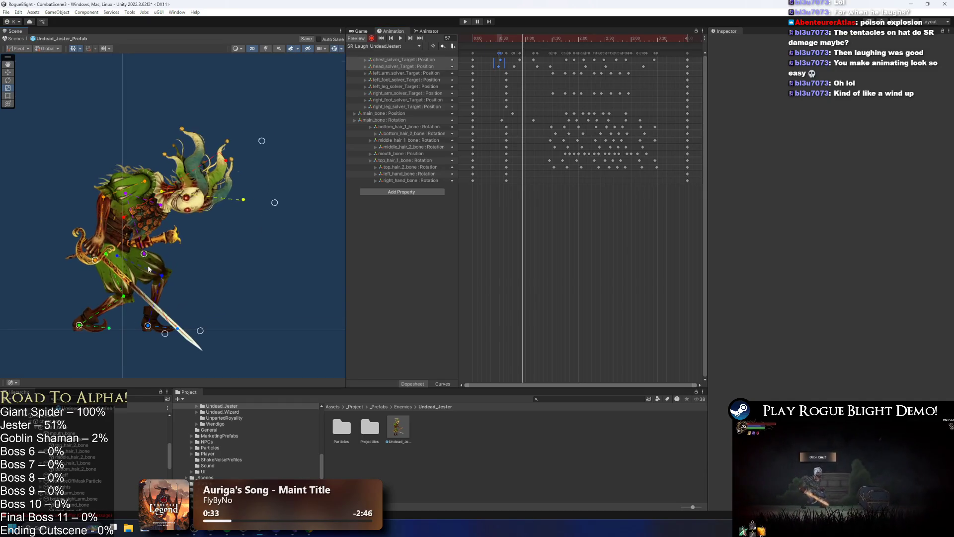
Step: Nudge the right_arm_solver key slightly earlier and replay the laugh
left_click_drag(506, 93, 503, 94)
left_click(401, 38)
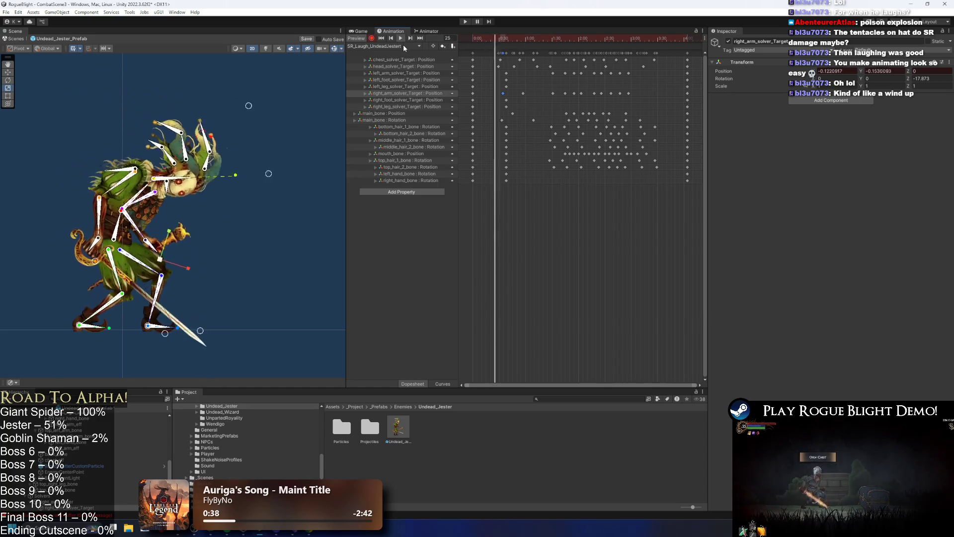
left_click(228, 193)
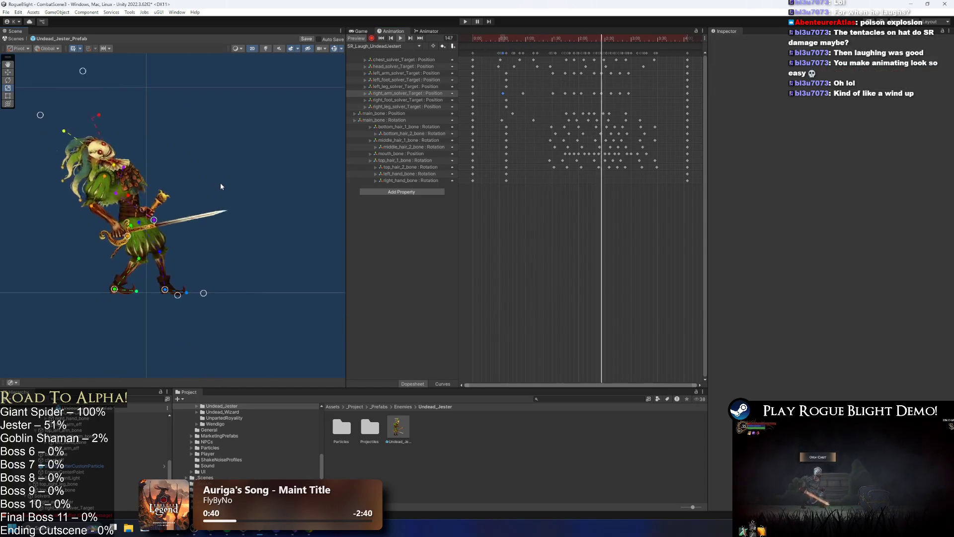
Step: Hide the Gizmos bone handles and replay the laugh from the start of the clip
left_click(332, 50)
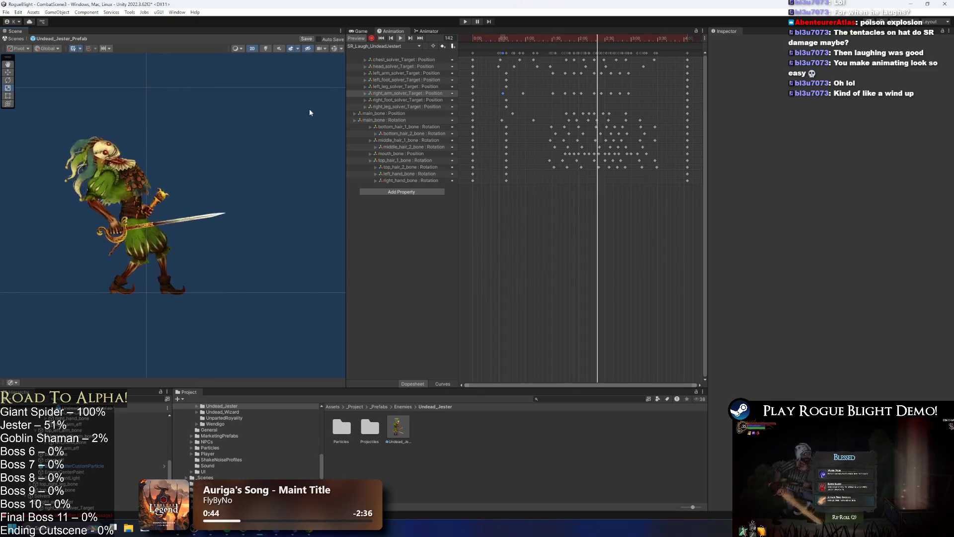
scroll(235, 112, "up", 1)
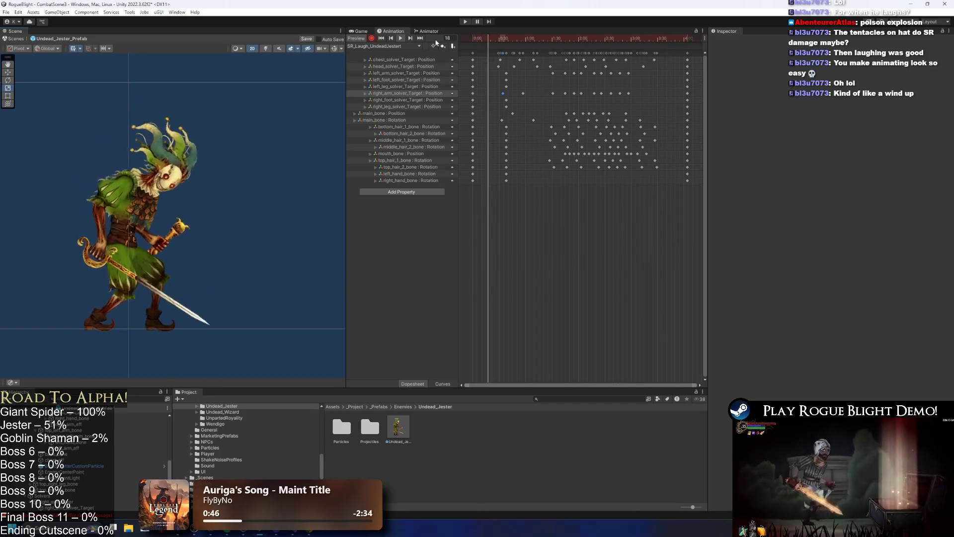
left_click(149, 149)
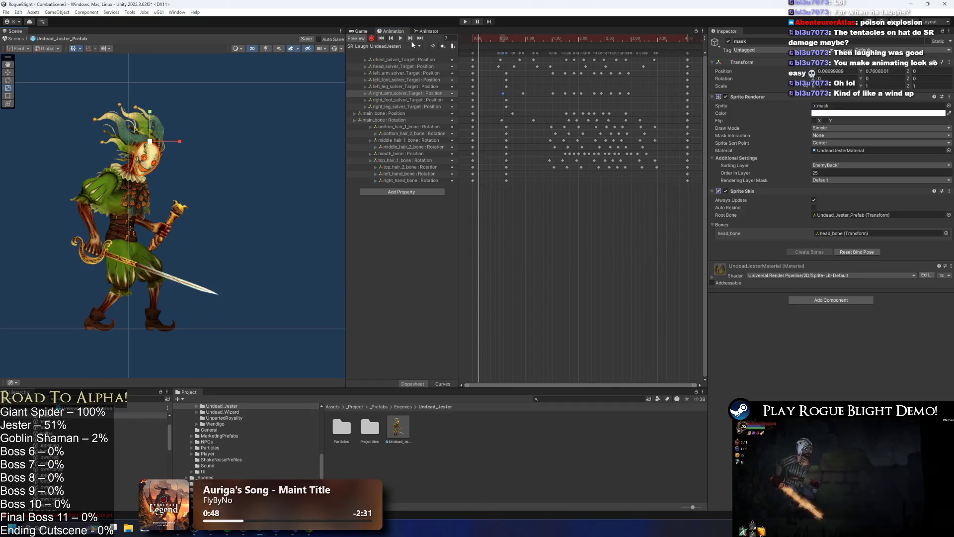
left_click(381, 38)
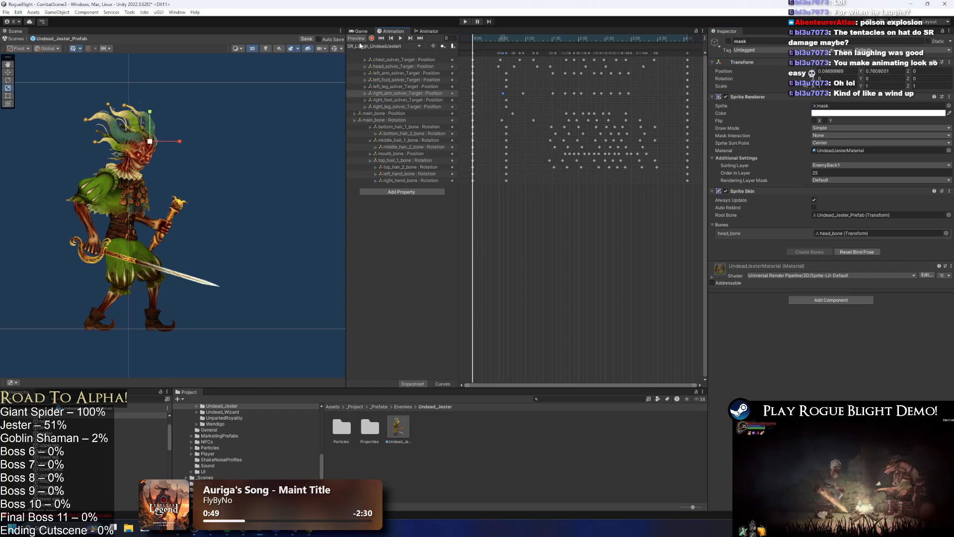
left_click(401, 38)
left_click(256, 131)
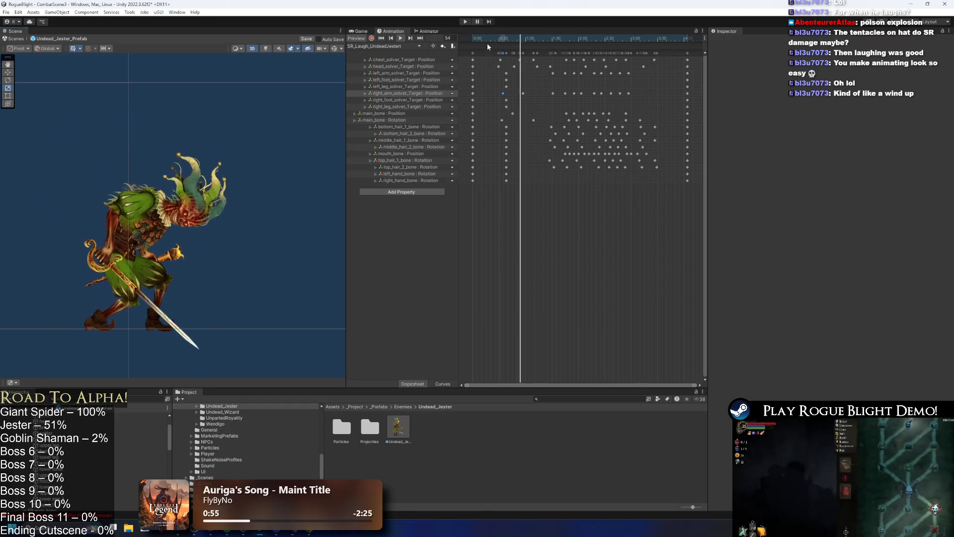
scroll(185, 137, "up", 2)
scroll(185, 138, "up", 5)
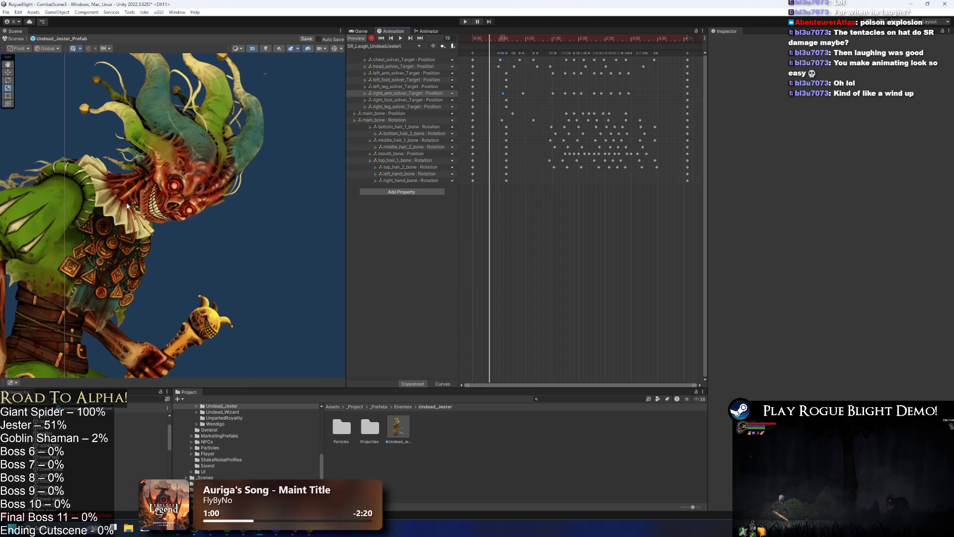
Step: With bone lines shown, drag mouth_bone to open the jaw and shift its new key along the Dopesheet
scroll(126, 207, "up", 3)
left_click(149, 209)
left_click(334, 50)
left_click_drag(144, 190, 140, 190)
mouse_move(508, 158)
left_mouse_down()
mouse_move(520, 159)
mouse_move(497, 159)
left_mouse_up()
Step: Play the laugh from the start, then scrub to frame 144 to check the pose
scroll(241, 269, "down", 3)
left_click(197, 248)
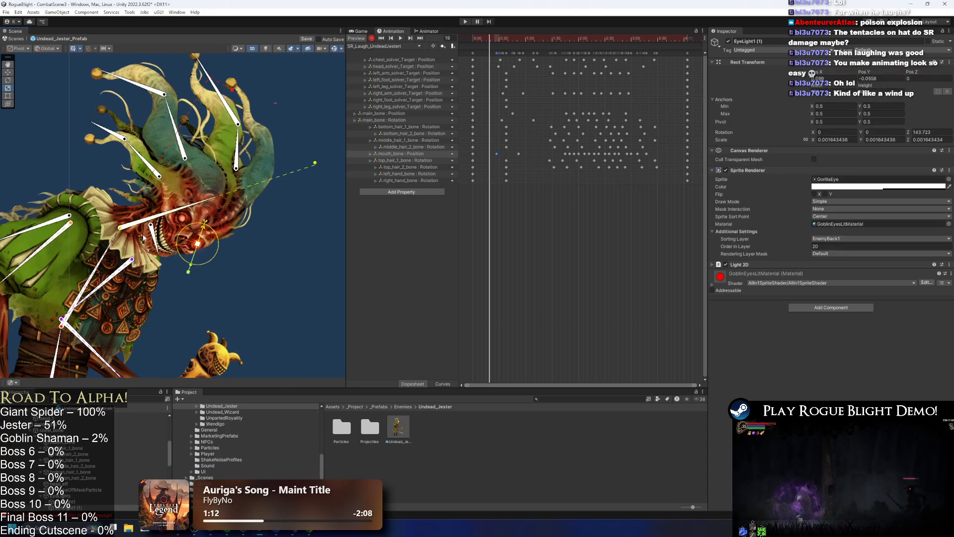
left_click(472, 39)
scroll(181, 186, "down", 3)
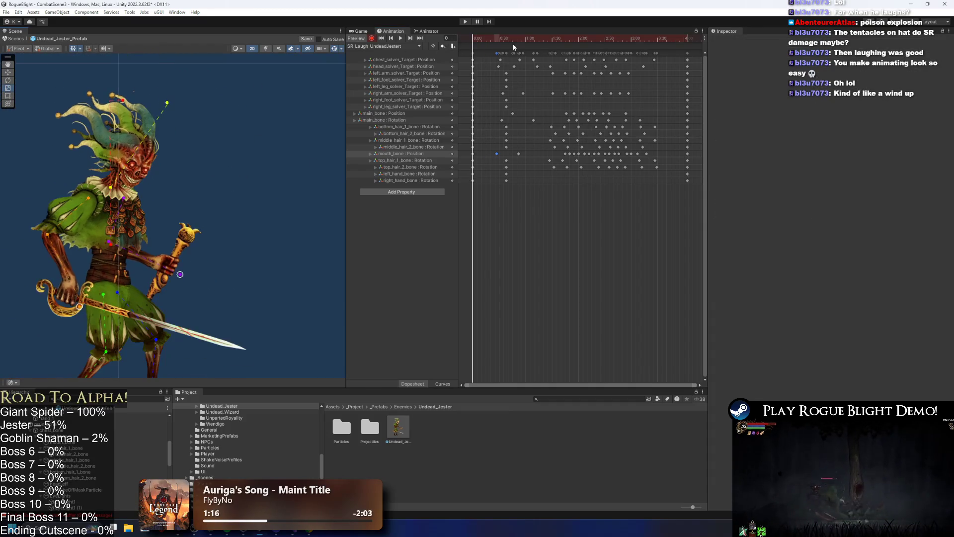
left_click(400, 39)
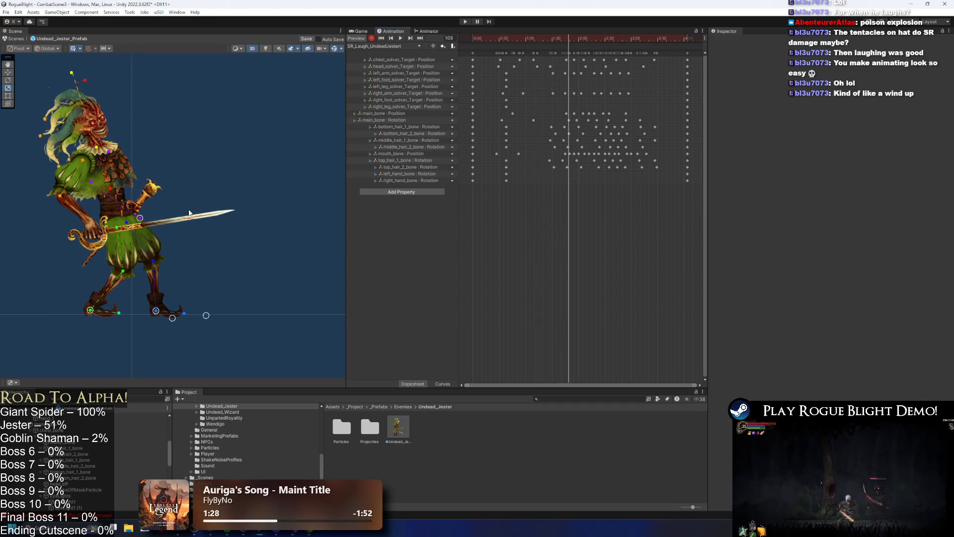
scroll(113, 451, "up", 3)
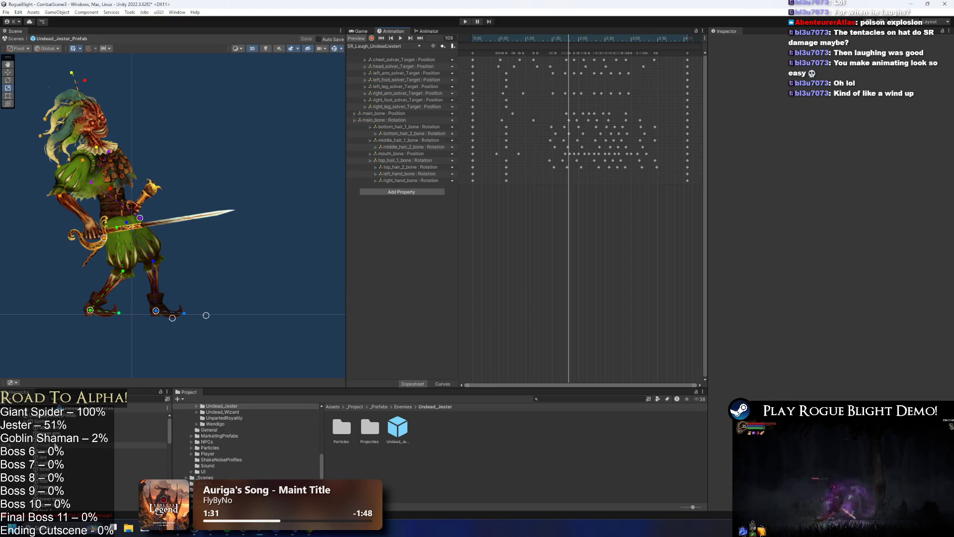
left_click(56, 444)
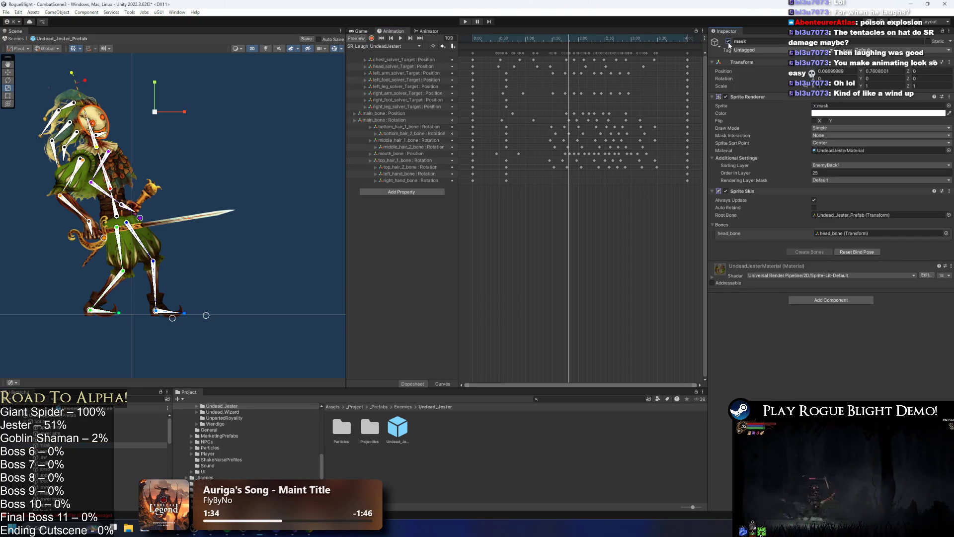
left_click(280, 92)
mouse_move(472, 41)
left_mouse_down()
mouse_move(541, 30)
mouse_move(647, 38)
mouse_move(571, 40)
left_mouse_up()
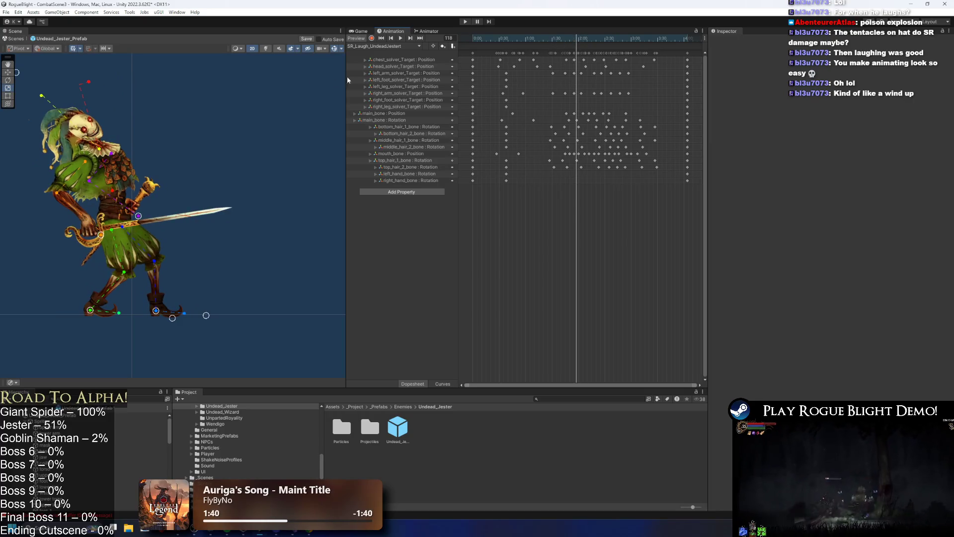
Step: In the Animator, move Summon Projectiles Mouth below LR Random Potion and rename it 'SR: Laugh'
left_click(433, 32)
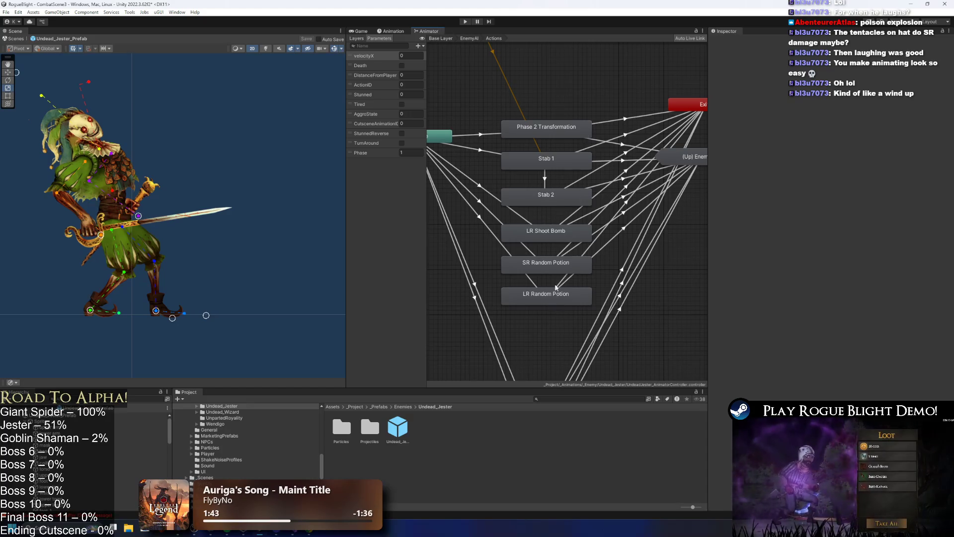
scroll(555, 293, "down", 5)
scroll(559, 286, "down", 5)
scroll(562, 289, "up", 4)
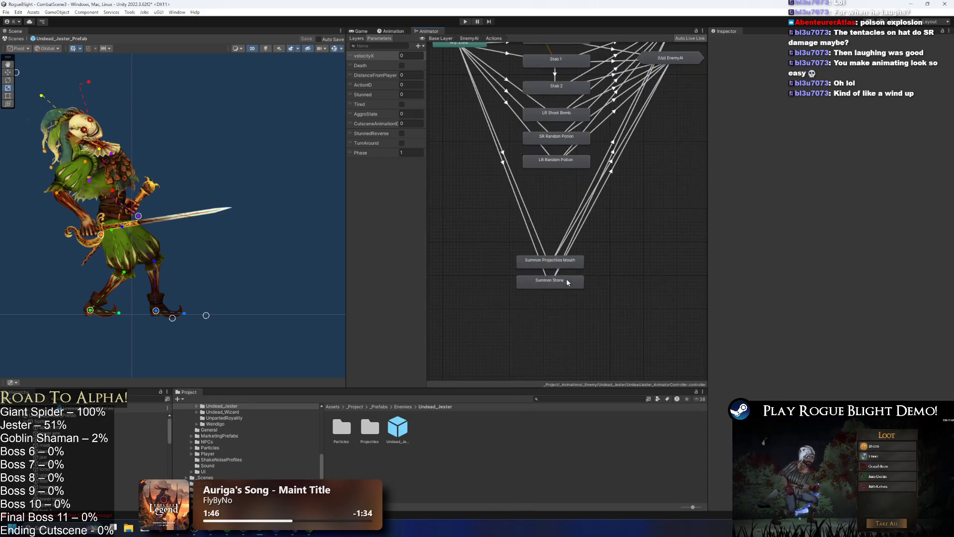
mouse_move(563, 267)
left_mouse_down()
mouse_move(574, 190)
mouse_move(563, 190)
left_mouse_up()
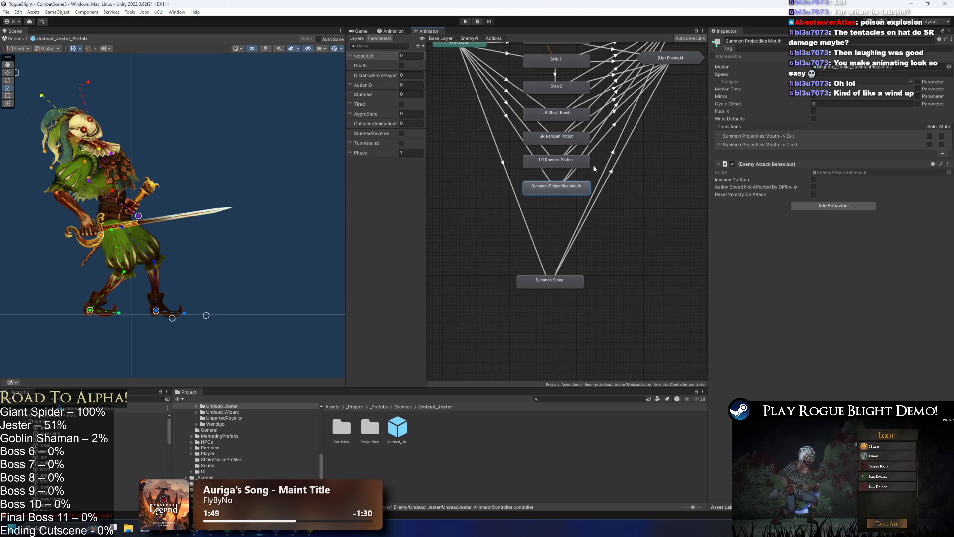
left_click(800, 41)
type("SR ")
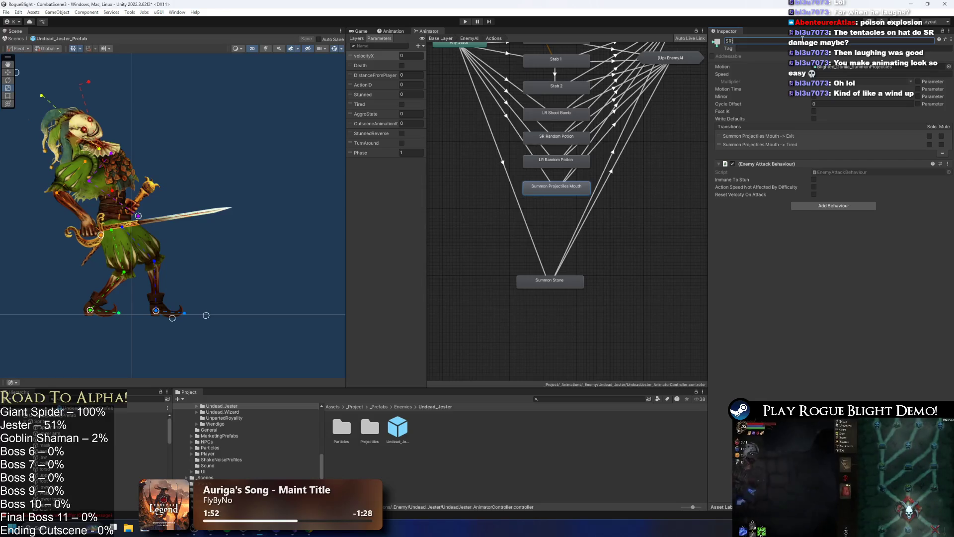
type("Laugh")
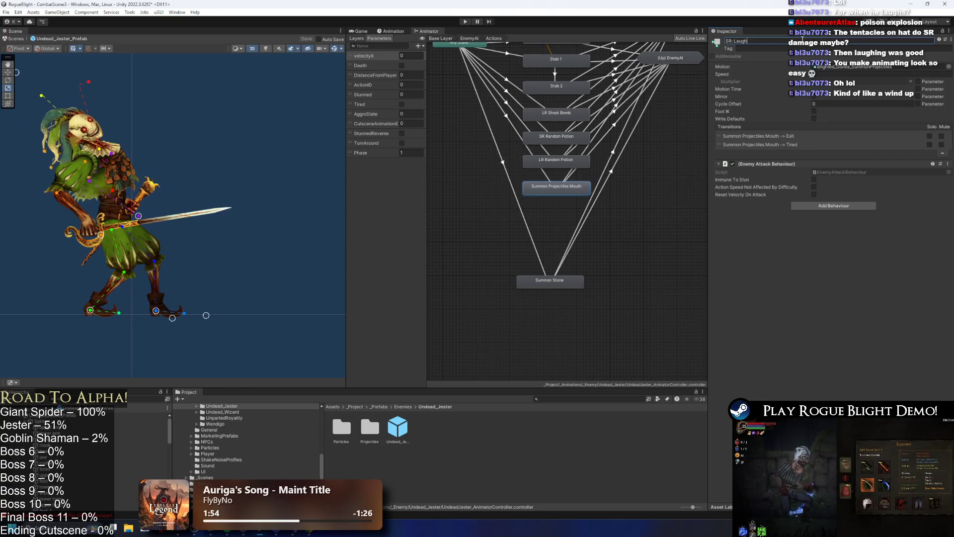
key("Return")
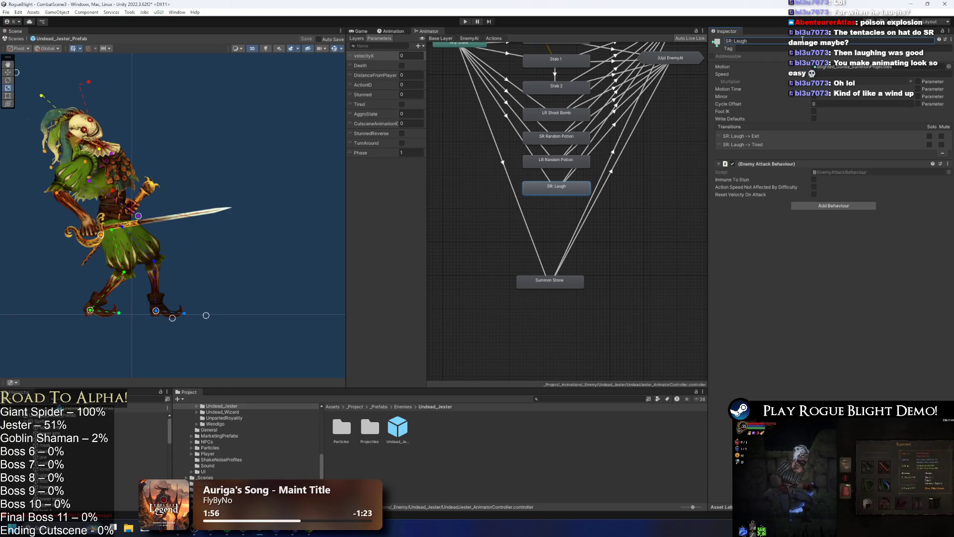
Step: Give the Any State transition into SR: Laugh the condition ActionID Equals 7
scroll(502, 118, "up", 1)
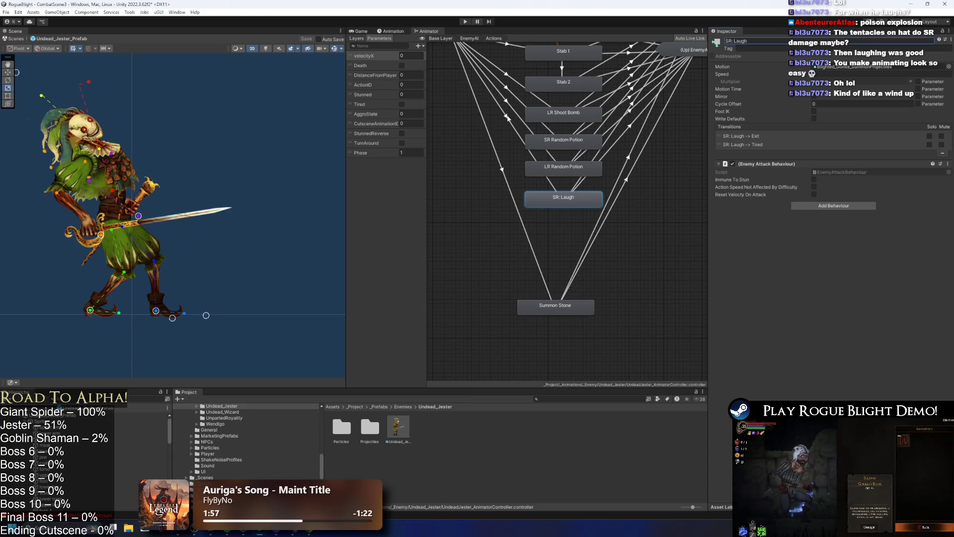
left_click(509, 118)
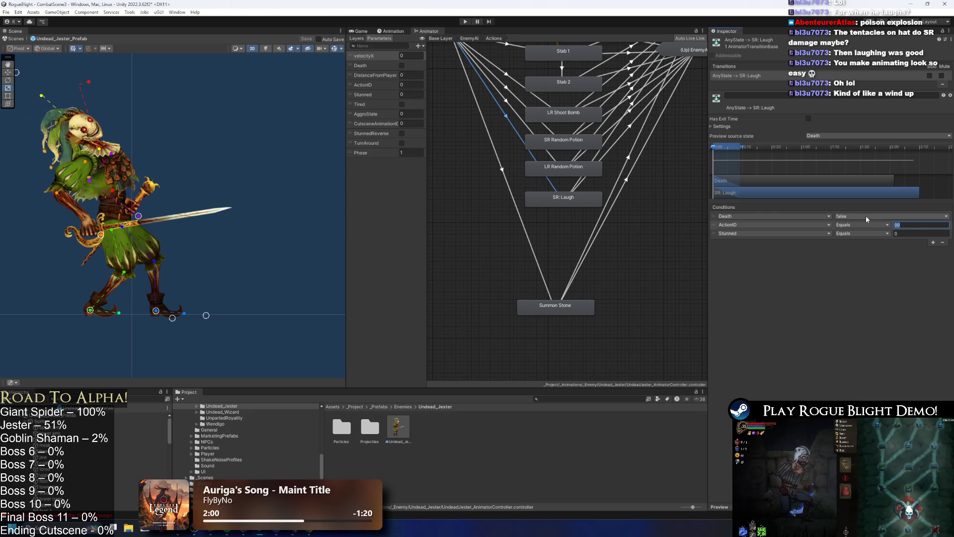
type("7")
left_click(738, 148)
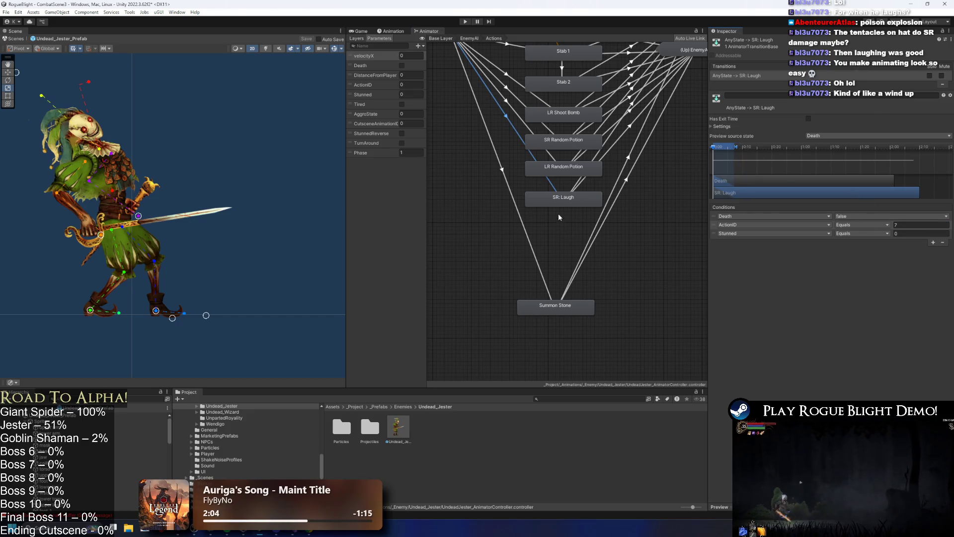
left_click_drag(566, 199, 566, 196)
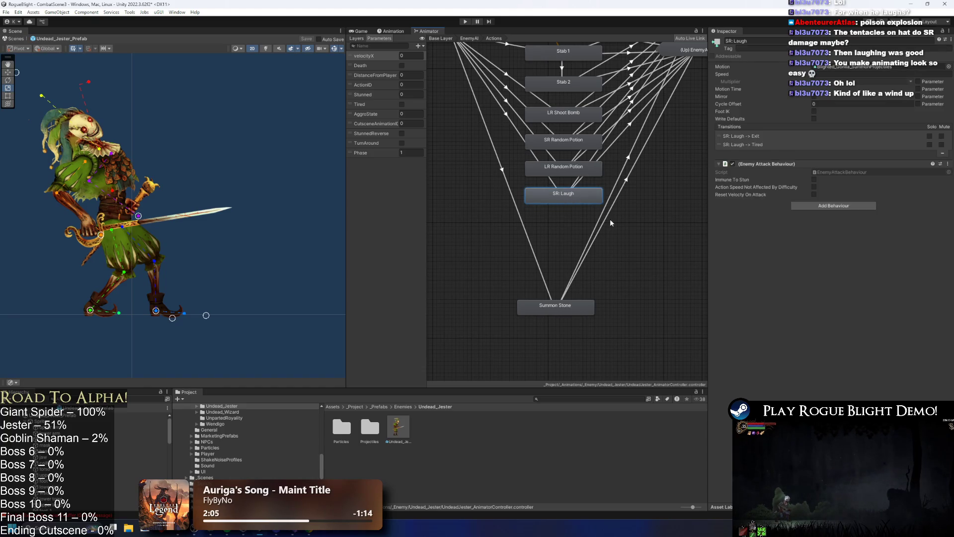